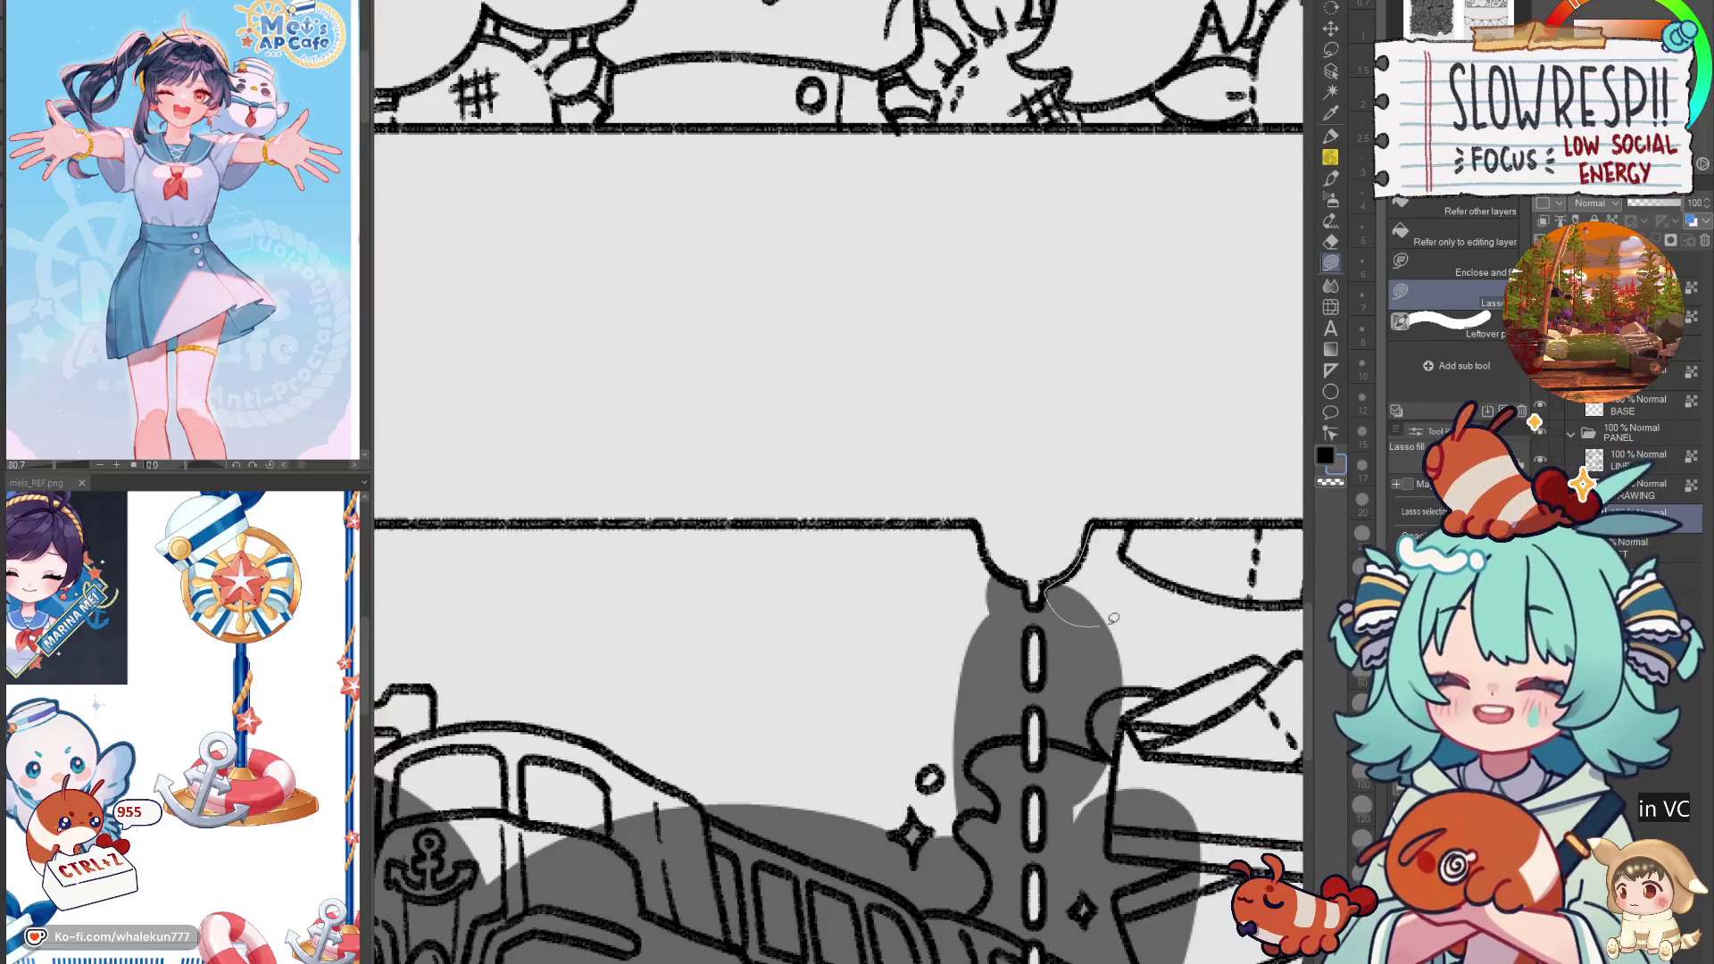
Step: Lasso-fill grey shadows beside the bump, under the ticket's top edge and across its lower-left area
left_click_drag(1155, 515, 1156, 516)
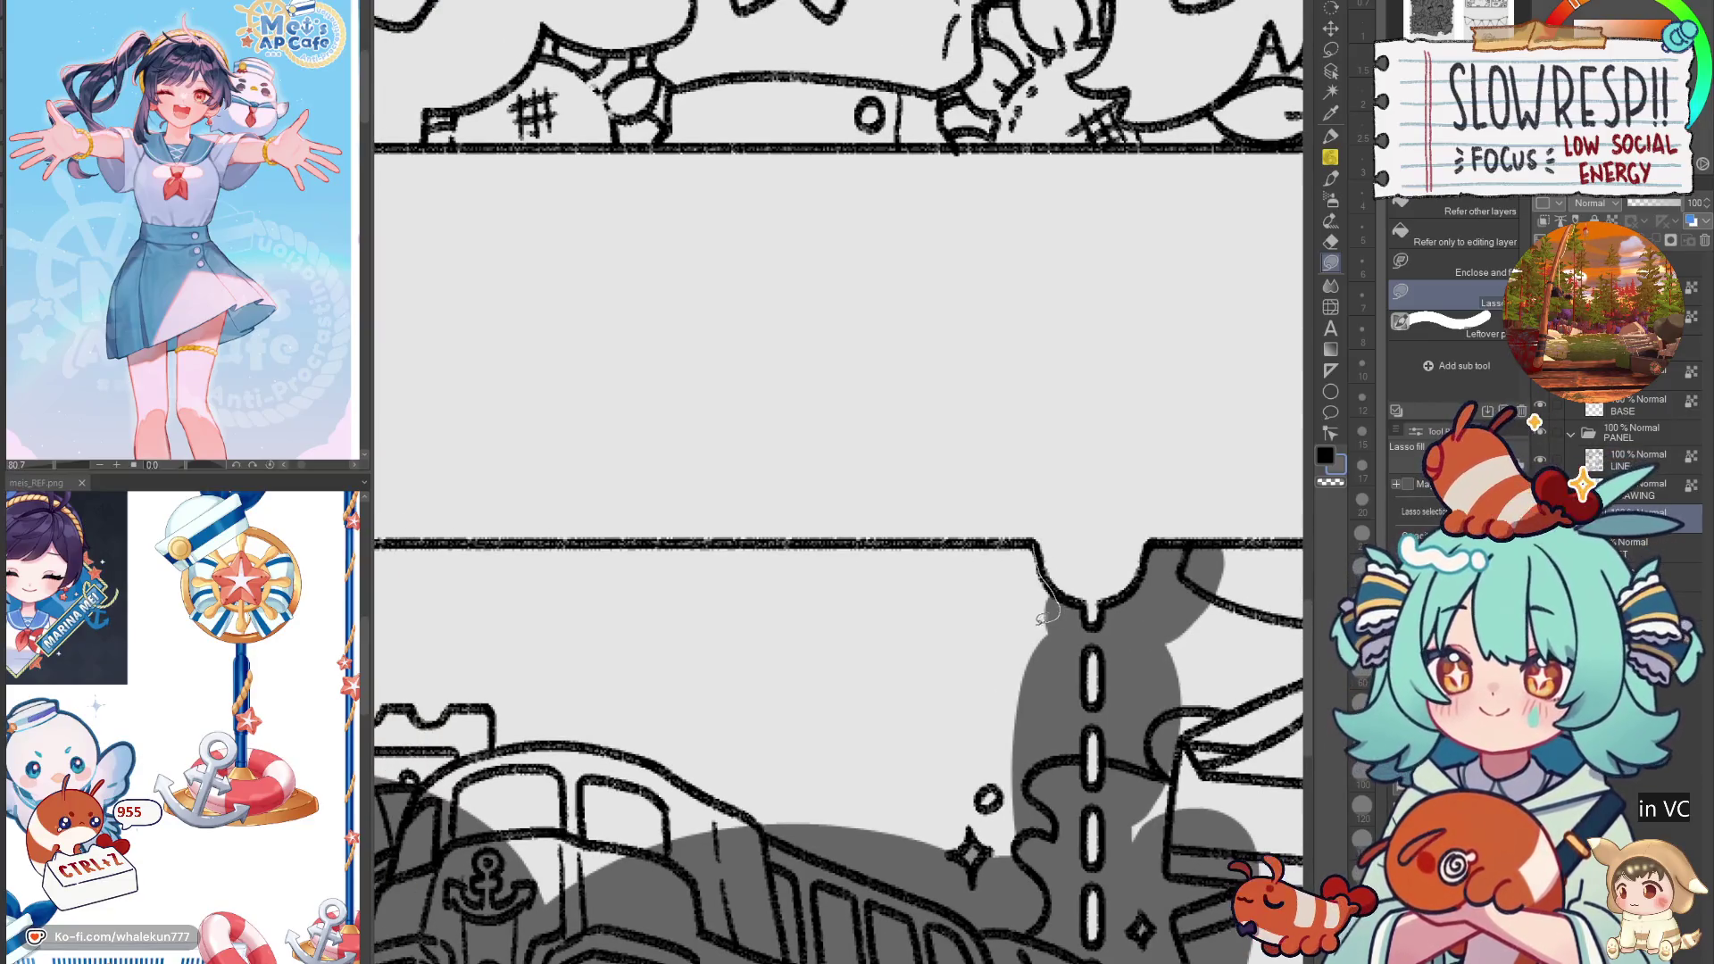
left_click_drag(1049, 616, 1003, 538)
left_click(911, 600, "ctrl+alt")
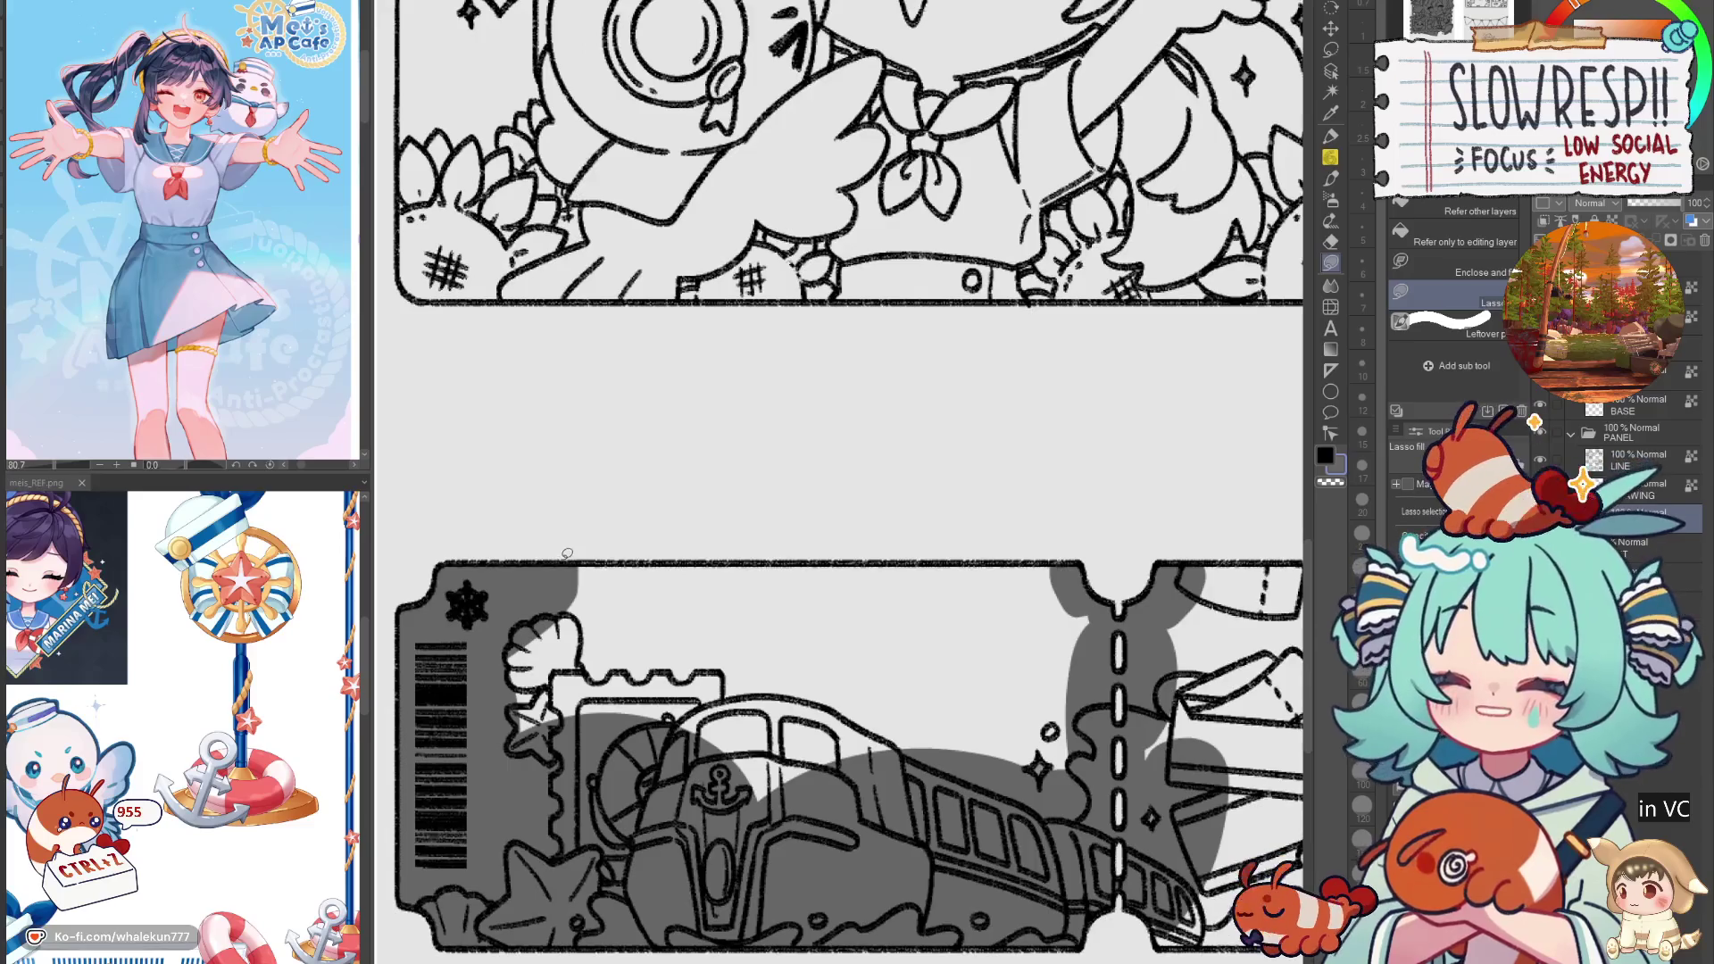
left_click_drag(570, 560, 938, 681)
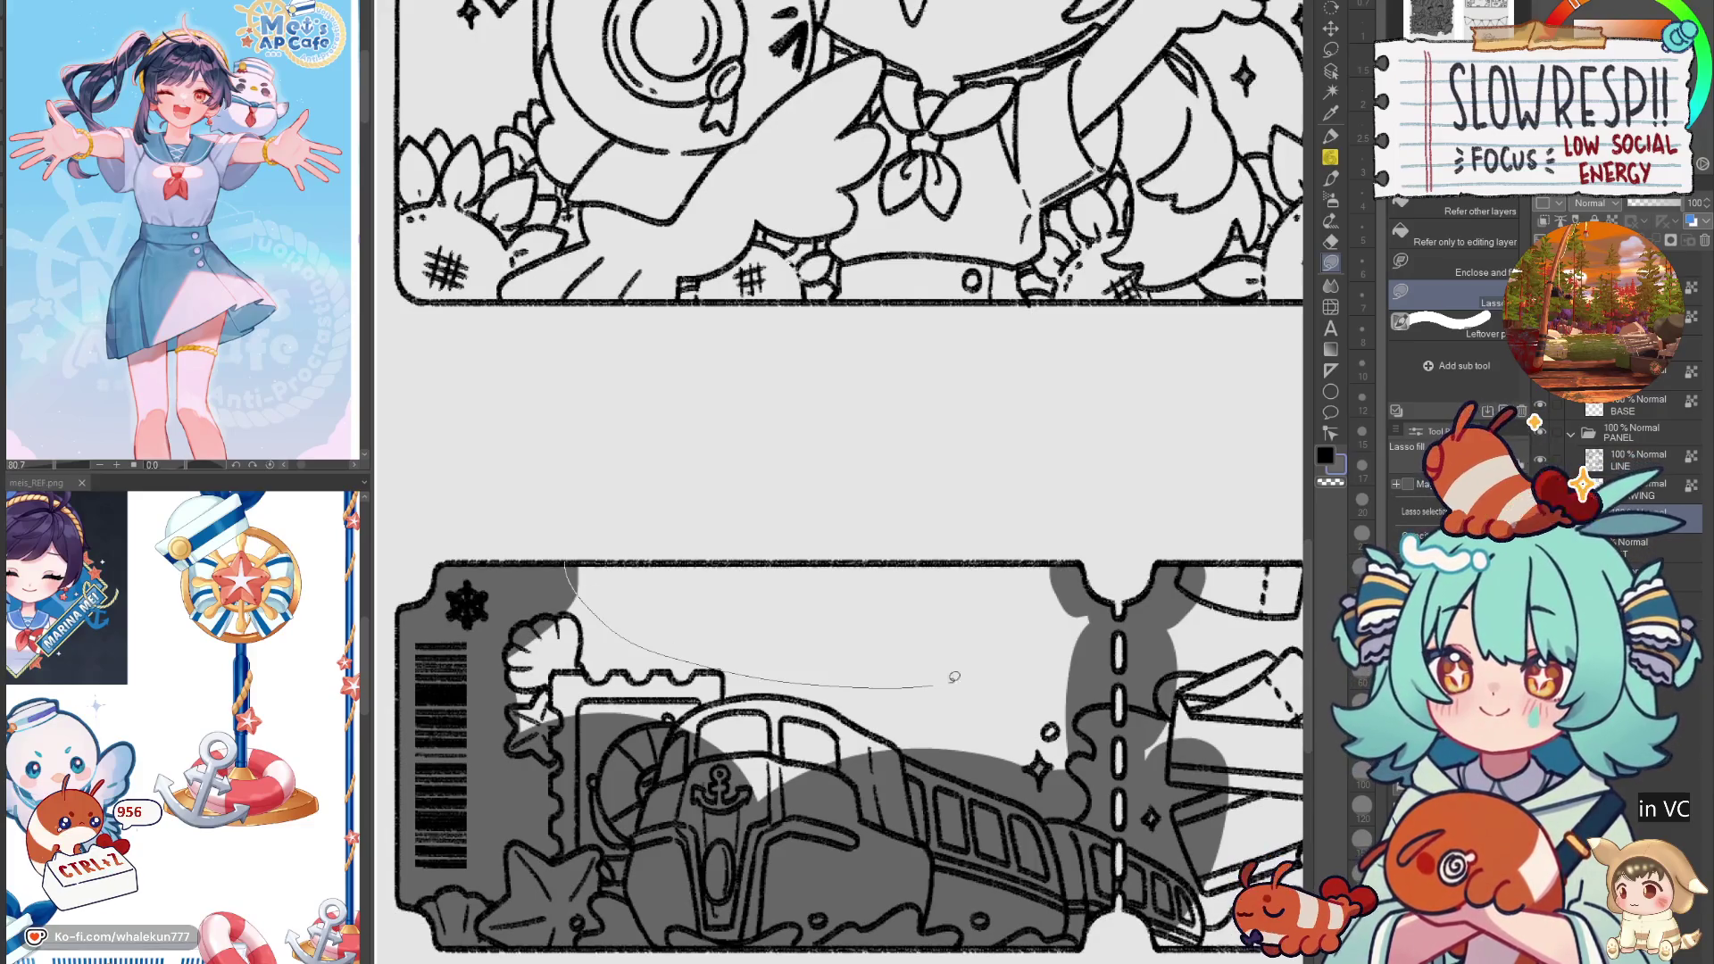
left_click_drag(1075, 563, 1094, 594)
mouse_move(1090, 697)
left_mouse_down()
mouse_move(678, 870)
mouse_move(575, 578)
left_mouse_up()
left_click_drag(1213, 638, 810, 598)
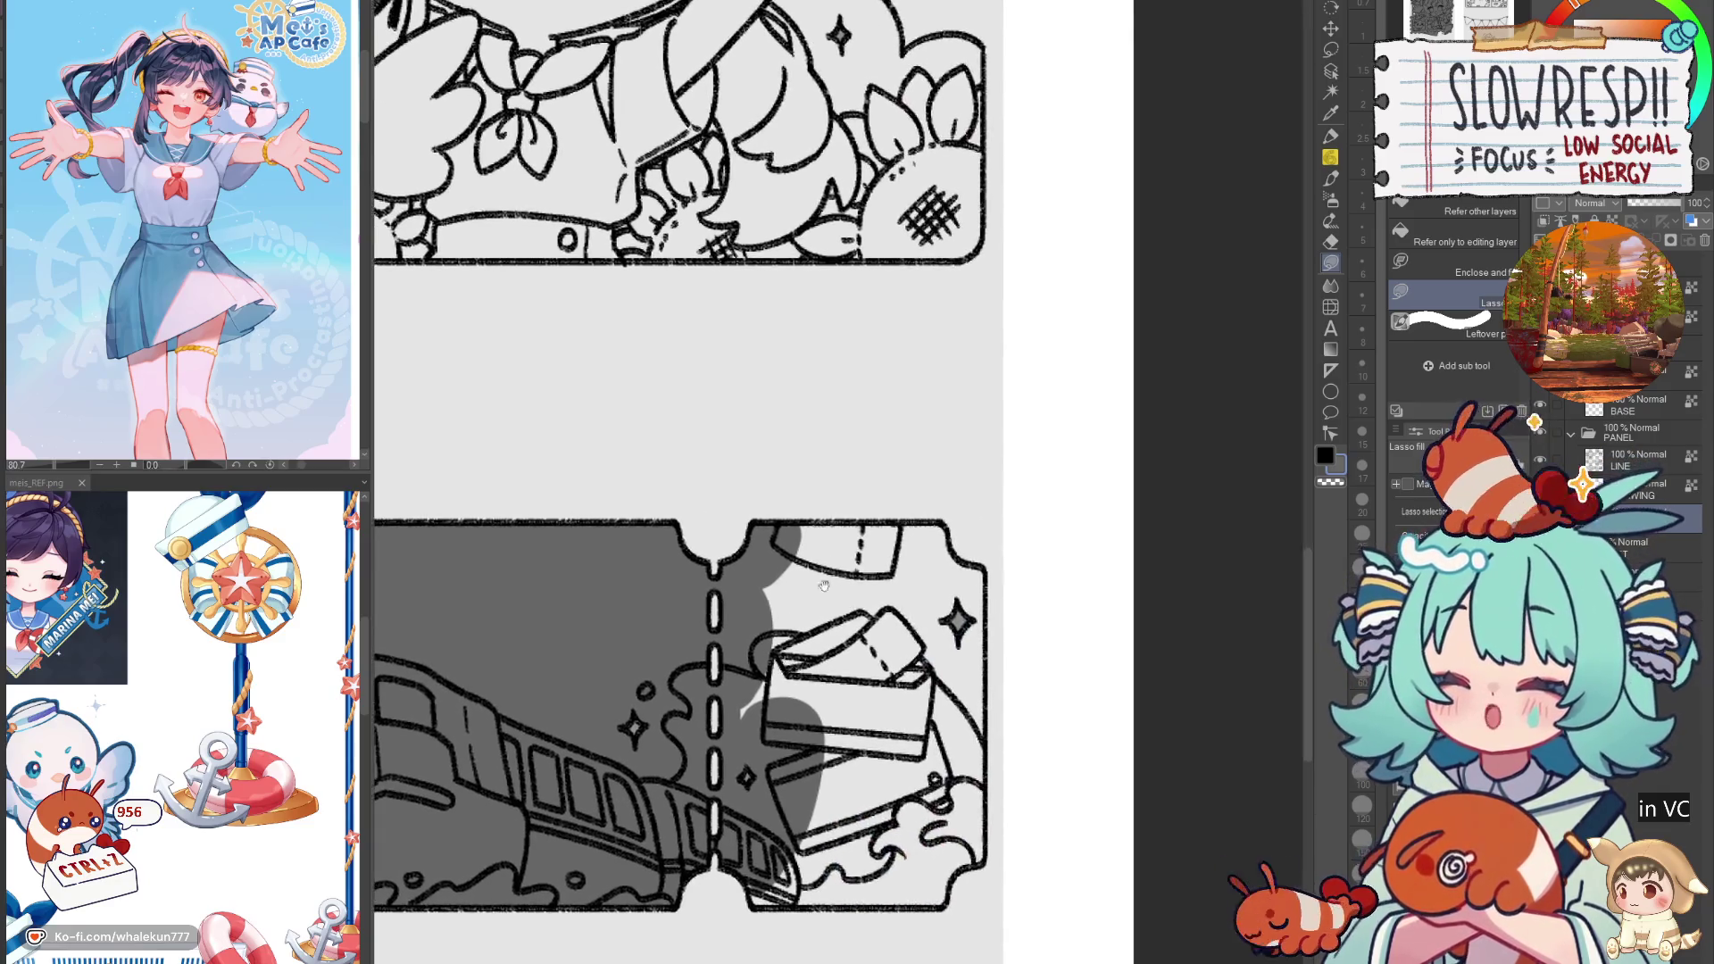
scroll(817, 554, "up", 2)
Step: Shade the ticket's lower-right corner, train front and bottom edge grey, then zoom back out
mouse_move(761, 510)
left_mouse_down()
mouse_move(769, 580)
mouse_move(1017, 514)
mouse_move(1035, 555)
left_mouse_up()
mouse_move(1067, 582)
left_mouse_down()
mouse_move(1040, 414)
mouse_move(874, 665)
mouse_move(1011, 839)
mouse_move(1043, 839)
left_mouse_up()
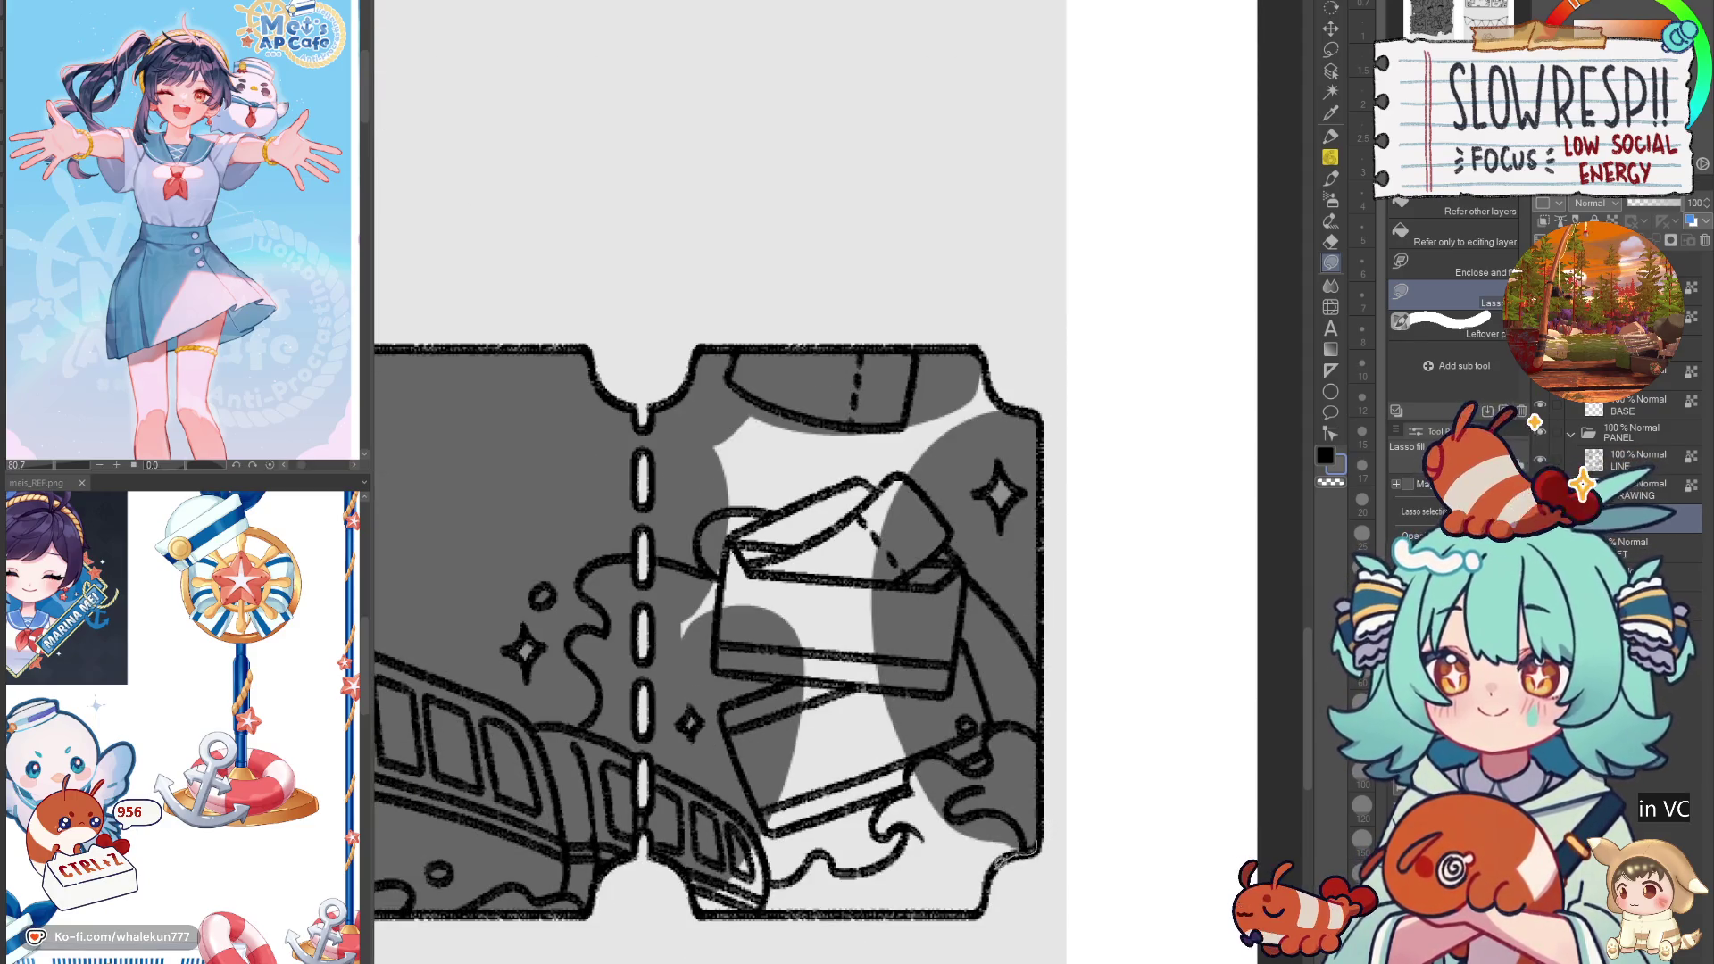
mouse_move(988, 903)
left_mouse_down()
mouse_move(934, 891)
mouse_move(1017, 654)
left_mouse_up()
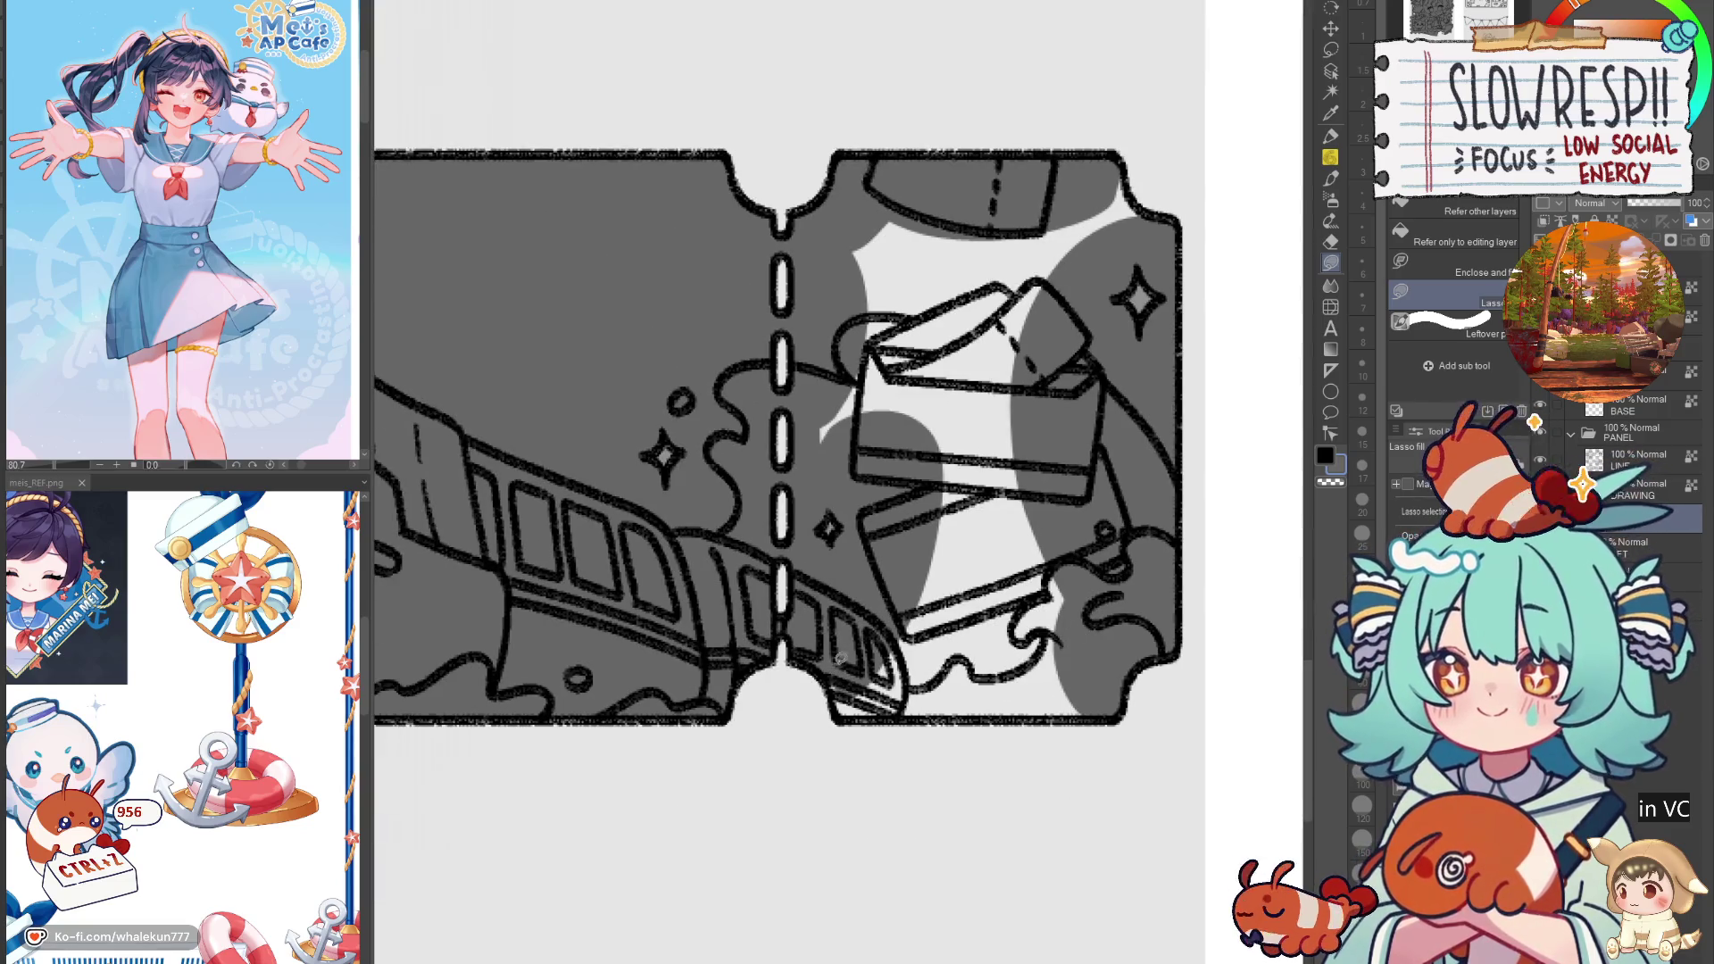
mouse_move(829, 663)
left_mouse_down()
mouse_move(855, 719)
mouse_move(1036, 579)
mouse_move(1116, 705)
mouse_move(1010, 814)
mouse_move(844, 759)
left_mouse_up()
left_click_drag(816, 834, 830, 839)
mouse_move(1076, 665)
left_mouse_down()
mouse_move(1036, 786)
mouse_move(763, 749)
mouse_move(765, 544)
mouse_move(1017, 411)
mouse_move(1082, 421)
left_mouse_up()
scroll(1045, 539, "down", 5)
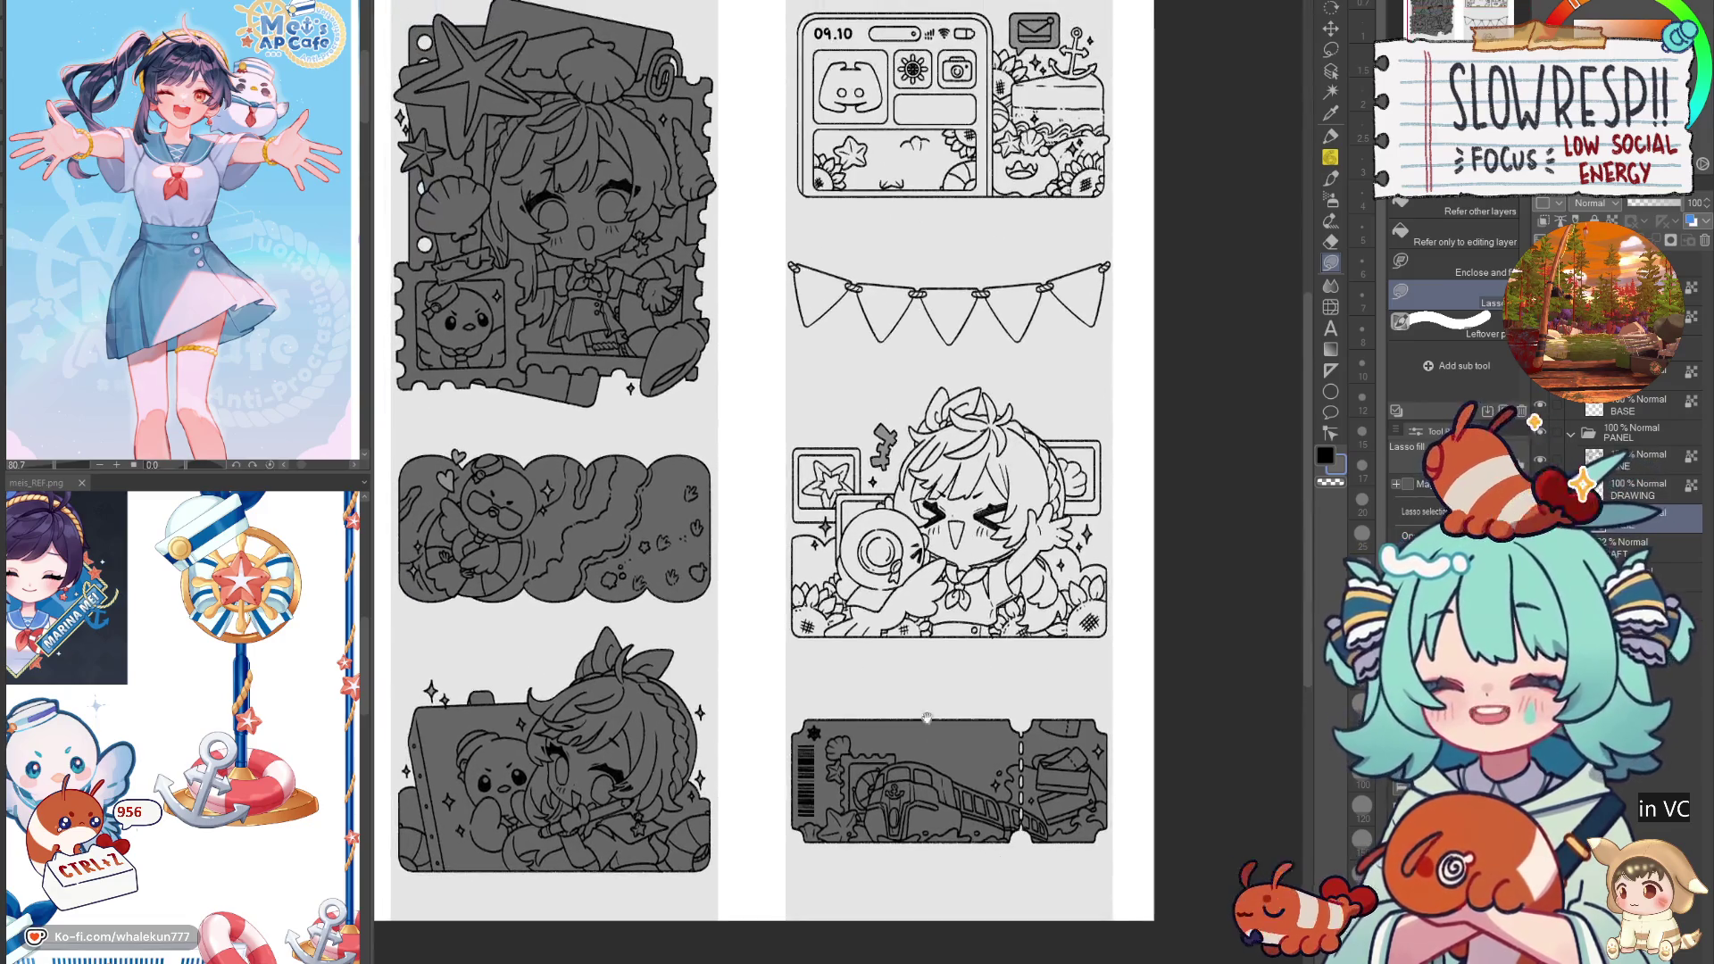
Step: Fill grey shadow across the star frame's top and right side
scroll(704, 516, "up", 5)
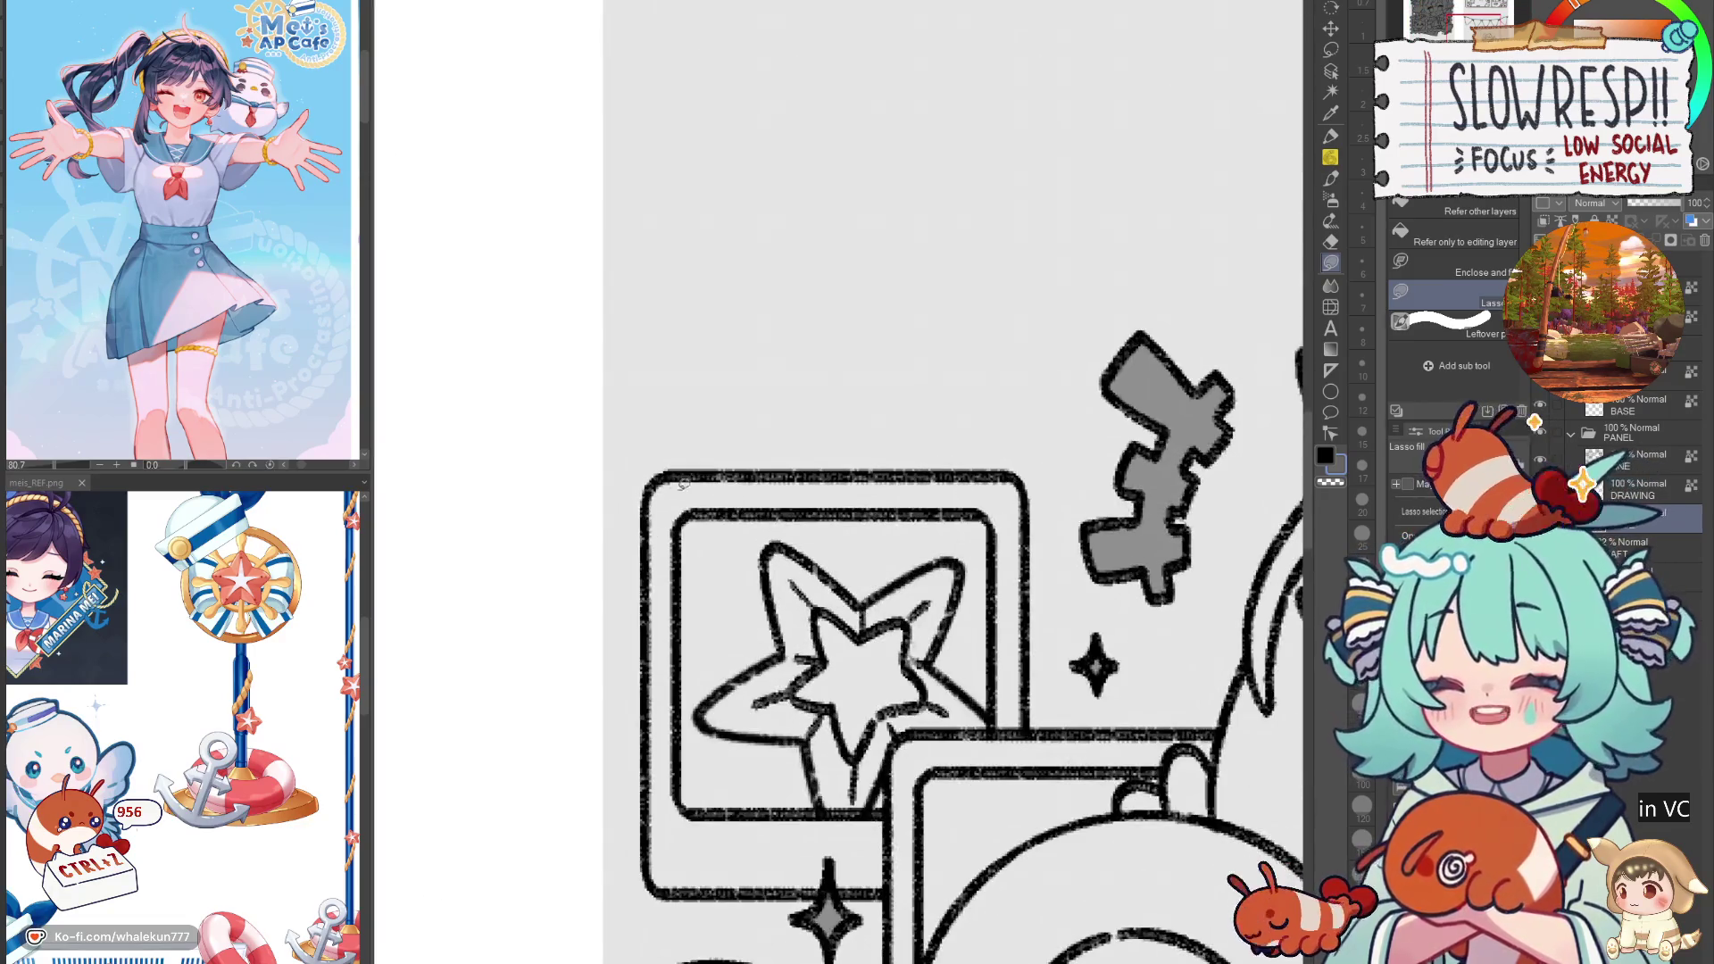
mouse_move(654, 483)
left_mouse_down()
mouse_move(841, 596)
mouse_move(1025, 526)
left_mouse_up()
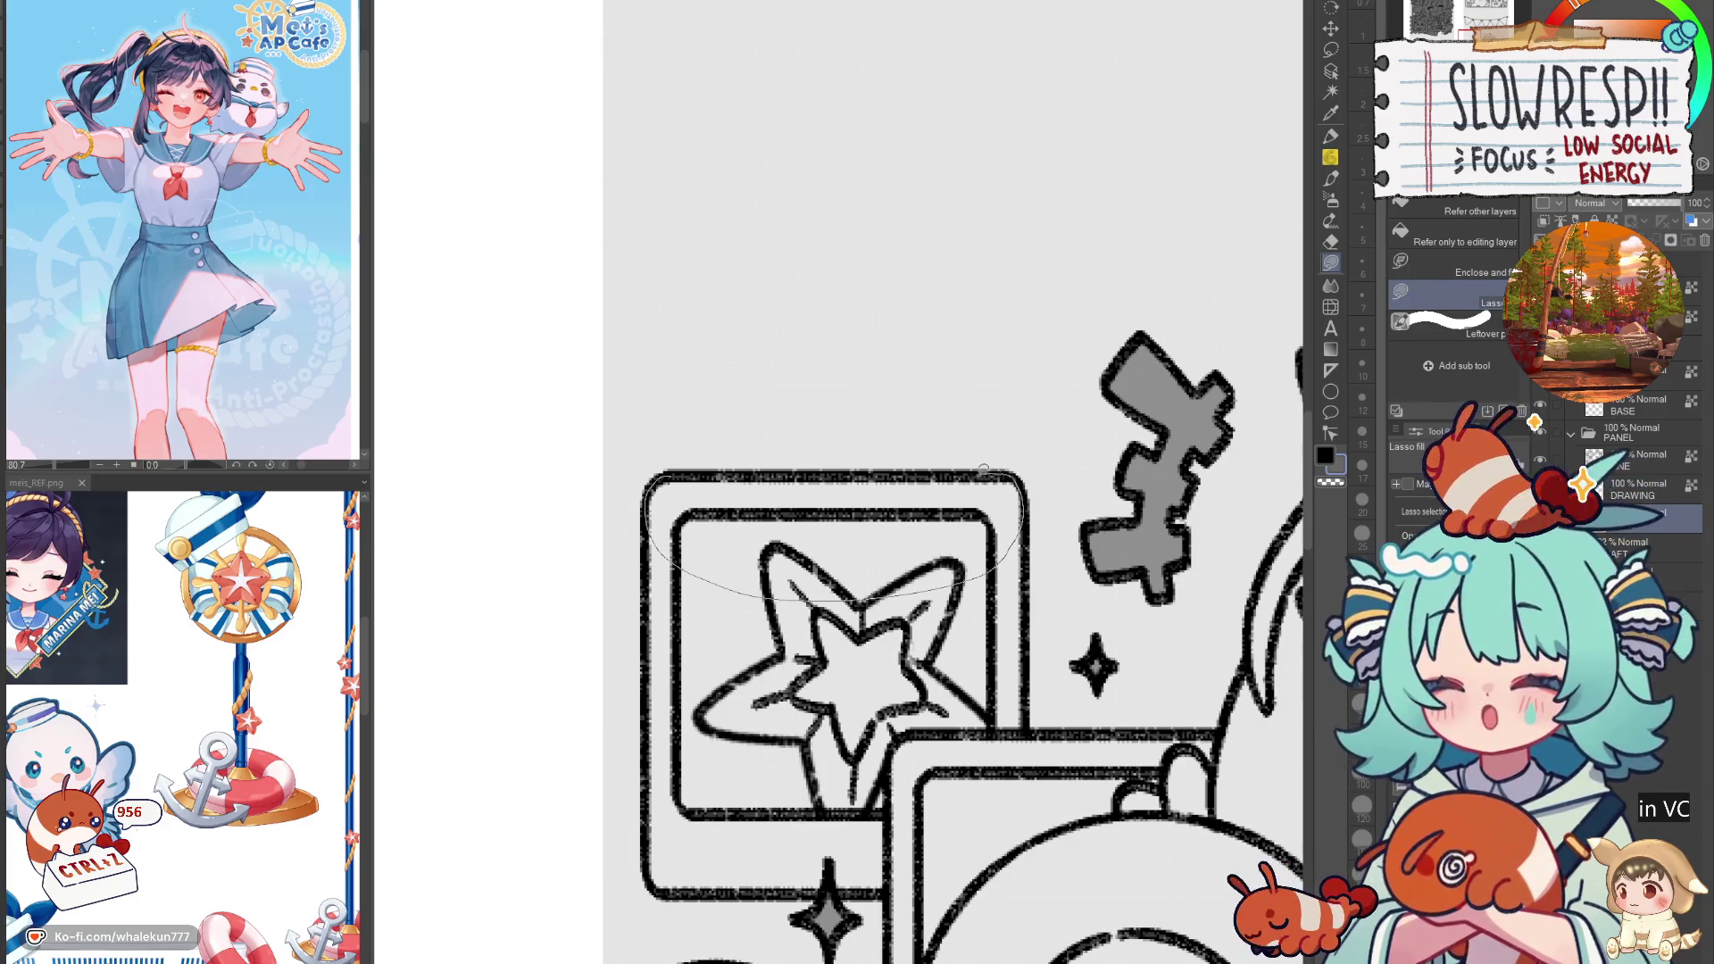
left_click_drag(989, 468, 991, 469)
mouse_move(965, 557)
left_mouse_down()
mouse_move(1035, 750)
mouse_move(1026, 517)
left_mouse_up()
left_click_drag(1026, 535, 961, 389)
mouse_move(968, 584)
left_mouse_down()
mouse_move(946, 616)
mouse_move(1153, 582)
left_mouse_up()
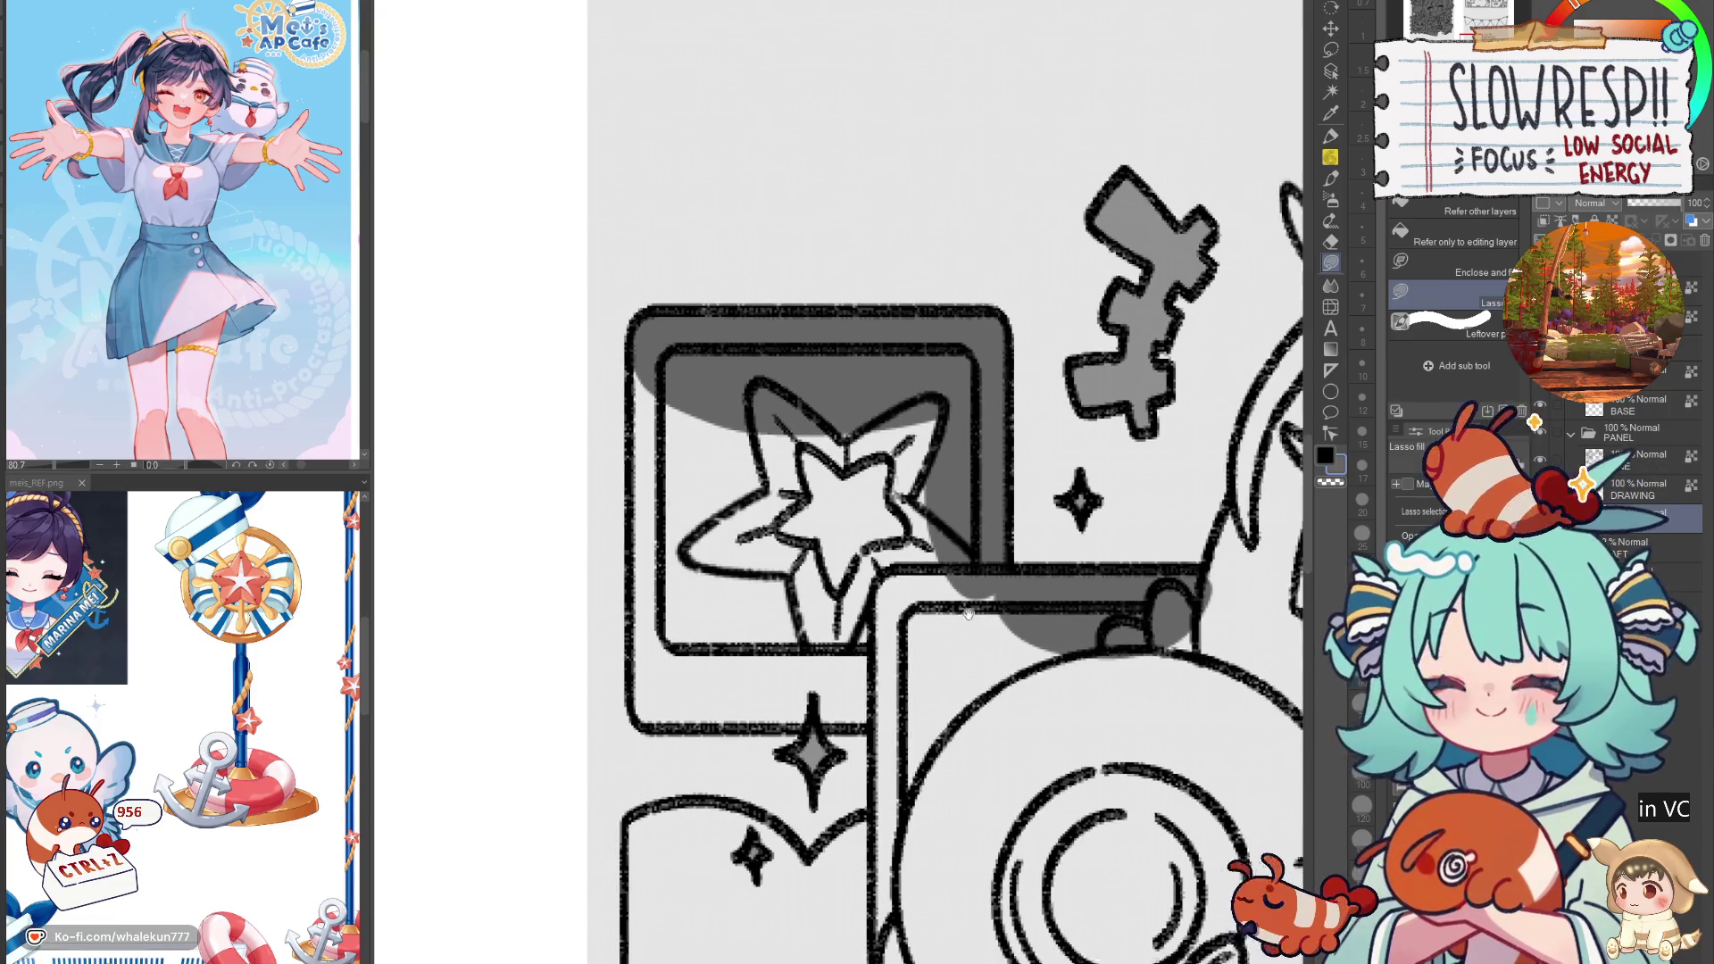
Step: Shade the camera's top and left strip, plus the frame's lower-left and behind-star areas, grey
mouse_move(666, 329)
left_mouse_down()
mouse_move(773, 397)
mouse_move(719, 685)
mouse_move(698, 705)
mouse_move(954, 637)
mouse_move(903, 709)
left_mouse_up()
mouse_move(785, 353)
left_mouse_down()
mouse_move(905, 669)
mouse_move(1018, 535)
left_mouse_up()
left_click_drag(1047, 631, 873, 468)
mouse_move(774, 504)
left_mouse_down()
mouse_move(750, 767)
mouse_move(737, 536)
left_mouse_up()
mouse_move(858, 393)
left_mouse_down()
mouse_move(1016, 417)
mouse_move(858, 397)
left_mouse_up()
left_click_drag(1228, 67, 1013, 268)
Step: Lasso-fill the character's hair and both bow loops grey
mouse_move(1013, 267)
left_mouse_down()
mouse_move(890, 444)
mouse_move(857, 772)
mouse_move(1169, 615)
left_mouse_up()
left_click_drag(1022, 149, 884, 501)
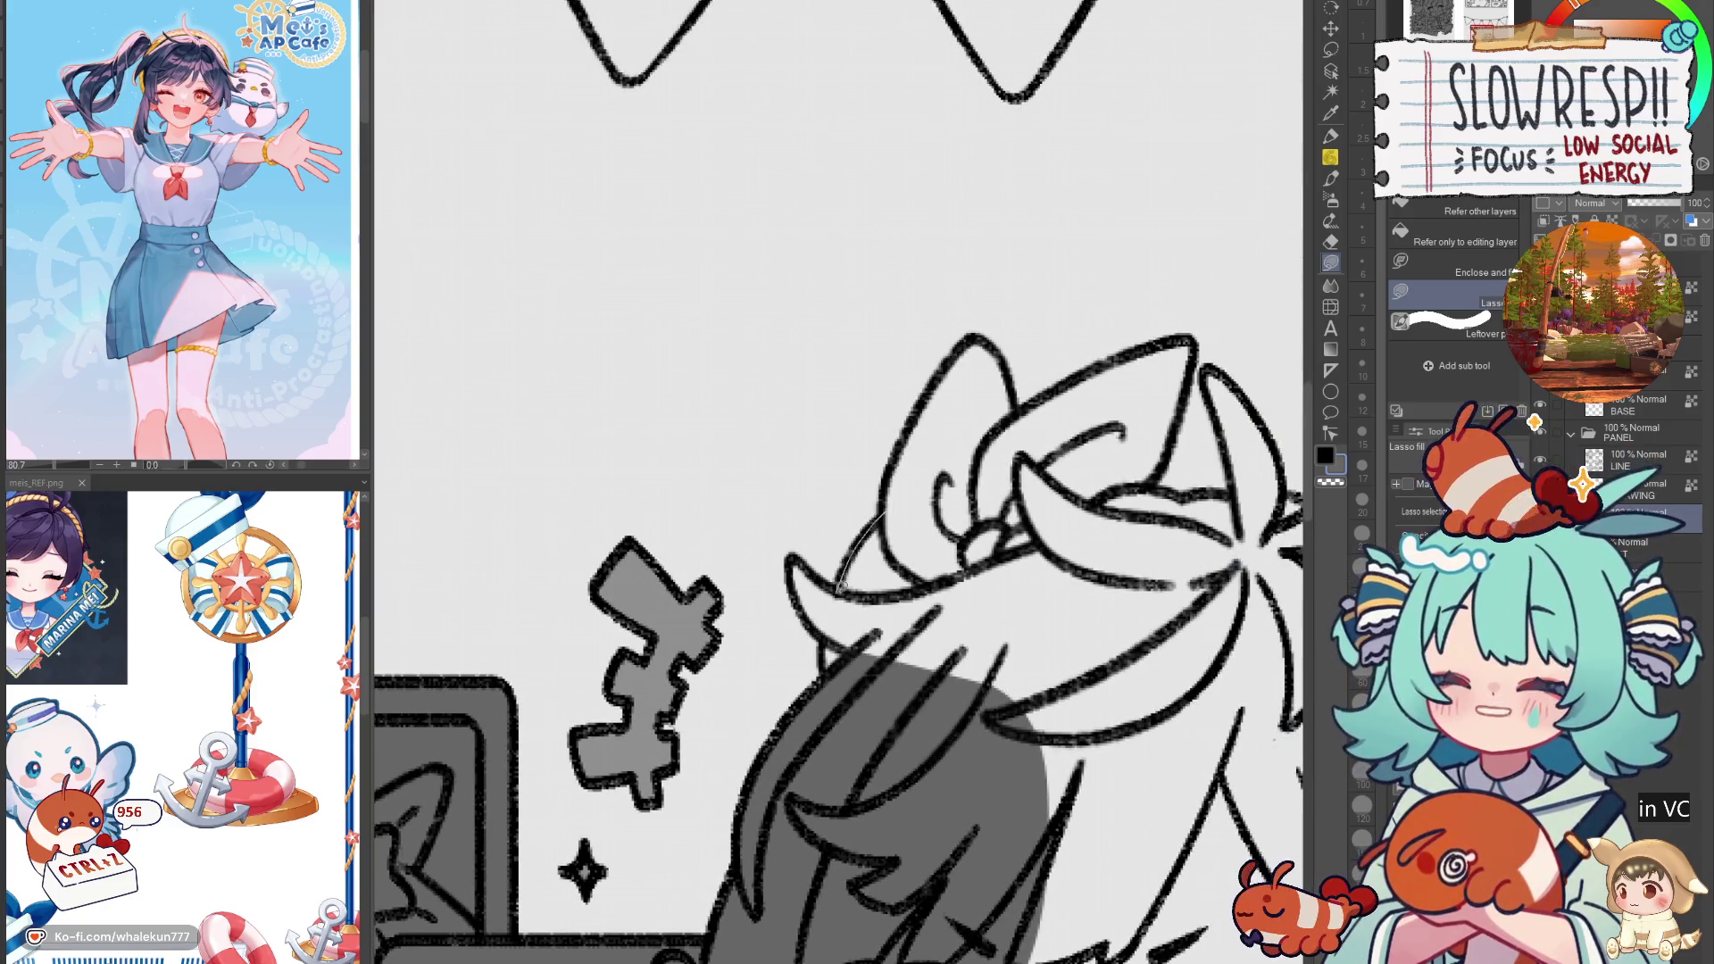
mouse_move(816, 620)
left_mouse_down()
mouse_move(828, 705)
mouse_move(1102, 607)
left_mouse_up()
mouse_move(973, 334)
left_mouse_down()
mouse_move(937, 455)
mouse_move(848, 625)
mouse_move(995, 574)
left_mouse_up()
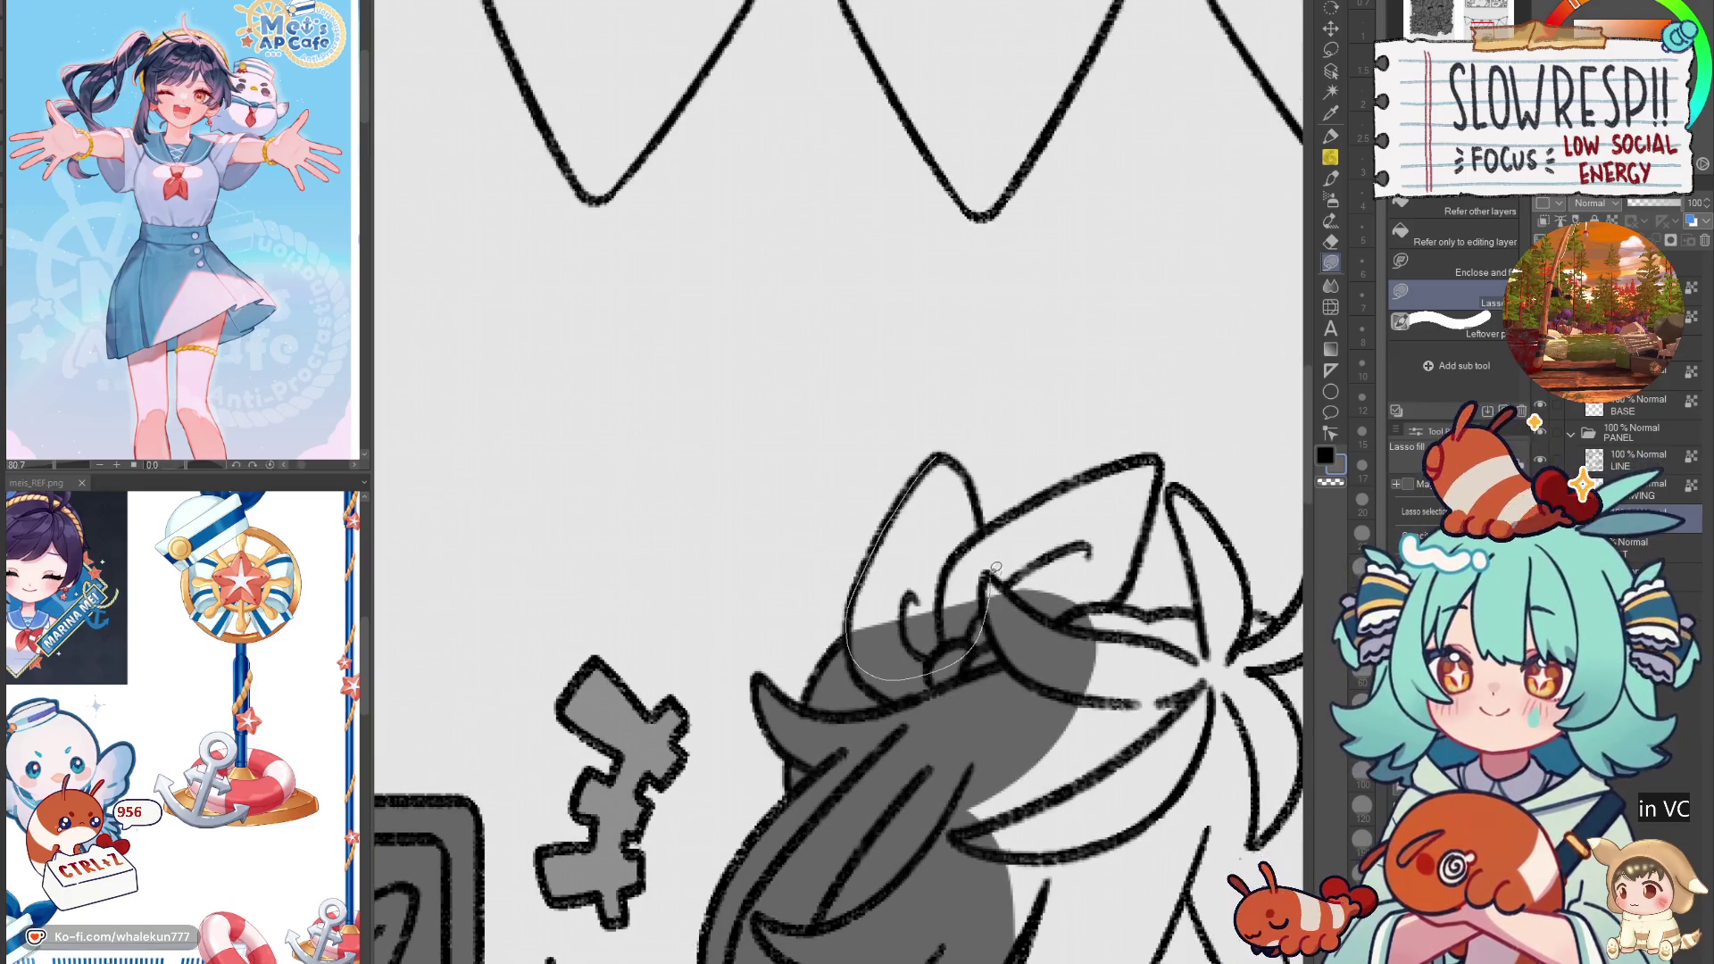
left_click_drag(975, 479, 978, 486)
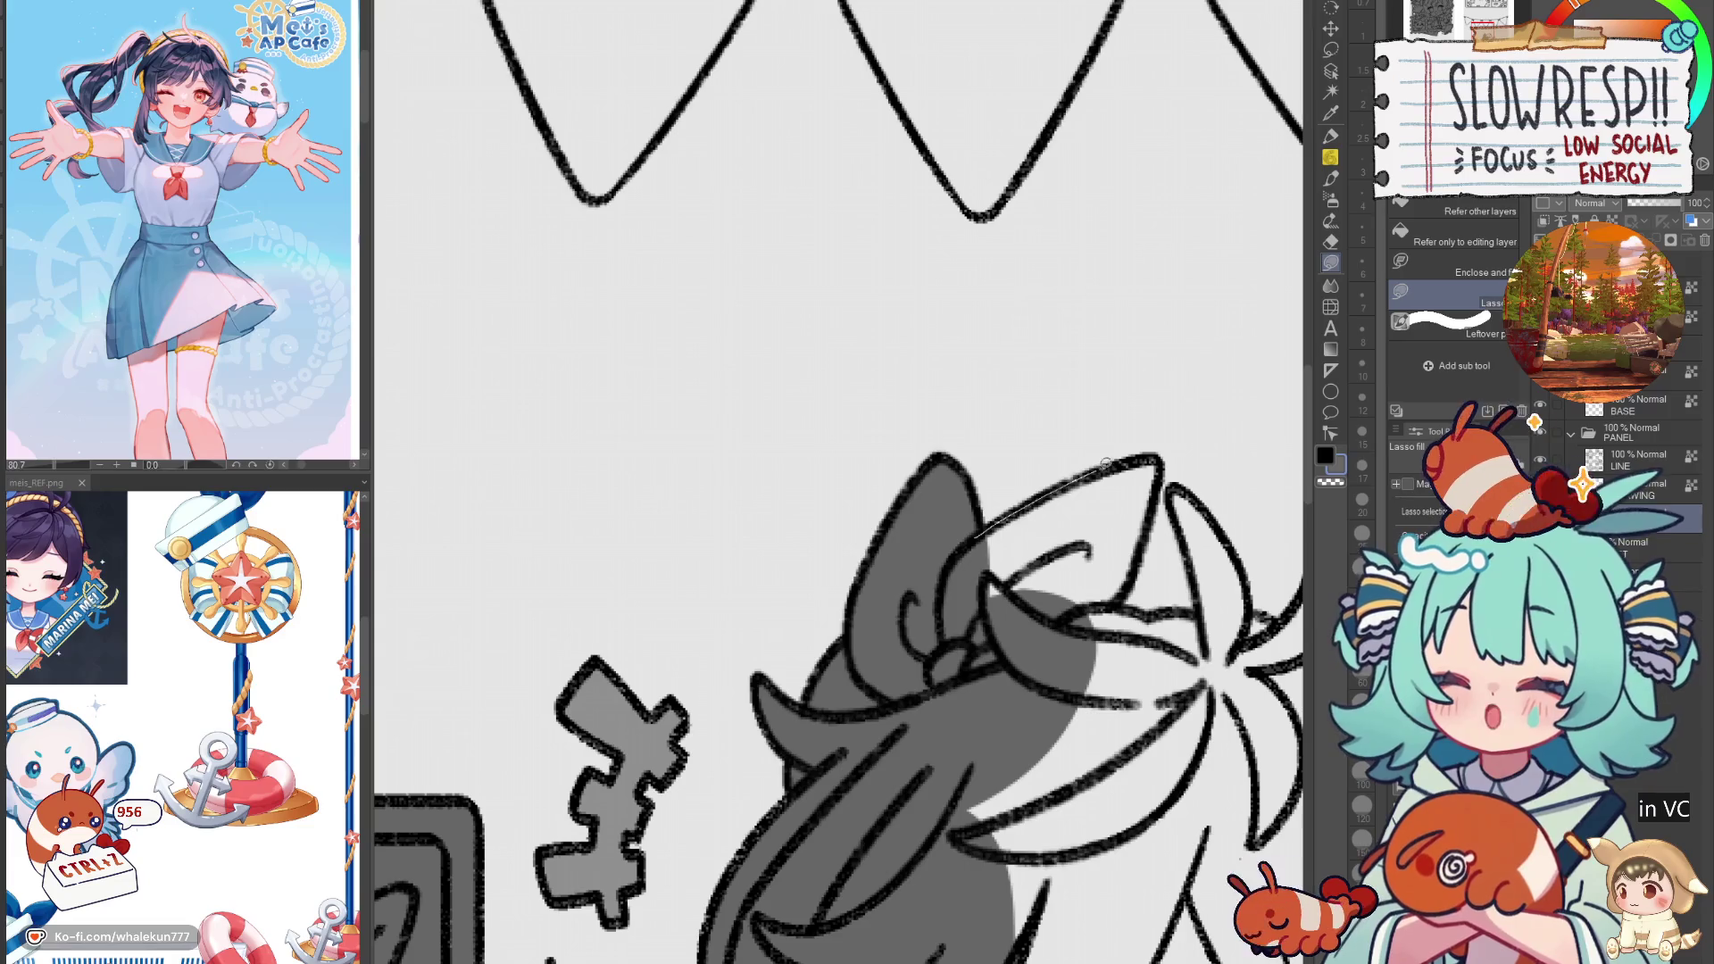
left_click_drag(1137, 562, 986, 615)
Step: Shade the lower hair, finish the bow's right loop and add grey to the upper face area
mouse_move(1116, 631)
left_mouse_down()
mouse_move(973, 564)
mouse_move(1036, 546)
mouse_move(803, 803)
mouse_move(965, 535)
left_mouse_up()
left_click_drag(1088, 583, 972, 654)
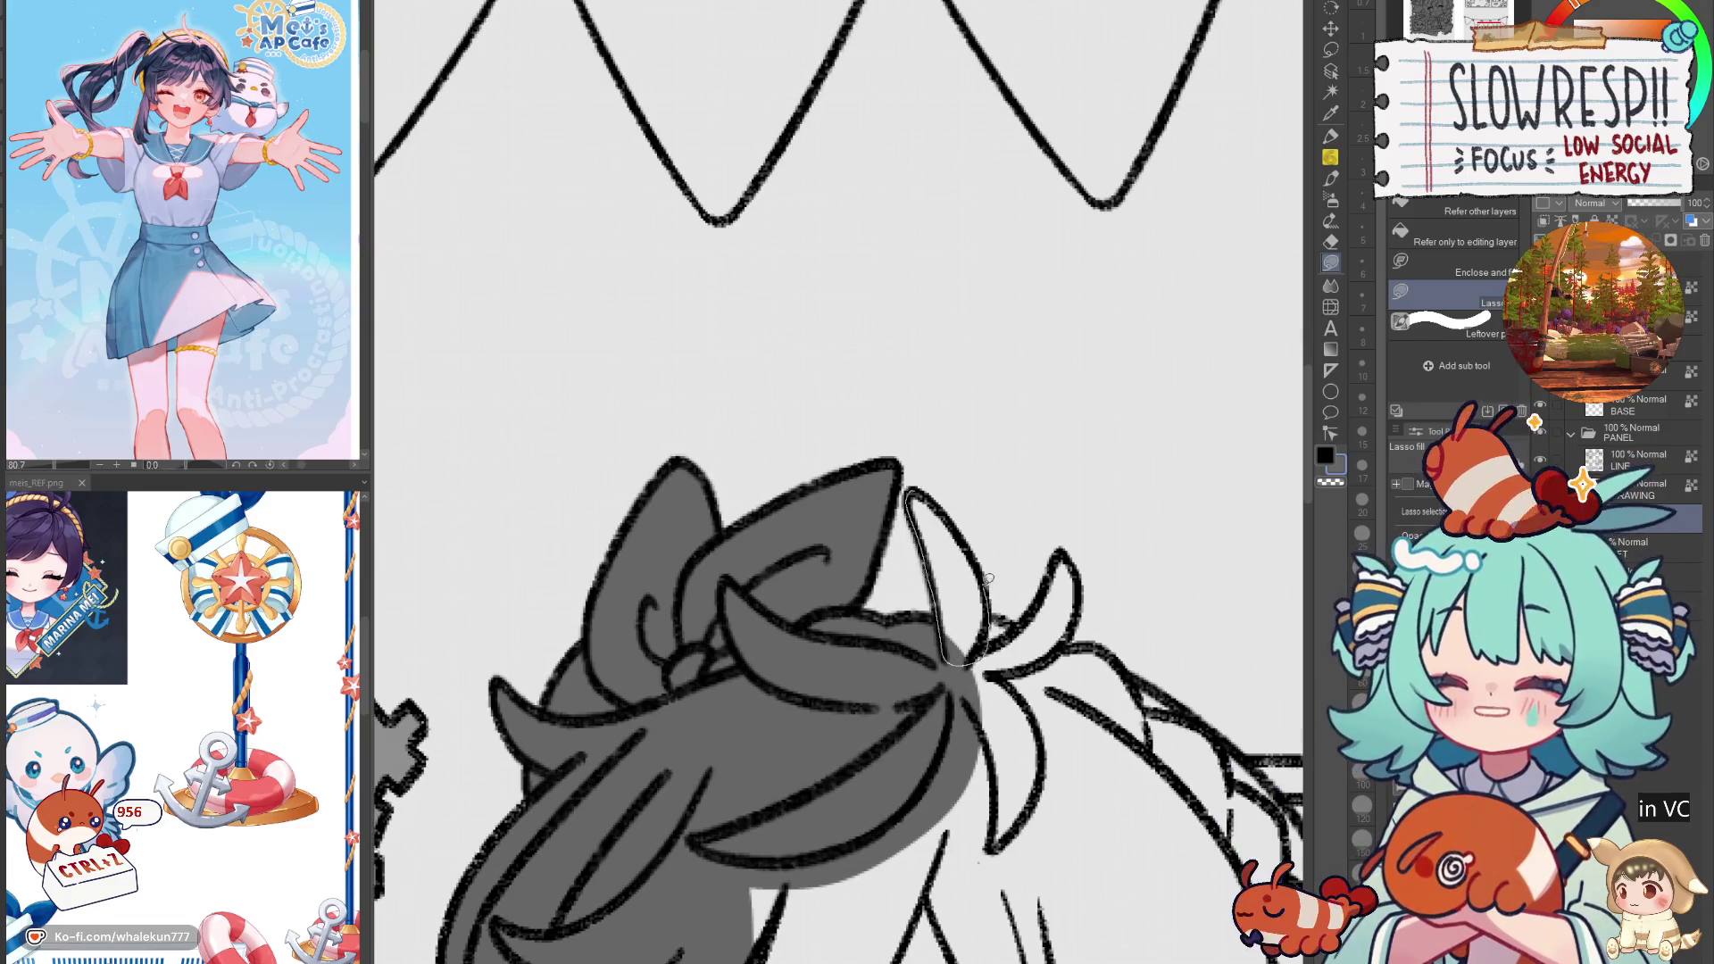
left_click_drag(989, 581, 973, 521)
mouse_move(1073, 555)
left_mouse_down()
mouse_move(1009, 696)
mouse_move(986, 625)
left_mouse_up()
mouse_move(1065, 647)
left_mouse_down()
mouse_move(891, 540)
mouse_move(749, 799)
mouse_move(951, 546)
left_mouse_up()
mouse_move(714, 696)
left_mouse_down()
mouse_move(1093, 346)
mouse_move(1244, 457)
mouse_move(1231, 499)
left_mouse_up()
mouse_move(553, 678)
left_mouse_down()
mouse_move(768, 464)
mouse_move(945, 439)
mouse_move(792, 425)
mouse_move(720, 460)
mouse_move(999, 487)
left_mouse_up()
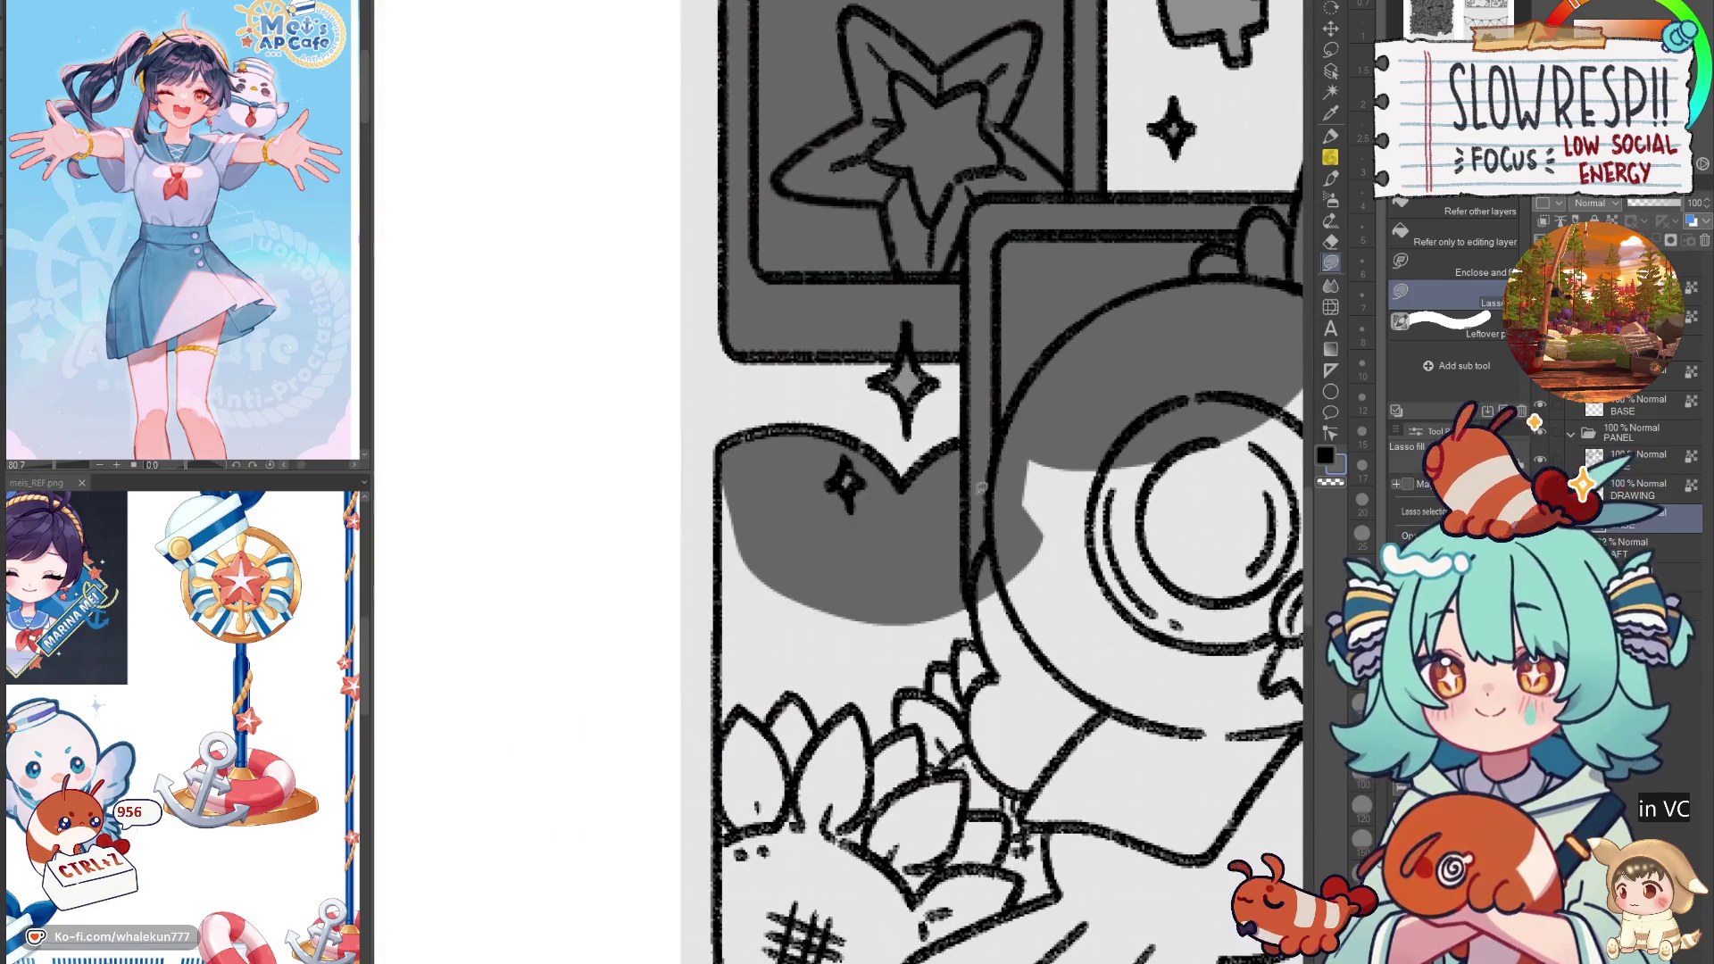
Step: Fill grey shadow down the panel's left side, below the heart, on the bun and bird
scroll(837, 401, "down", 3)
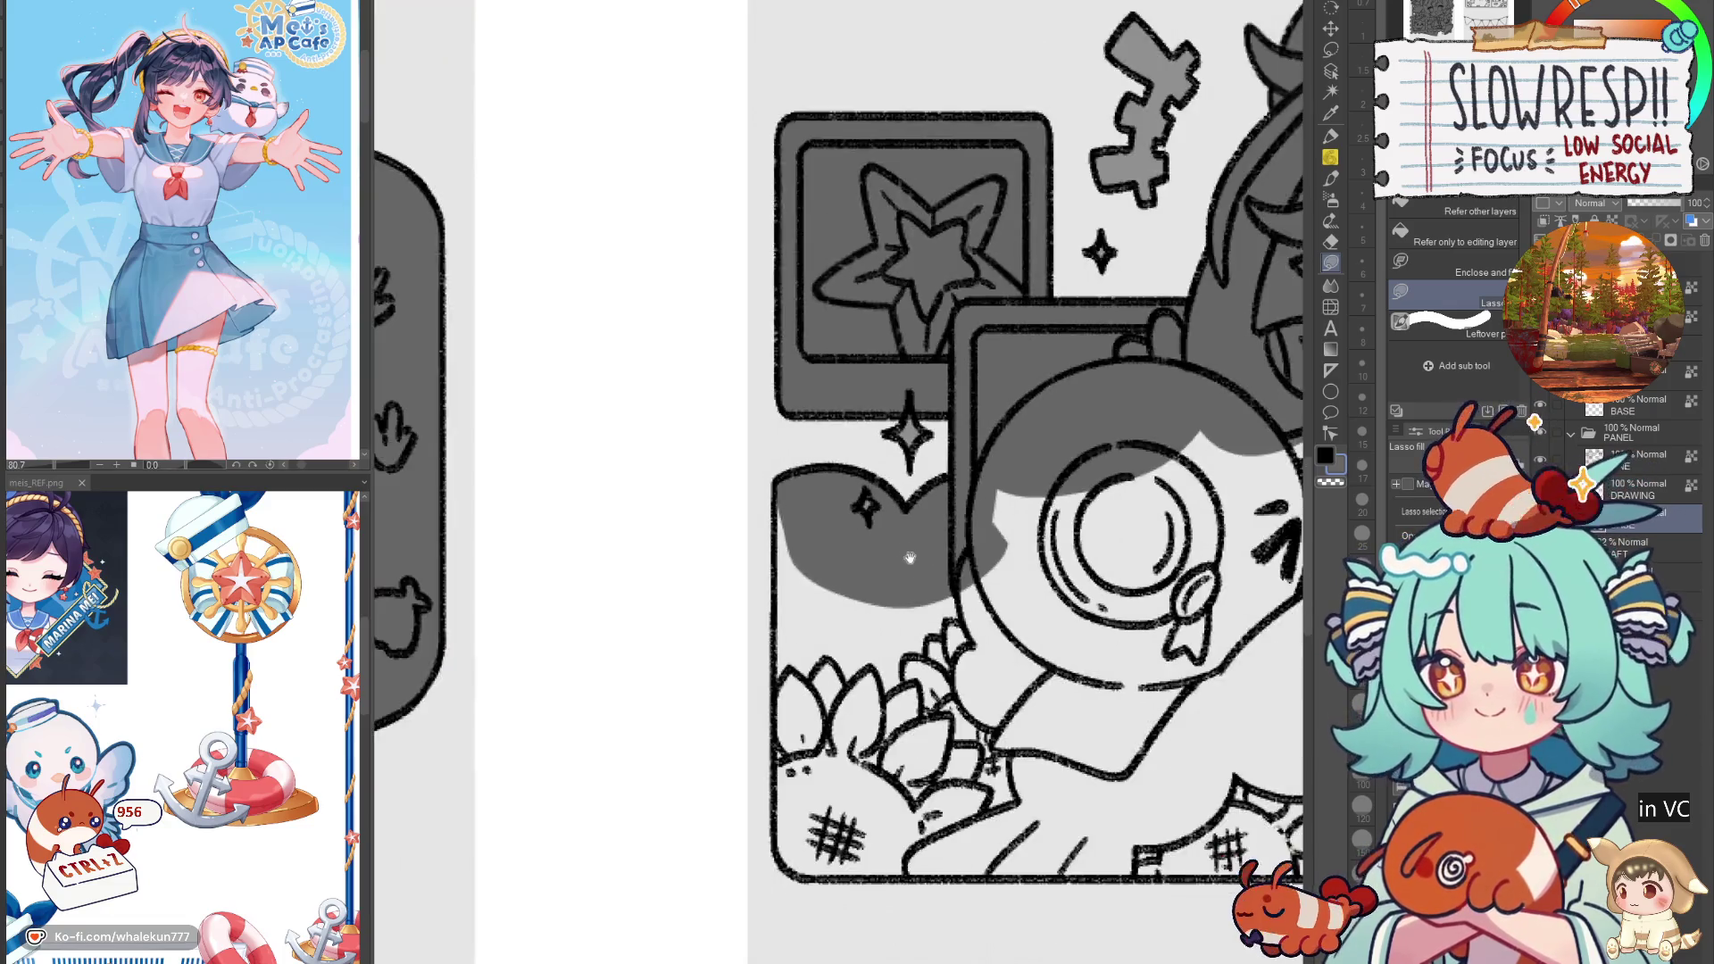
left_click_drag(821, 372, 903, 688)
mouse_move(832, 754)
left_mouse_down()
mouse_move(855, 614)
mouse_move(1246, 730)
mouse_move(1250, 750)
mouse_move(604, 738)
mouse_move(824, 487)
mouse_move(1240, 714)
mouse_move(1247, 737)
mouse_move(829, 699)
mouse_move(919, 569)
left_mouse_up()
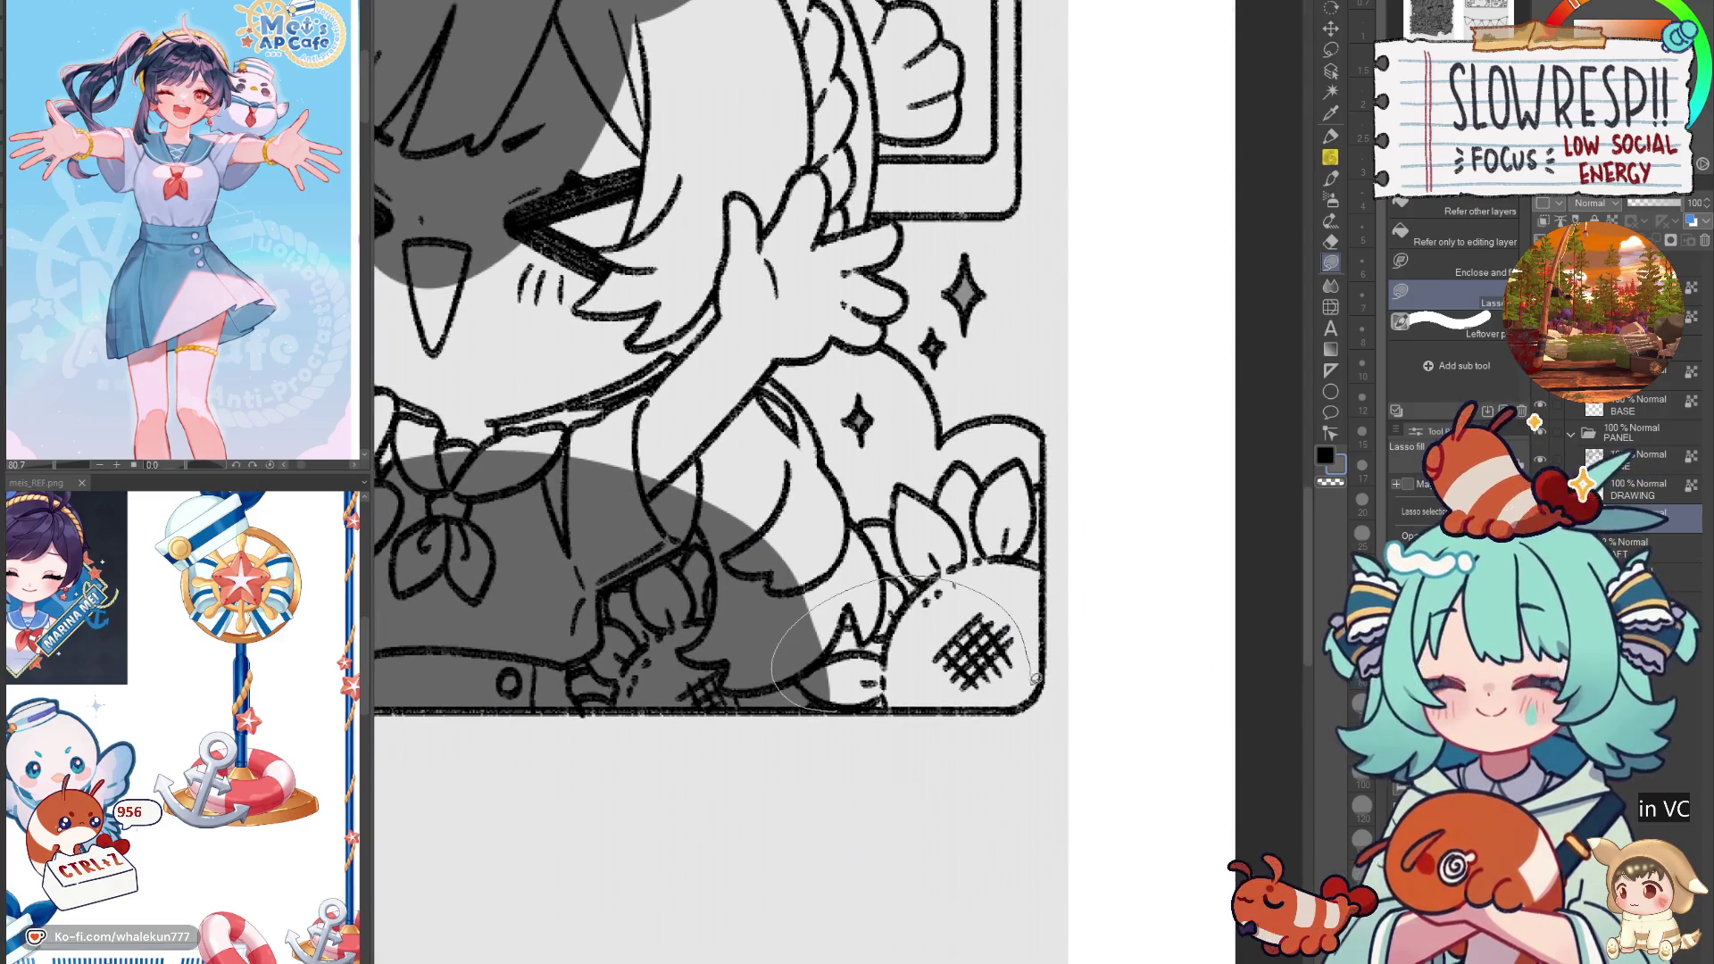
left_click_drag(1015, 705, 1019, 703)
left_click_drag(1024, 640, 1061, 620)
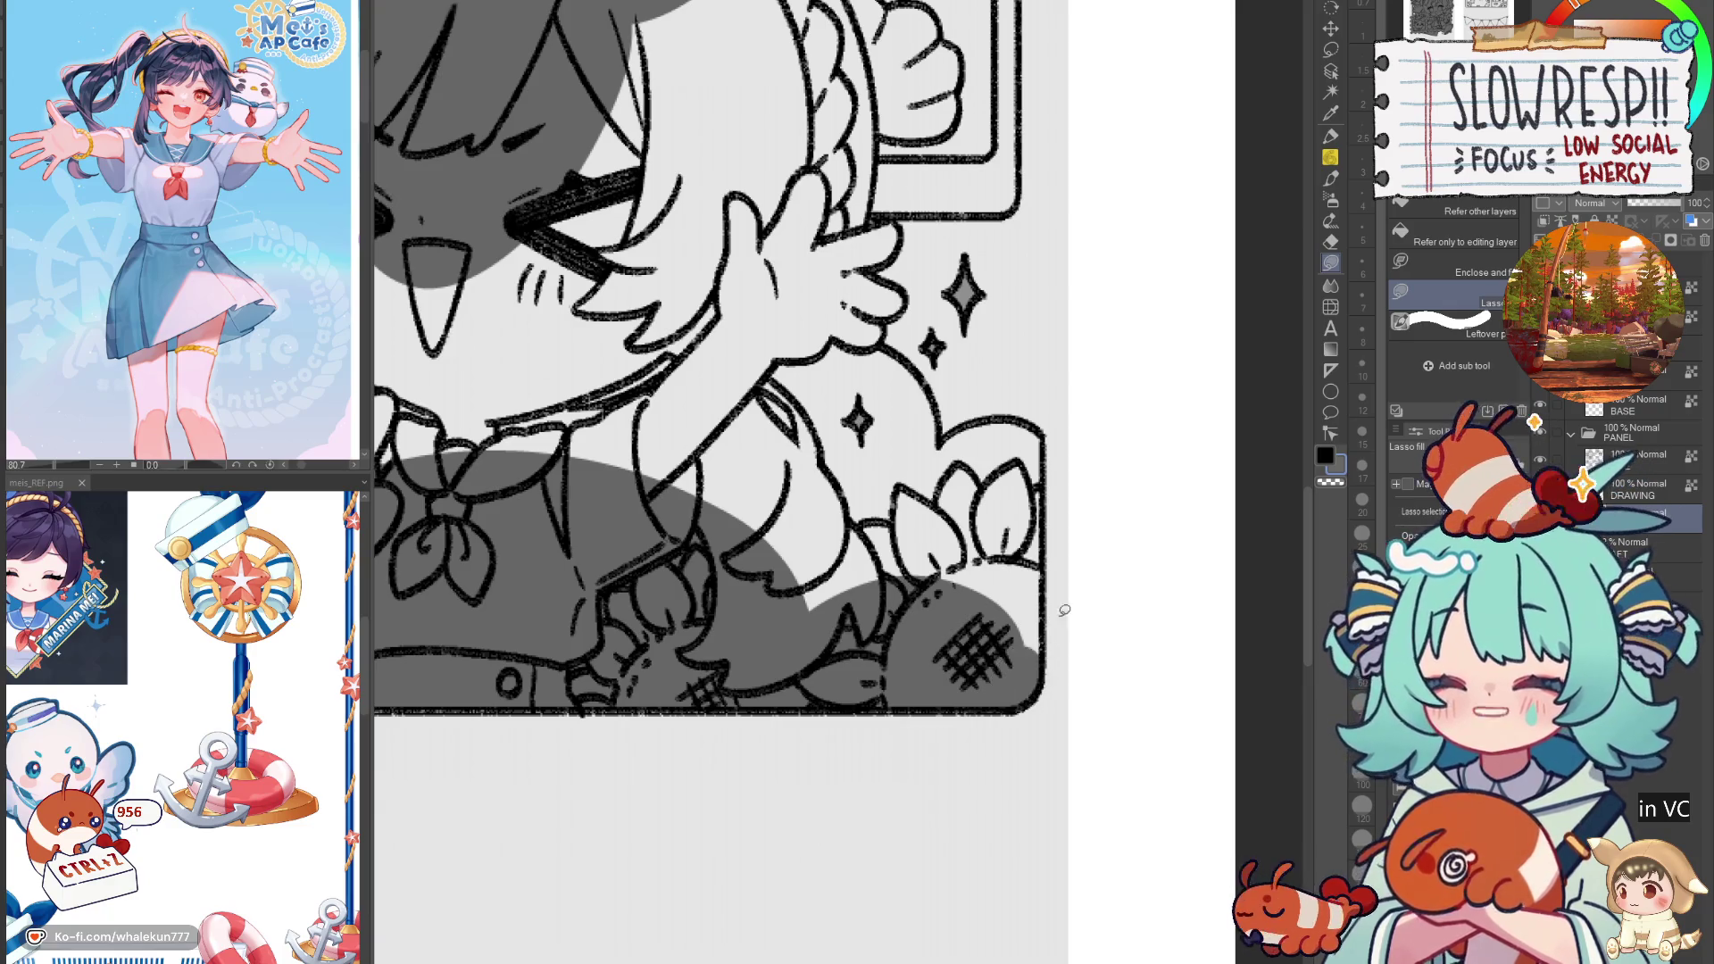
left_click_drag(997, 546, 1111, 825)
mouse_move(952, 503)
left_mouse_down()
mouse_move(995, 553)
mouse_move(906, 835)
mouse_move(946, 443)
left_mouse_up()
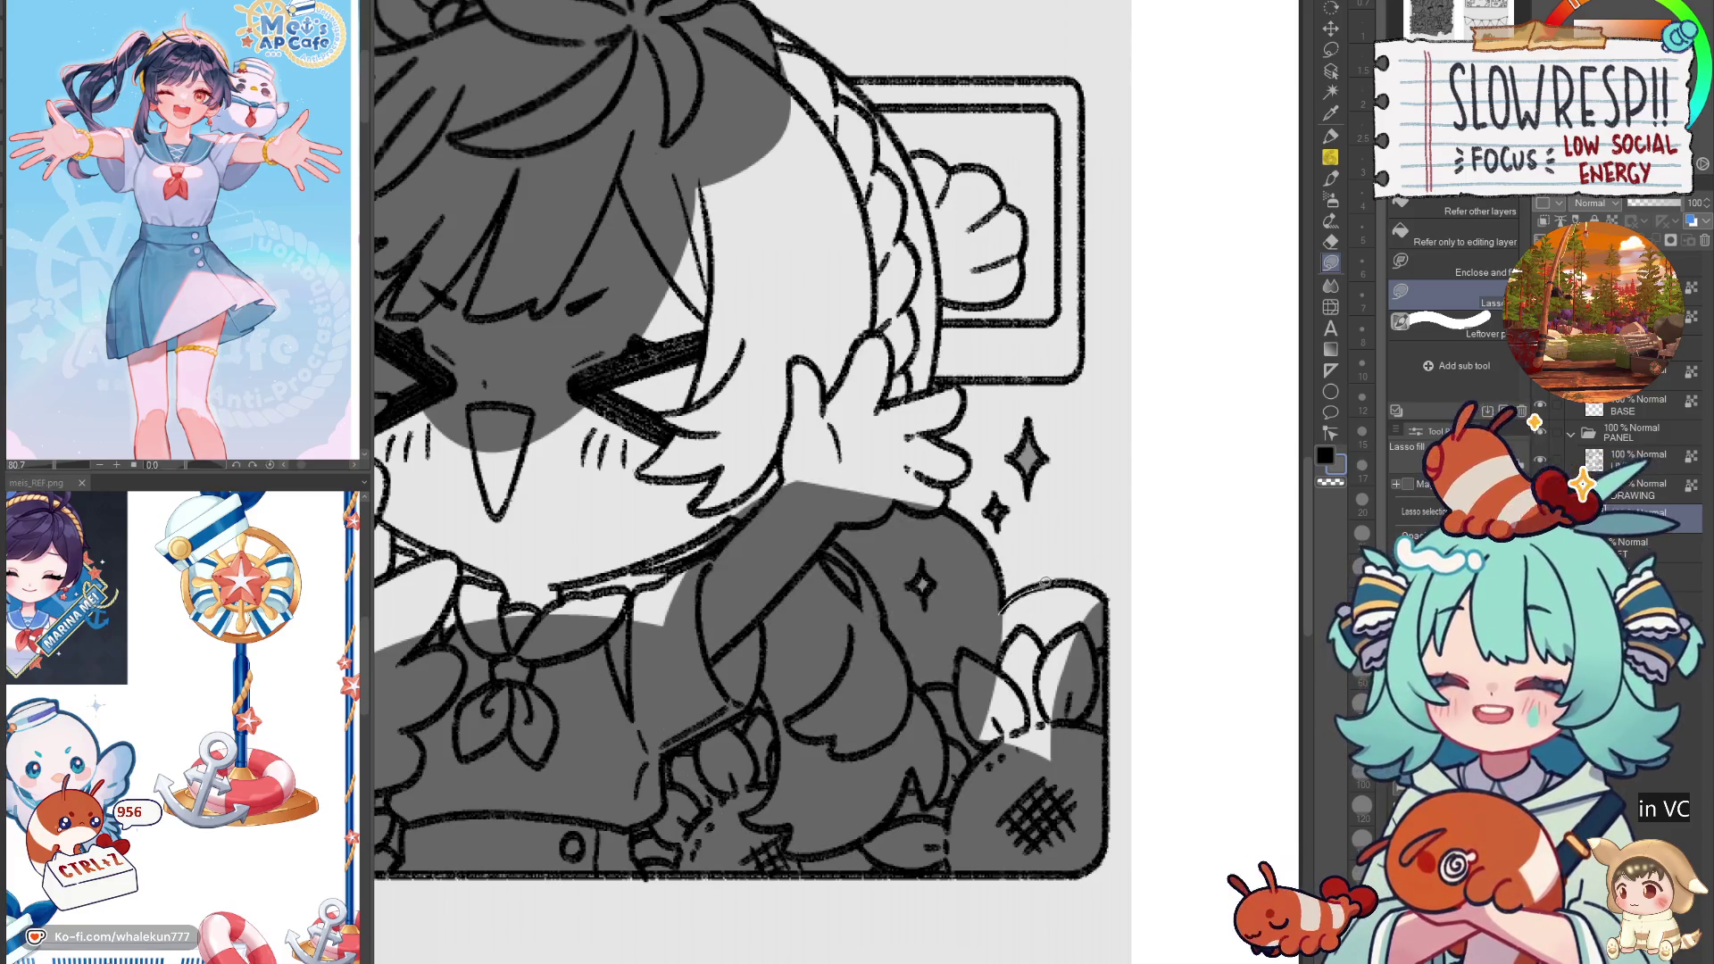
mouse_move(1107, 591)
left_mouse_down()
mouse_move(1039, 803)
mouse_move(990, 620)
left_mouse_up()
Step: Shade the panel's lower-left, bottom, the area below the face and the hand grey
left_click_drag(567, 684, 1138, 756)
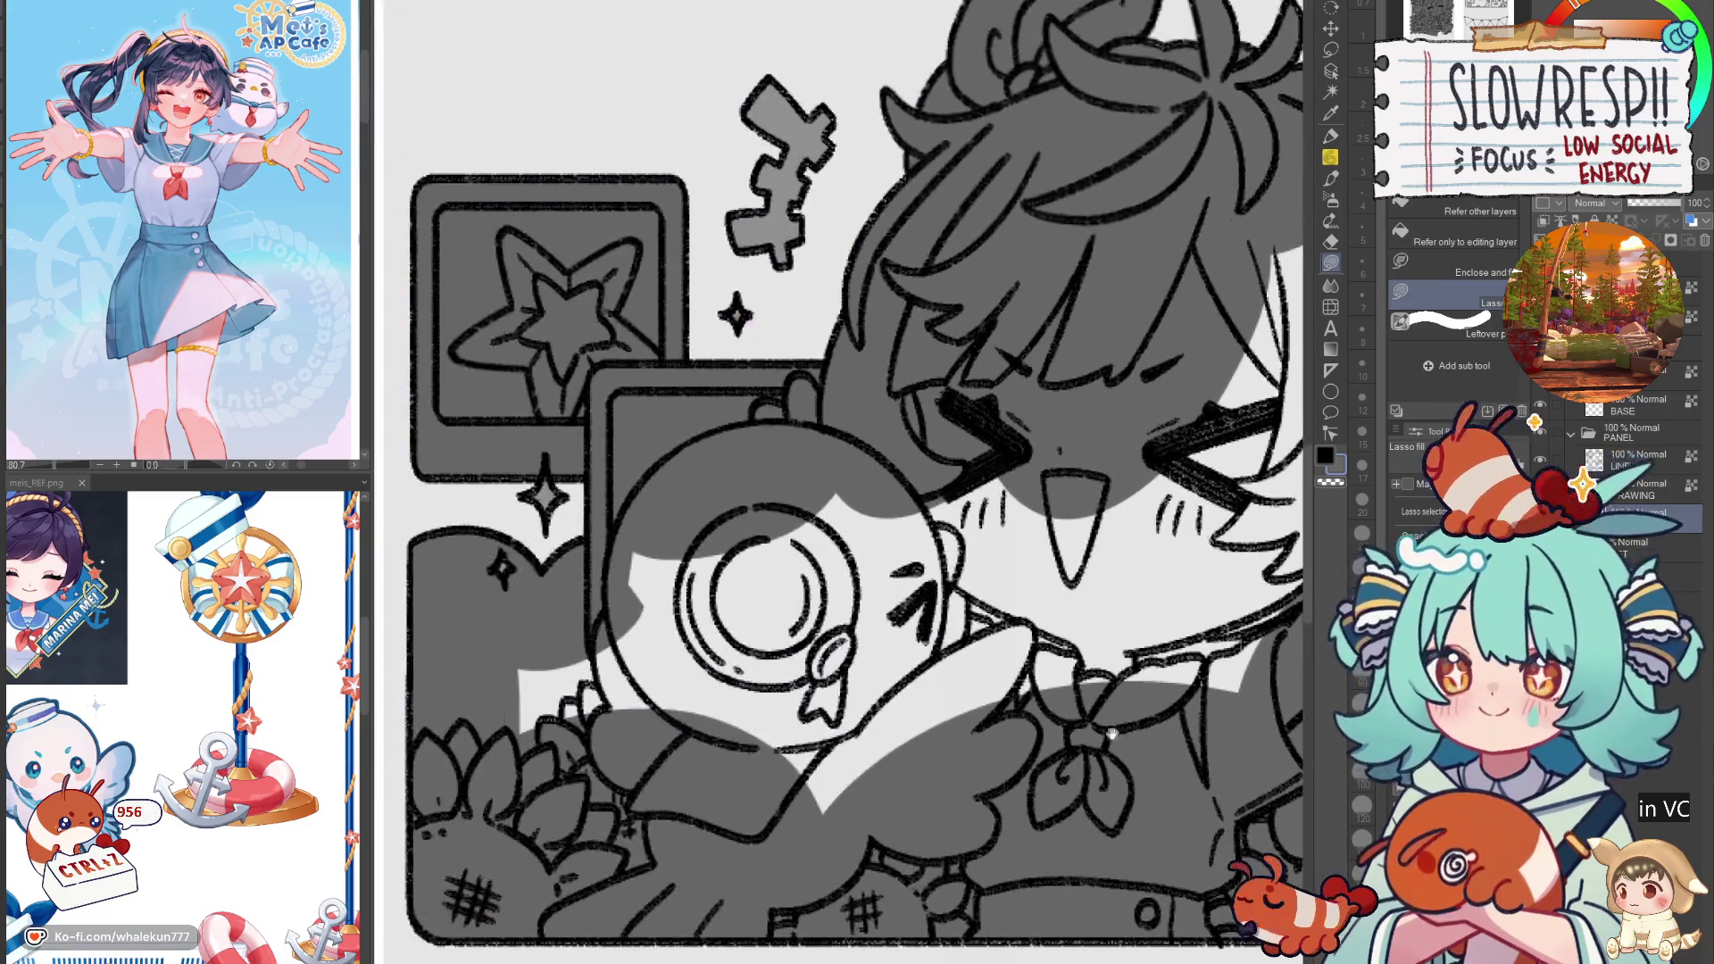
mouse_move(722, 471)
left_mouse_down()
mouse_move(500, 629)
mouse_move(1014, 857)
mouse_move(1099, 446)
left_mouse_up()
mouse_move(1161, 535)
left_mouse_down()
mouse_move(660, 697)
mouse_move(696, 902)
mouse_move(665, 460)
mouse_move(634, 485)
left_mouse_up()
mouse_move(1077, 603)
left_mouse_down()
mouse_move(912, 659)
mouse_move(923, 709)
left_mouse_up()
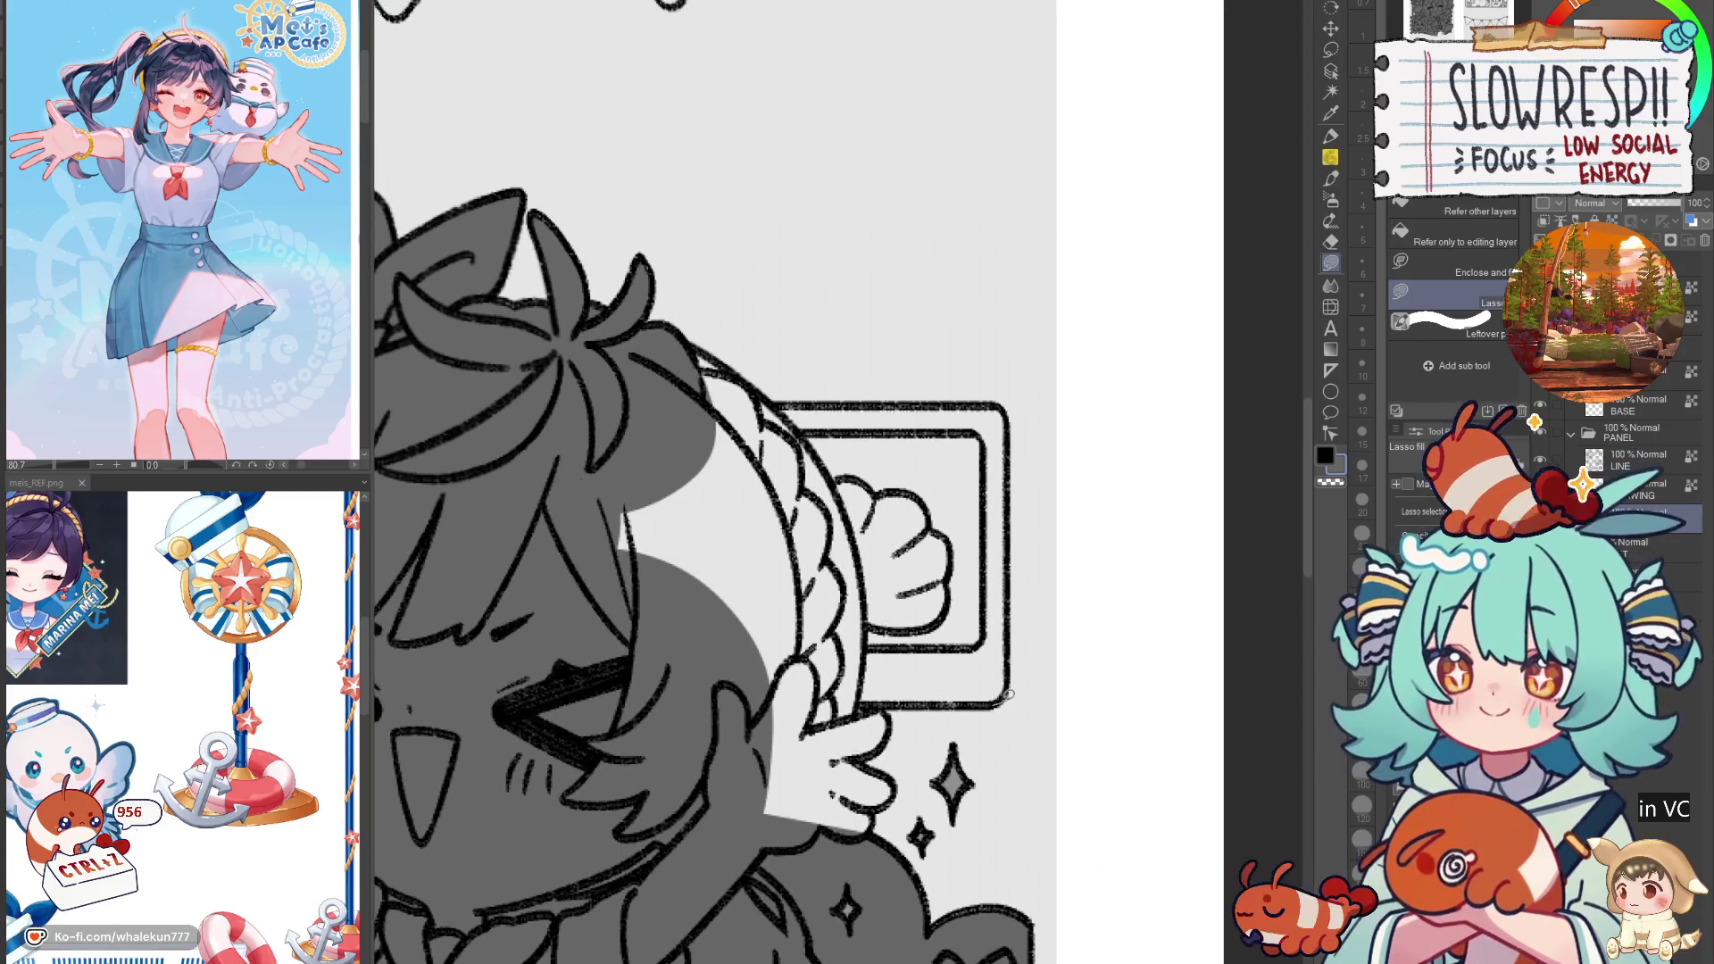
mouse_move(987, 622)
left_mouse_down()
mouse_move(839, 692)
mouse_move(894, 704)
mouse_move(826, 759)
left_mouse_up()
left_click_drag(777, 625, 946, 610)
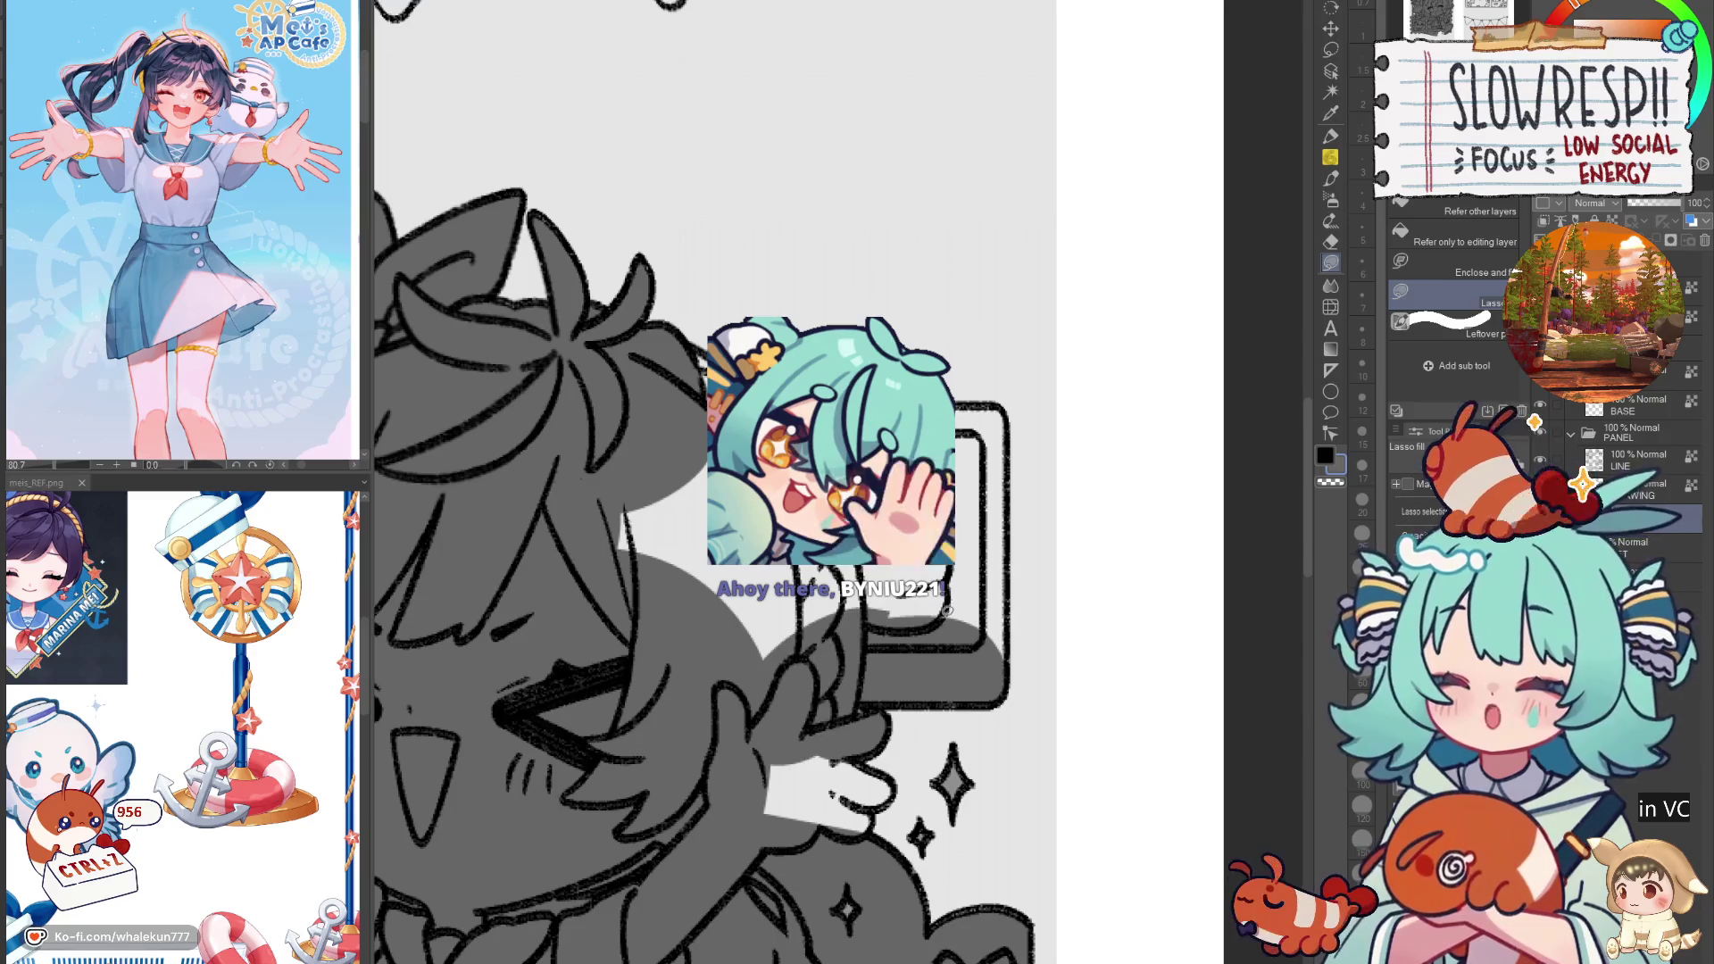
Step: Mirror-check the canvas, shade under the hand, the hair and the box gap, then view the whole page
key("h")
key("h")
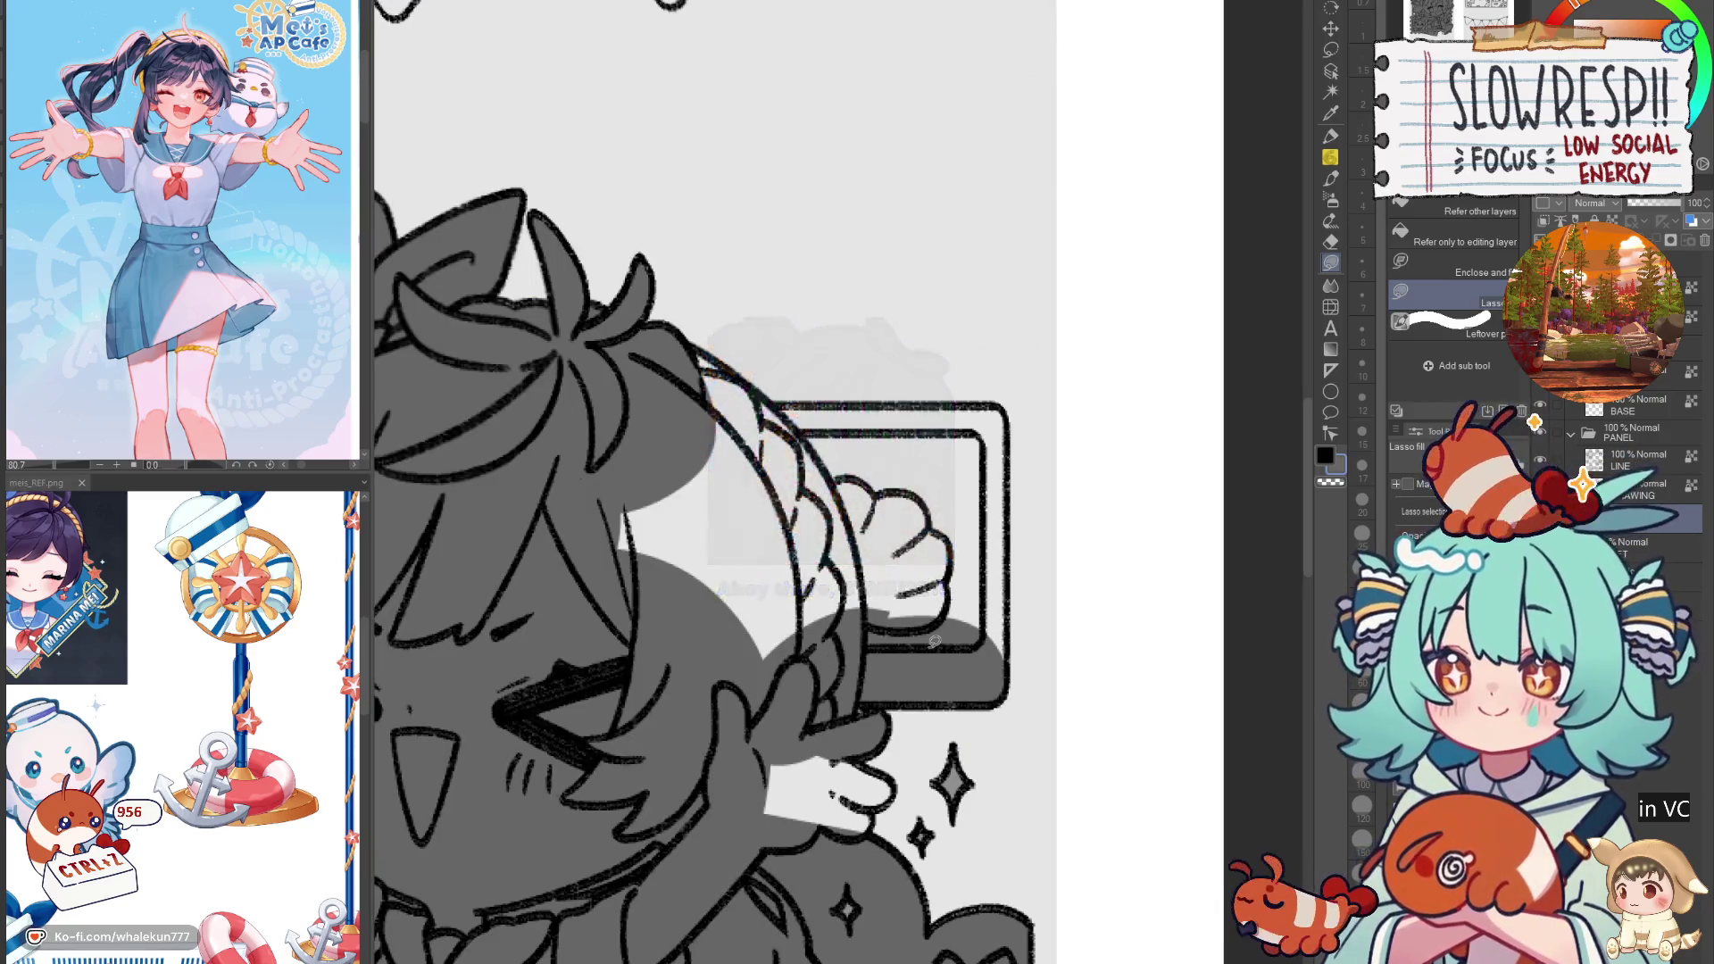
left_click_drag(904, 760, 937, 552)
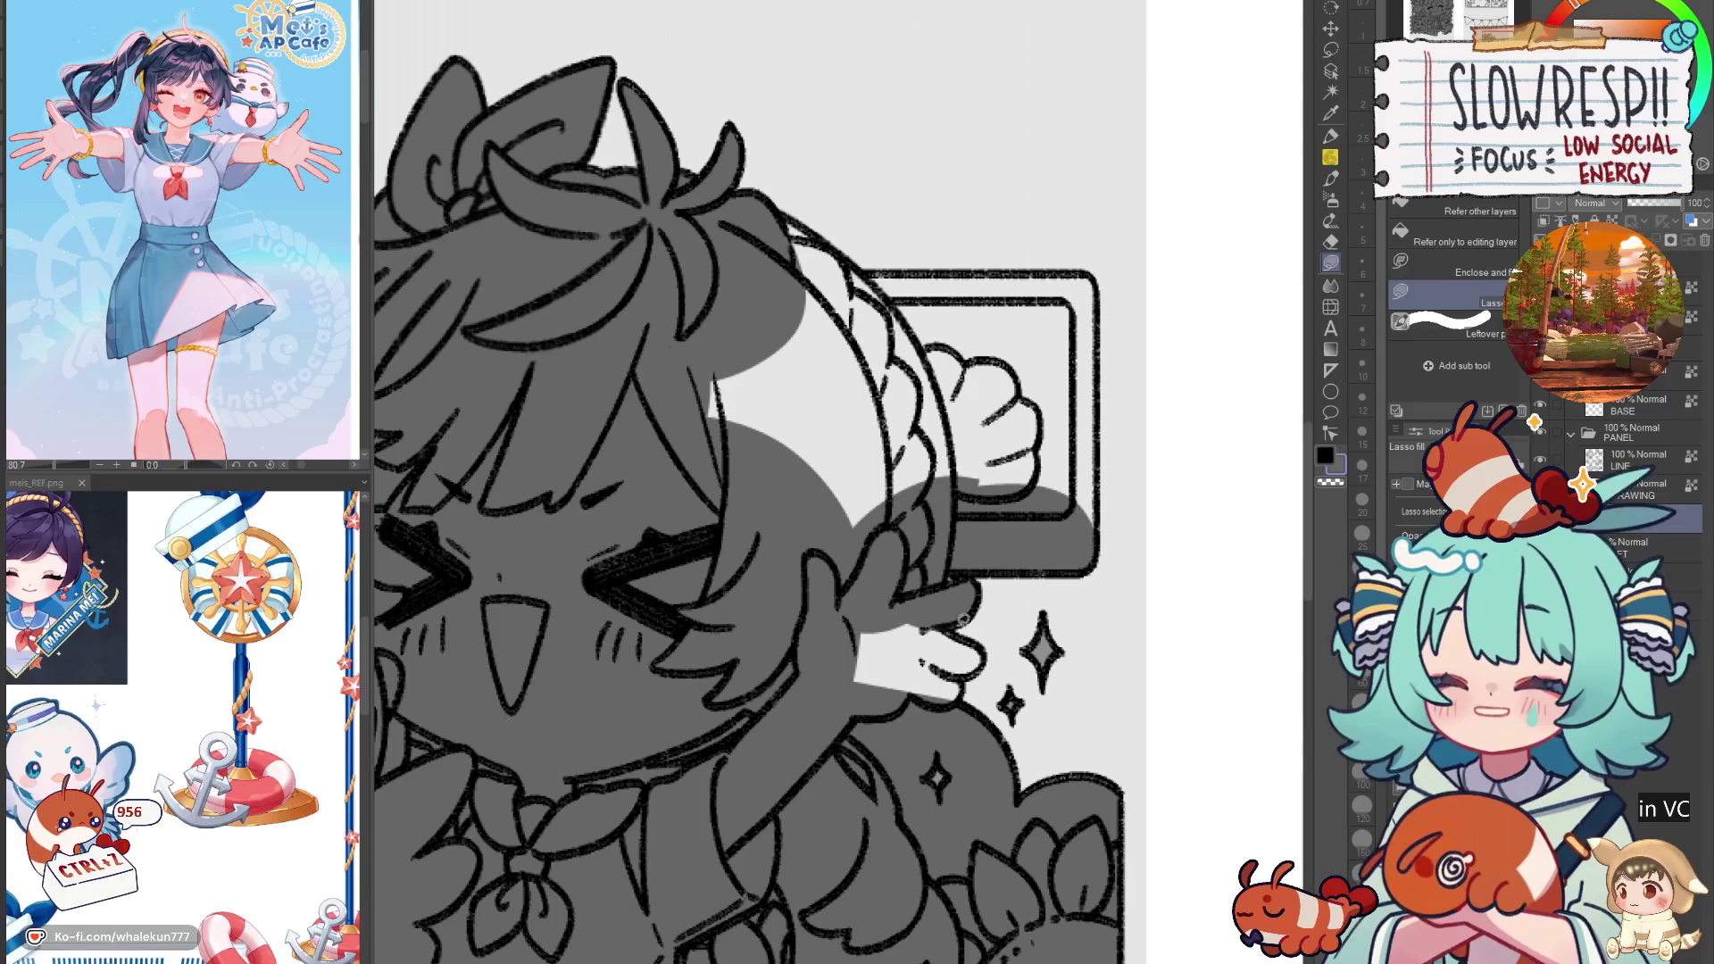
left_click_drag(968, 673, 828, 695)
mouse_move(937, 504)
left_mouse_down()
mouse_move(933, 745)
mouse_move(1048, 675)
mouse_move(624, 526)
left_mouse_up()
left_click_drag(875, 656, 811, 759)
mouse_move(791, 600)
left_mouse_down()
mouse_move(715, 598)
mouse_move(839, 692)
mouse_move(1026, 612)
mouse_move(1022, 594)
mouse_move(1032, 774)
left_mouse_up()
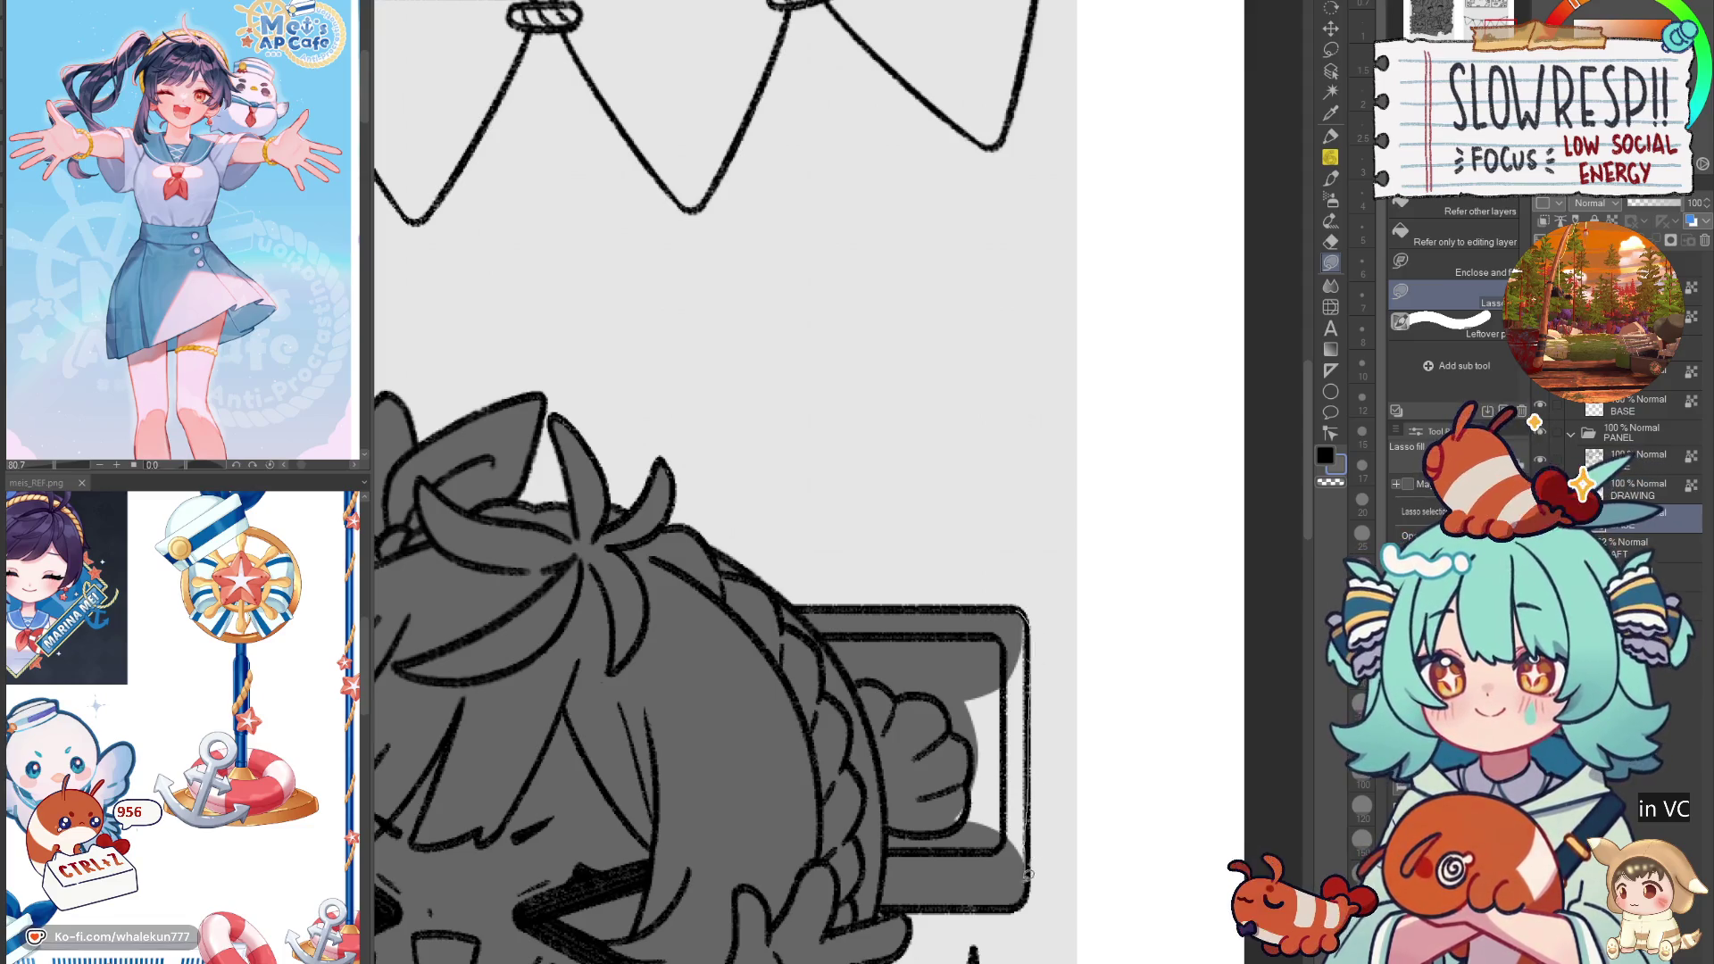
left_click_drag(1028, 869, 1036, 688)
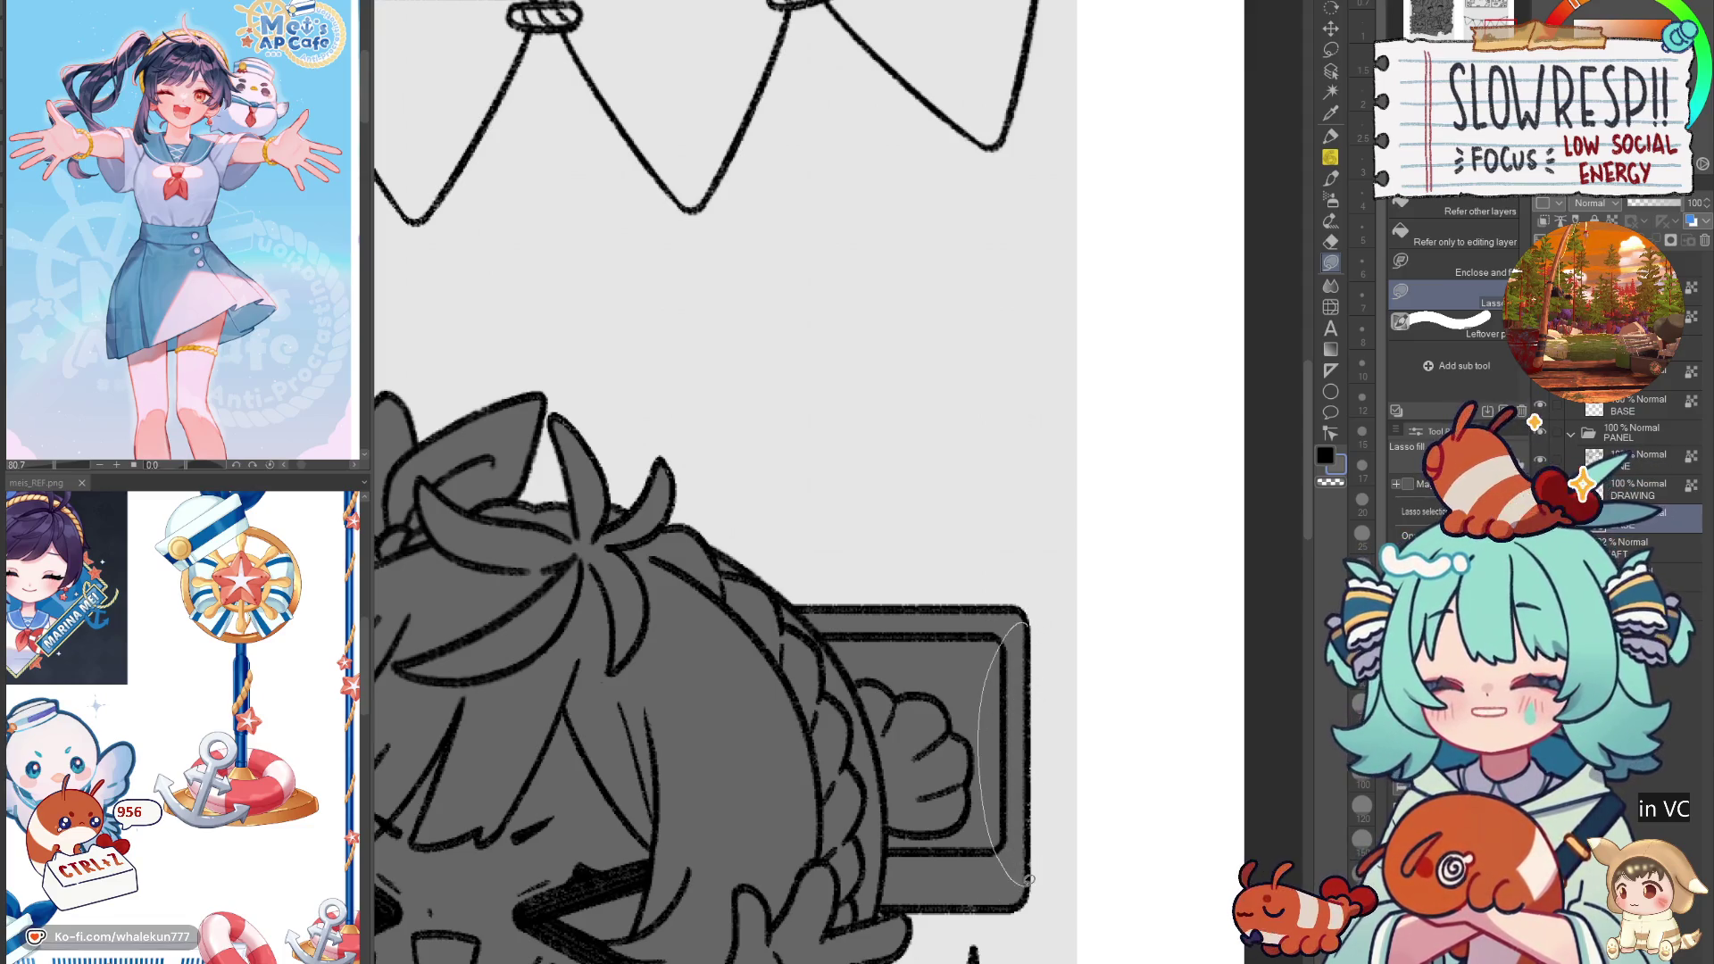
key("ctrl+0")
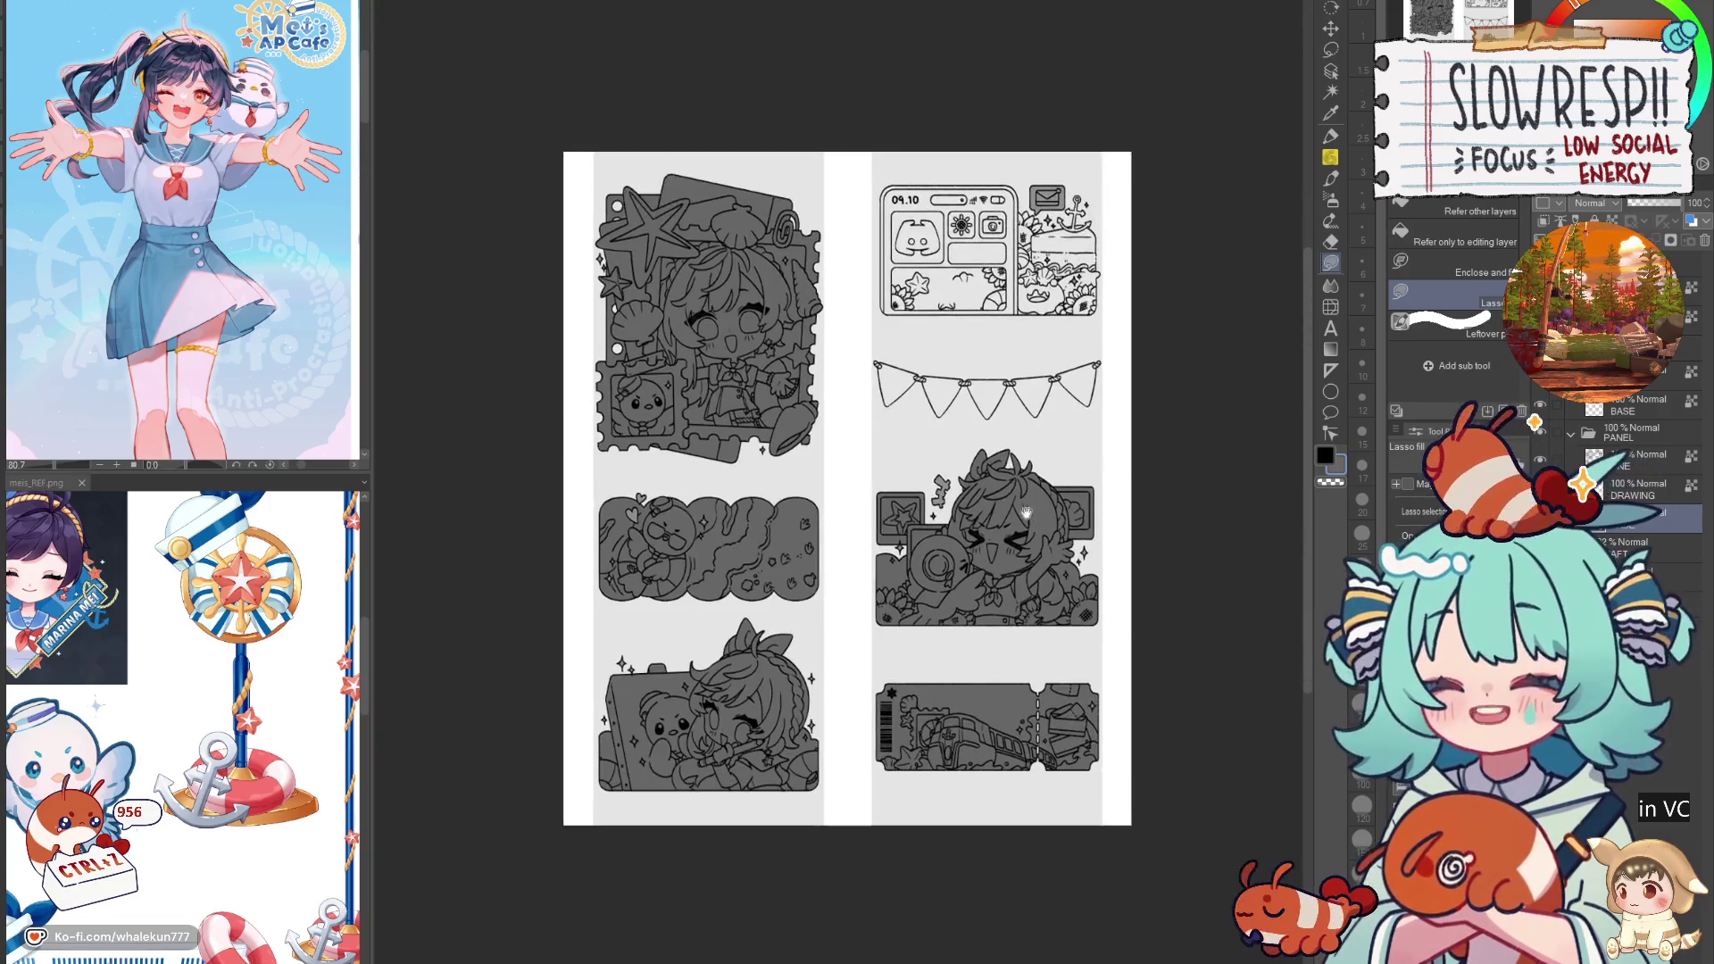
Step: Fill the top-left knot and the whole leftmost bunting flag grey
scroll(668, 579, "up", 5)
scroll(668, 578, "up", 3)
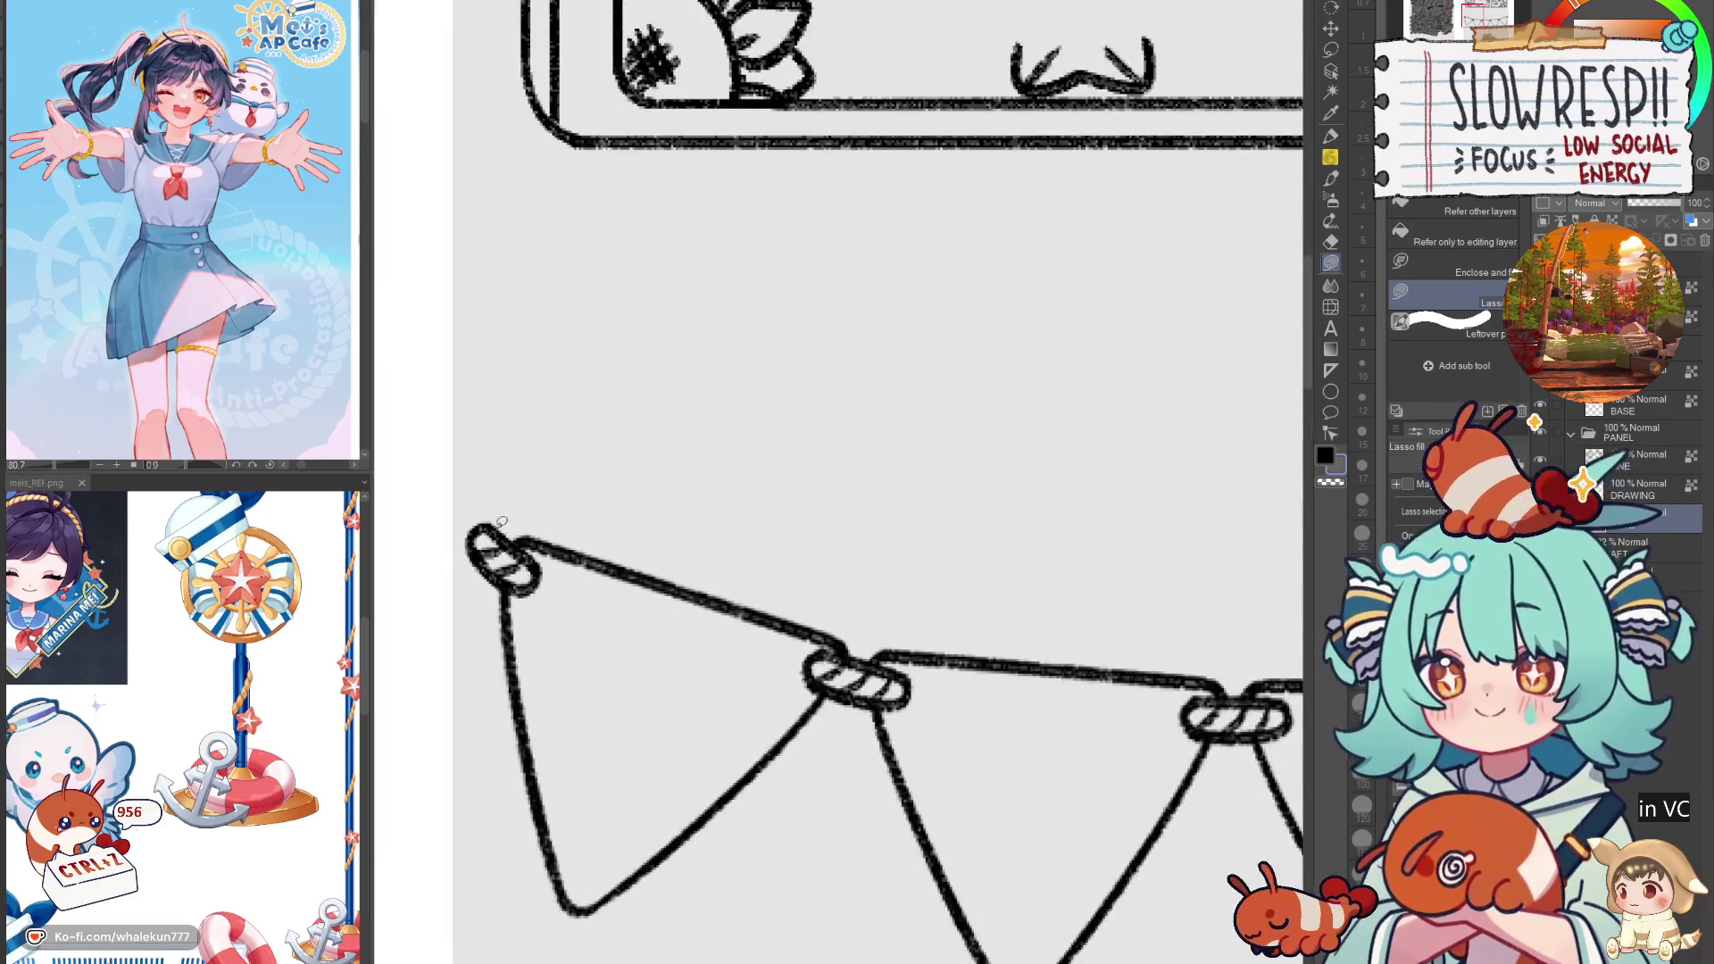
left_click_drag(535, 536, 540, 540)
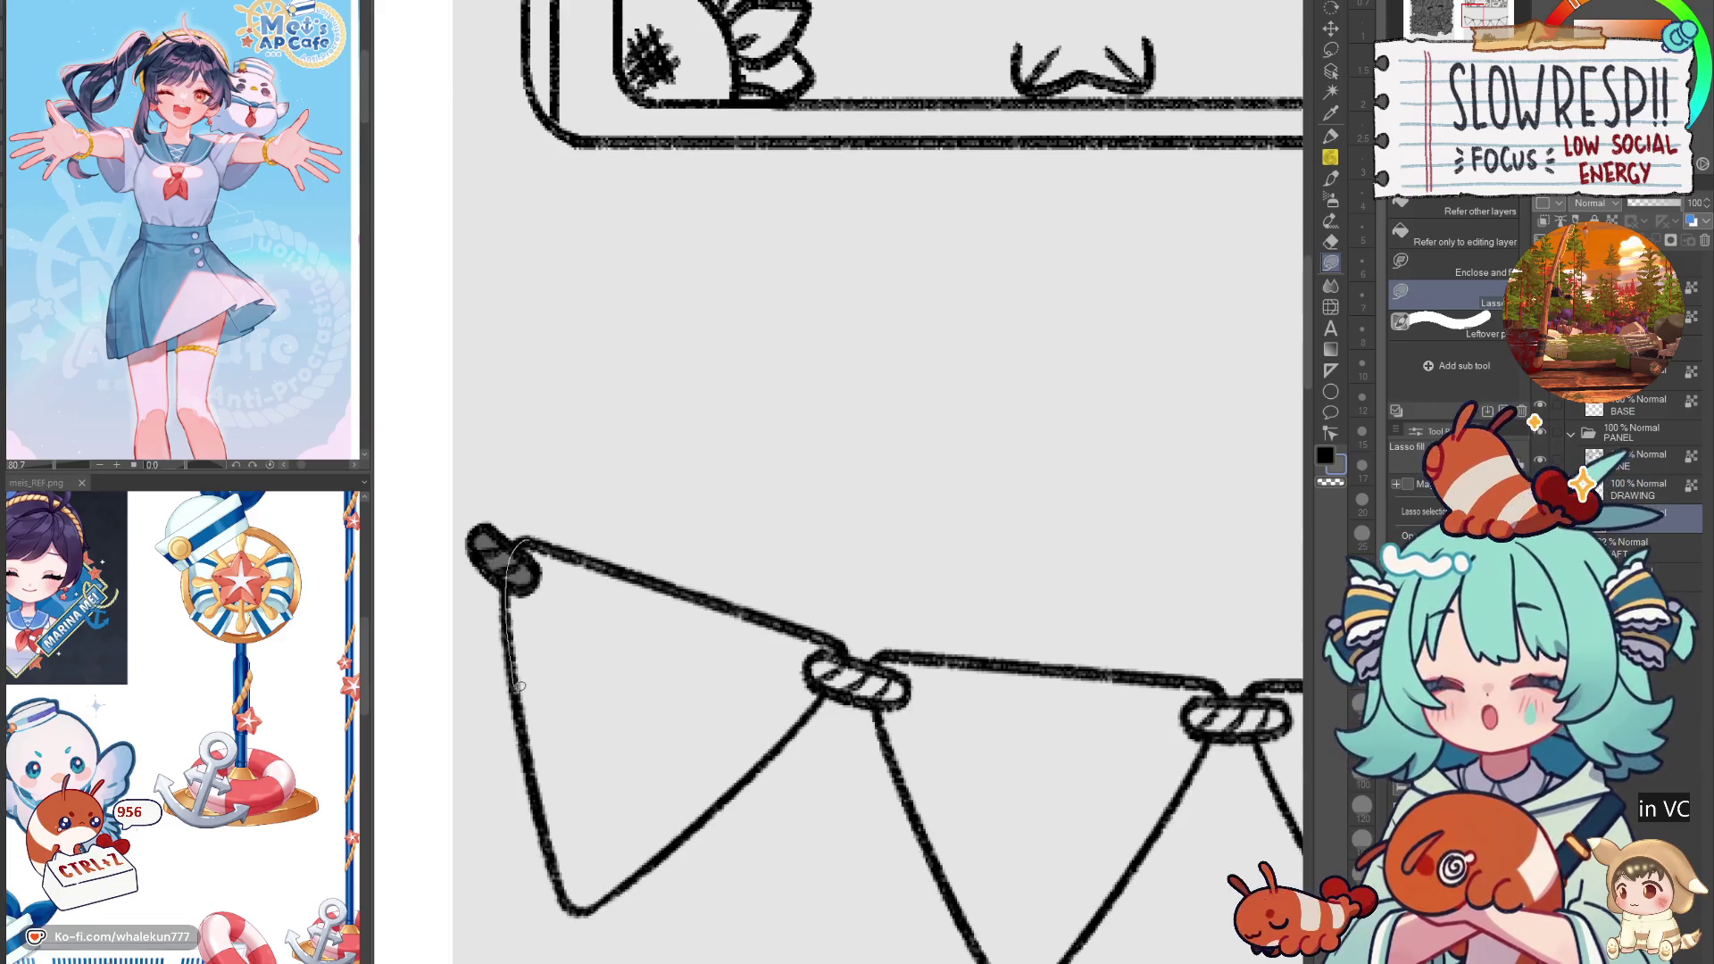
mouse_move(645, 830)
left_mouse_down()
mouse_move(768, 625)
mouse_move(745, 759)
mouse_move(636, 875)
mouse_move(540, 764)
left_mouse_up()
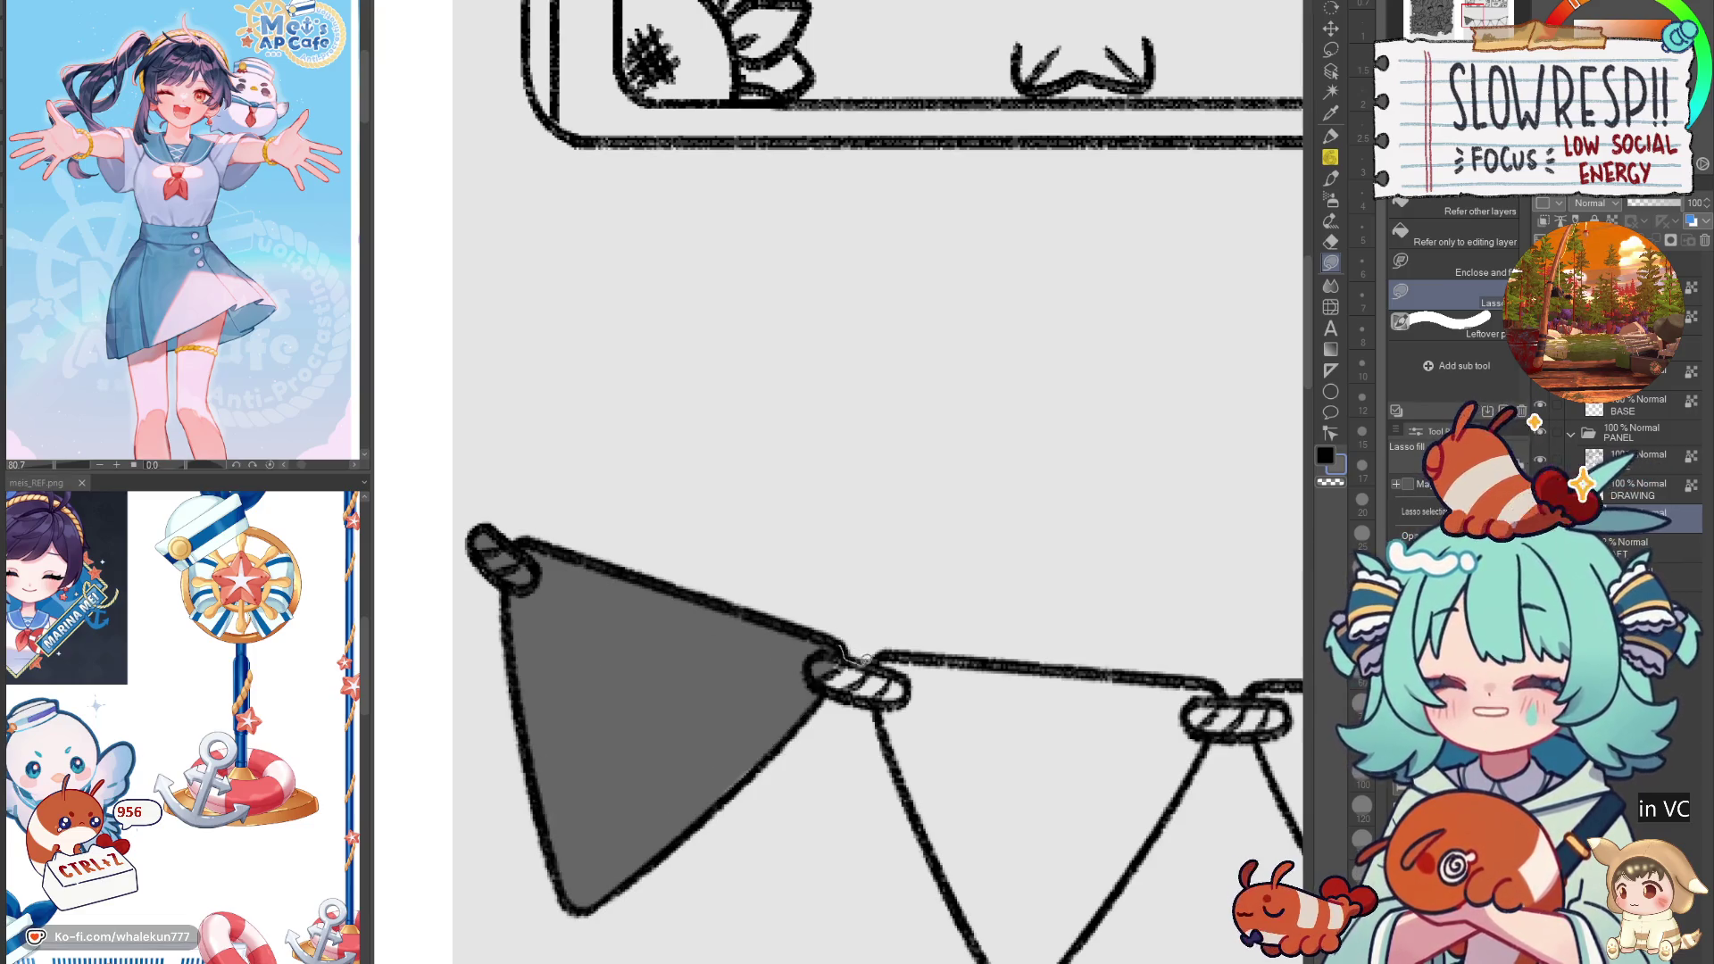
mouse_move(839, 685)
left_mouse_down()
mouse_move(837, 656)
mouse_move(752, 641)
mouse_move(795, 692)
mouse_move(1071, 683)
mouse_move(752, 644)
left_mouse_up()
mouse_move(658, 578)
left_mouse_down()
mouse_move(788, 838)
mouse_move(739, 891)
mouse_move(719, 846)
mouse_move(739, 844)
left_mouse_up()
mouse_move(763, 586)
left_mouse_down()
mouse_move(776, 864)
mouse_move(940, 590)
left_mouse_up()
mouse_move(928, 676)
left_mouse_down()
mouse_move(790, 848)
mouse_move(837, 812)
left_mouse_up()
mouse_move(977, 584)
left_mouse_down()
mouse_move(826, 630)
mouse_move(830, 671)
mouse_move(948, 694)
mouse_move(1184, 636)
mouse_move(982, 664)
mouse_move(1011, 549)
mouse_move(991, 678)
mouse_move(856, 879)
mouse_move(795, 764)
mouse_move(900, 565)
mouse_move(669, 580)
mouse_move(817, 861)
mouse_move(795, 768)
left_mouse_up()
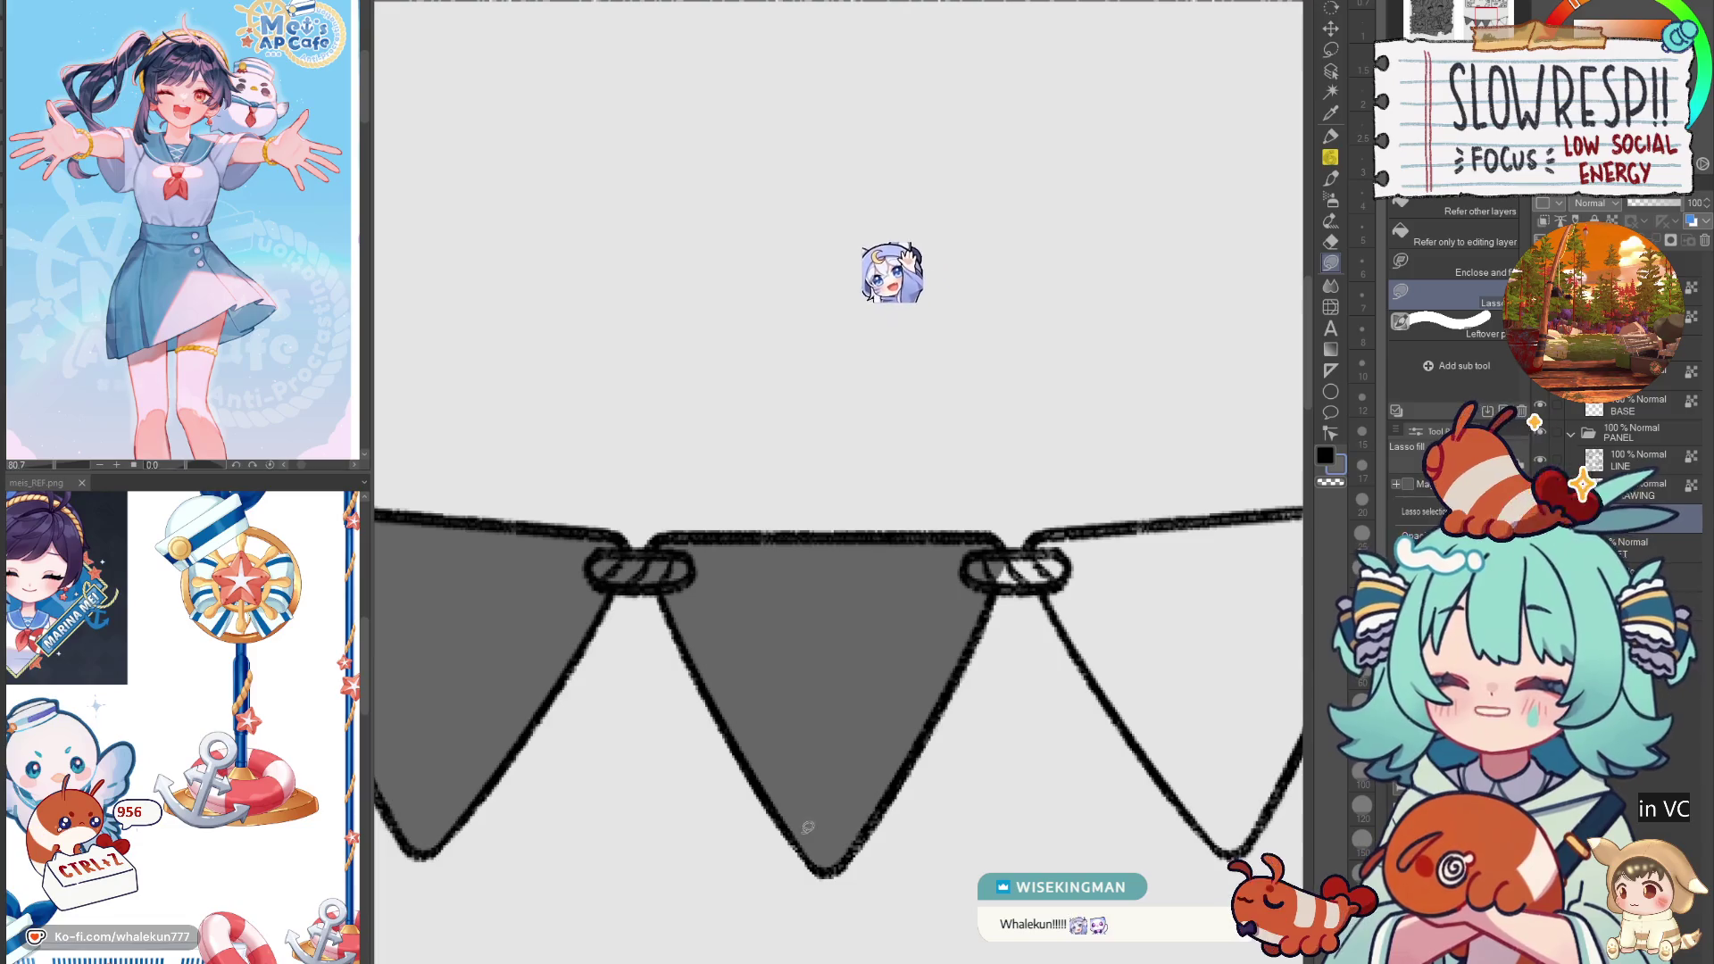
Step: Fill the right ring knot, the strip under the string and the right flag's inner area grey
left_click_drag(808, 828, 638, 872)
mouse_move(857, 596)
left_mouse_down()
mouse_move(808, 625)
mouse_move(857, 596)
mouse_move(1196, 557)
mouse_move(888, 573)
left_mouse_up()
left_click_drag(888, 573, 730, 595)
mouse_move(1004, 573)
left_mouse_down()
mouse_move(1022, 705)
mouse_move(890, 884)
mouse_move(874, 608)
left_mouse_up()
left_click_drag(937, 785, 955, 669)
Step: Fill the middle flag and the rest of the right flag, including its lower tip, grey
mouse_move(748, 598)
left_mouse_down()
mouse_move(903, 487)
mouse_move(732, 513)
left_mouse_up()
left_click_drag(830, 692, 826, 687)
left_click_drag(964, 640, 776, 819)
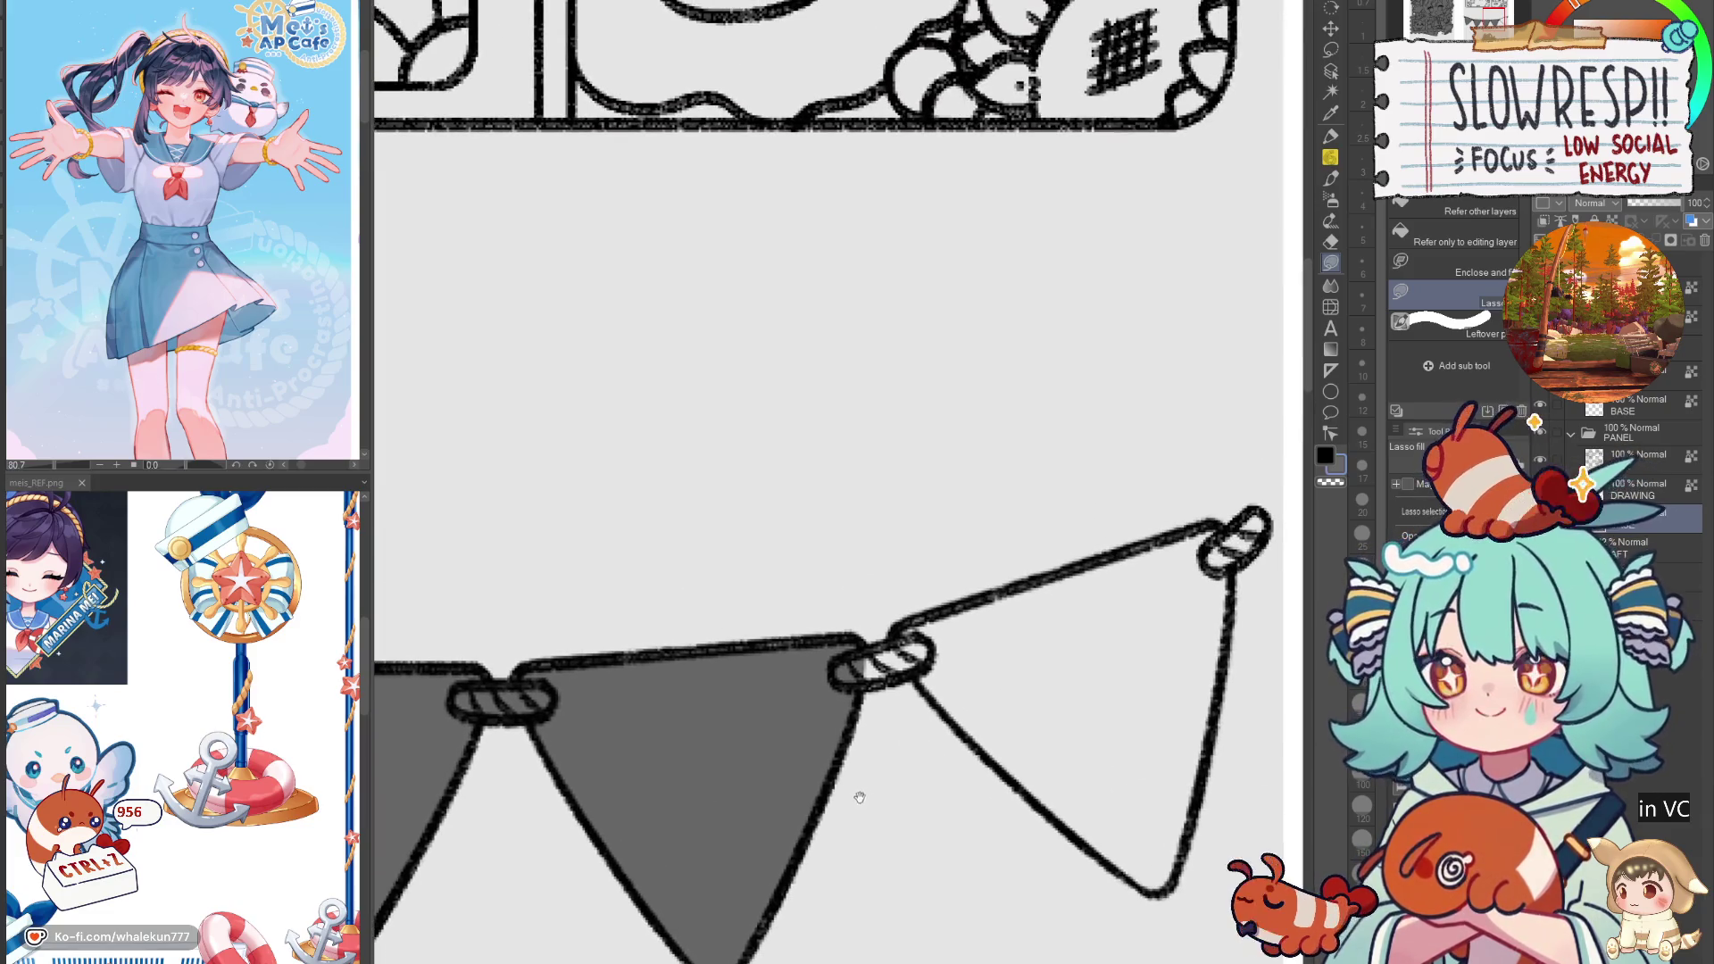
mouse_move(928, 632)
left_mouse_down()
mouse_move(853, 680)
mouse_move(937, 614)
mouse_move(1218, 527)
mouse_move(1140, 534)
mouse_move(1151, 520)
mouse_move(1236, 518)
mouse_move(1196, 571)
left_mouse_up()
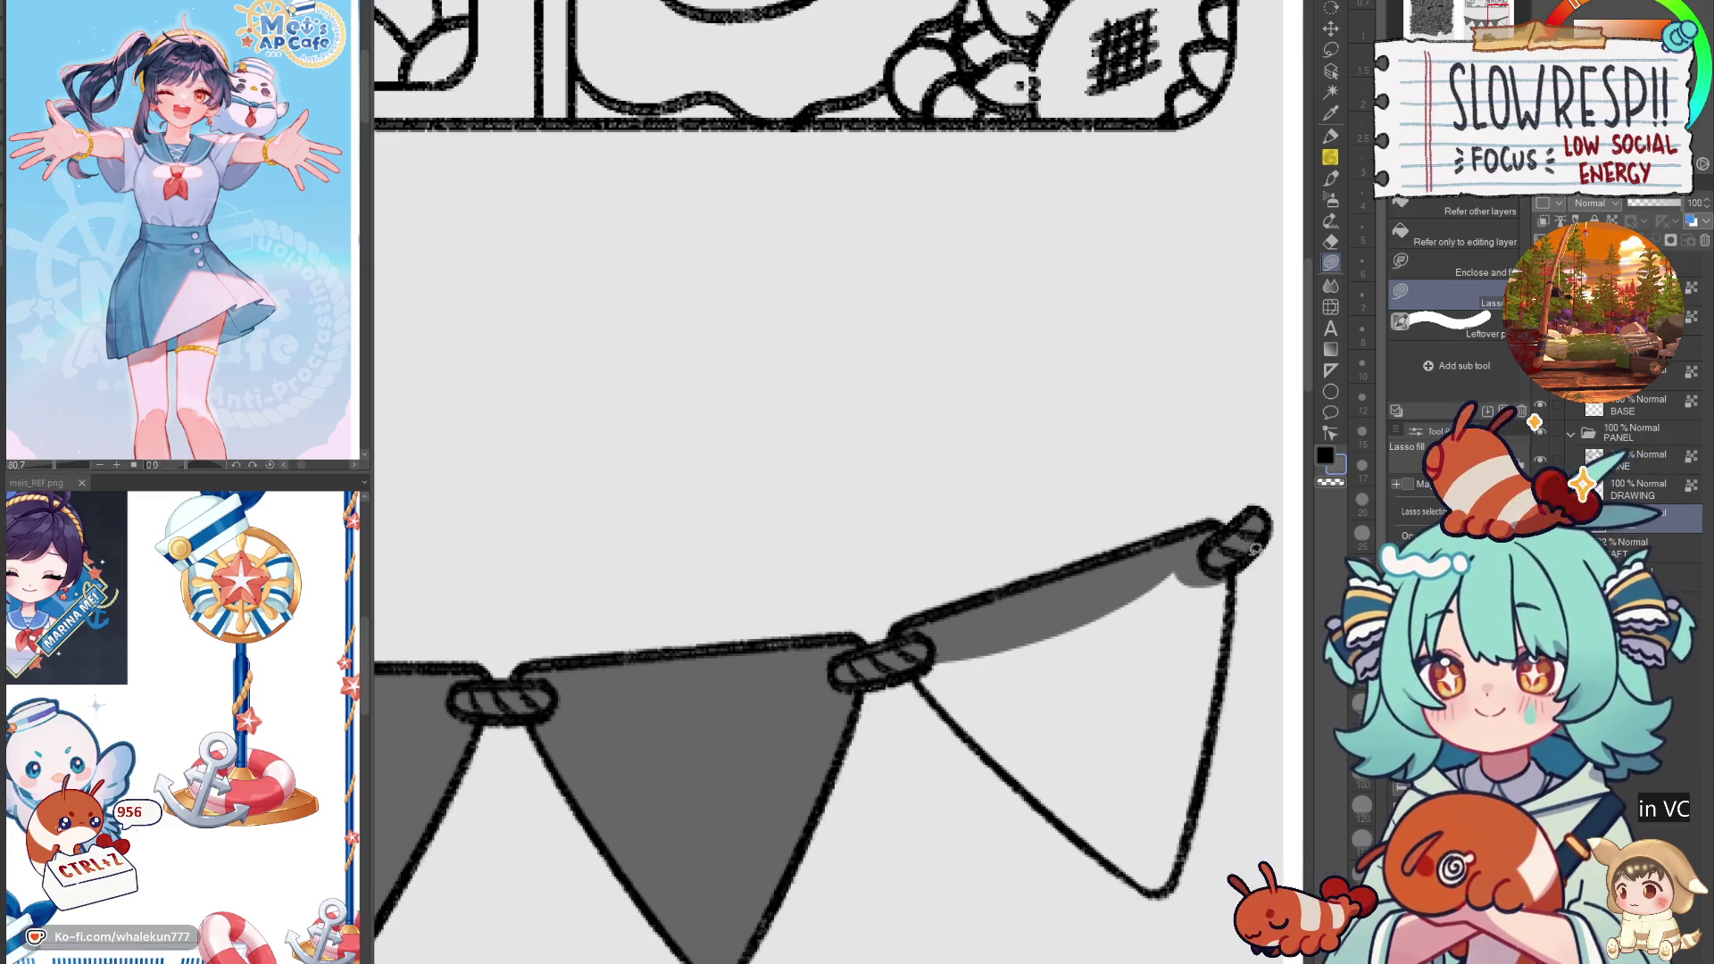
mouse_move(1228, 642)
left_mouse_down()
mouse_move(1080, 777)
mouse_move(1176, 530)
left_mouse_up()
mouse_move(1128, 672)
left_mouse_down()
mouse_move(1127, 523)
mouse_move(790, 412)
mouse_move(793, 533)
mouse_move(951, 643)
mouse_move(1027, 662)
left_mouse_up()
mouse_move(1038, 506)
left_mouse_down()
mouse_move(1034, 571)
mouse_move(1065, 473)
left_mouse_up()
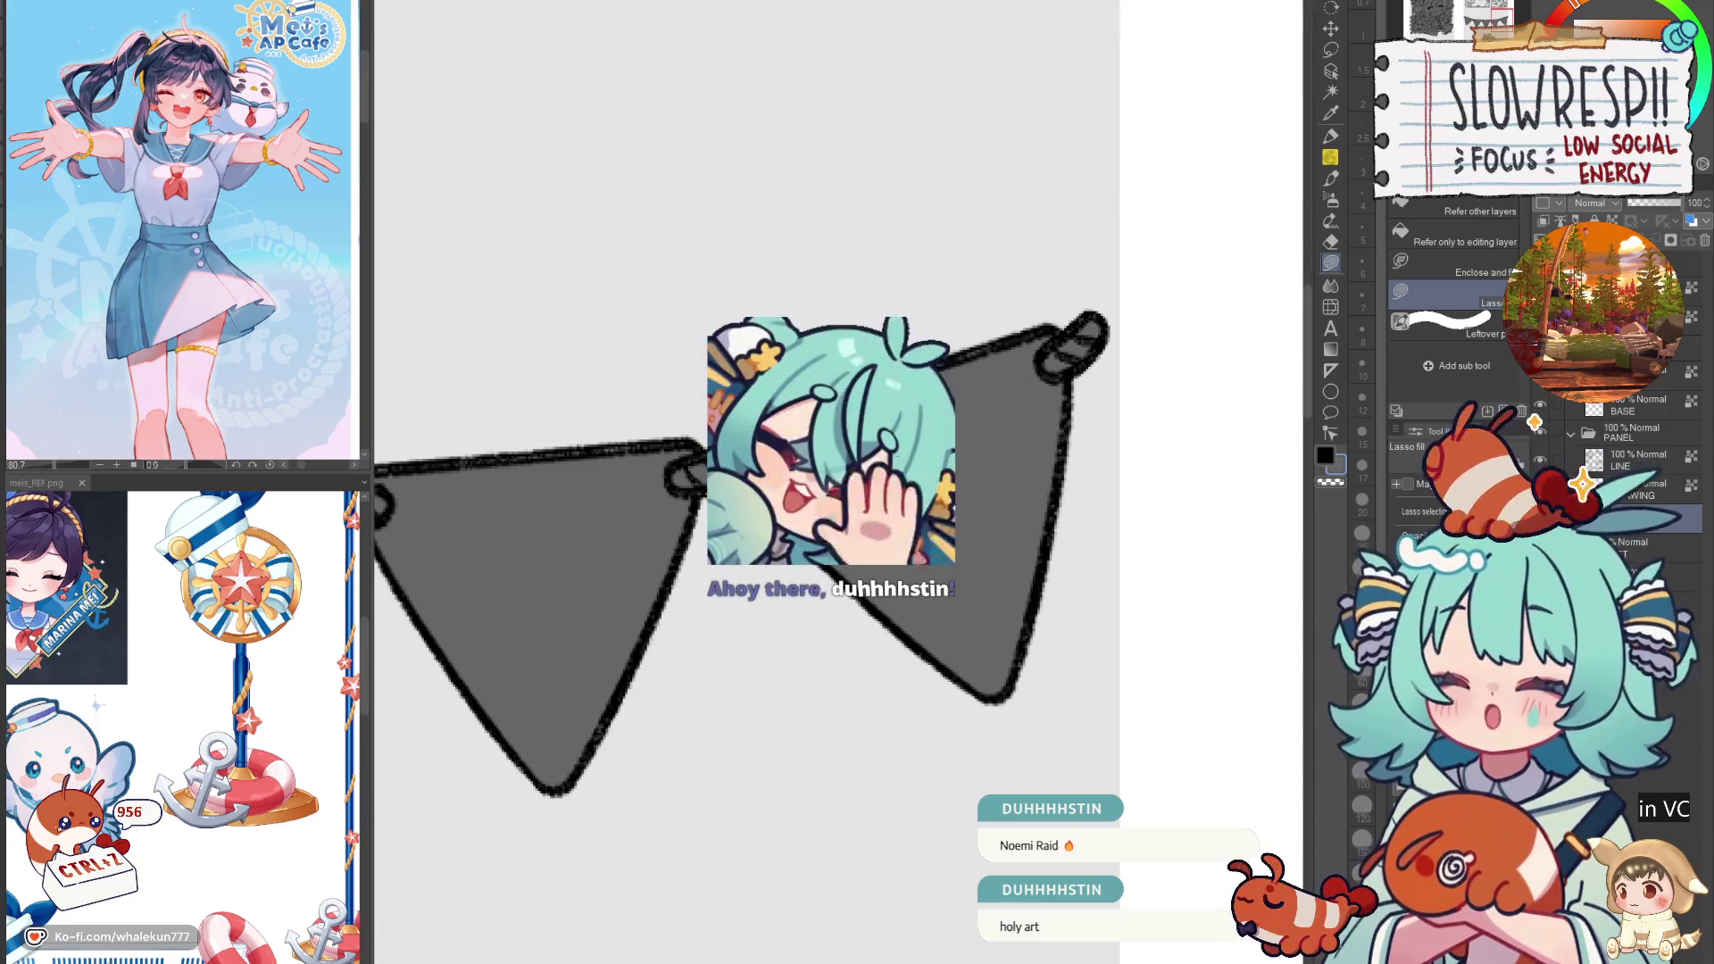
Step: Zoom out and back in to review the whole sheet with all seven panels shaded
scroll(962, 604, "down", 5)
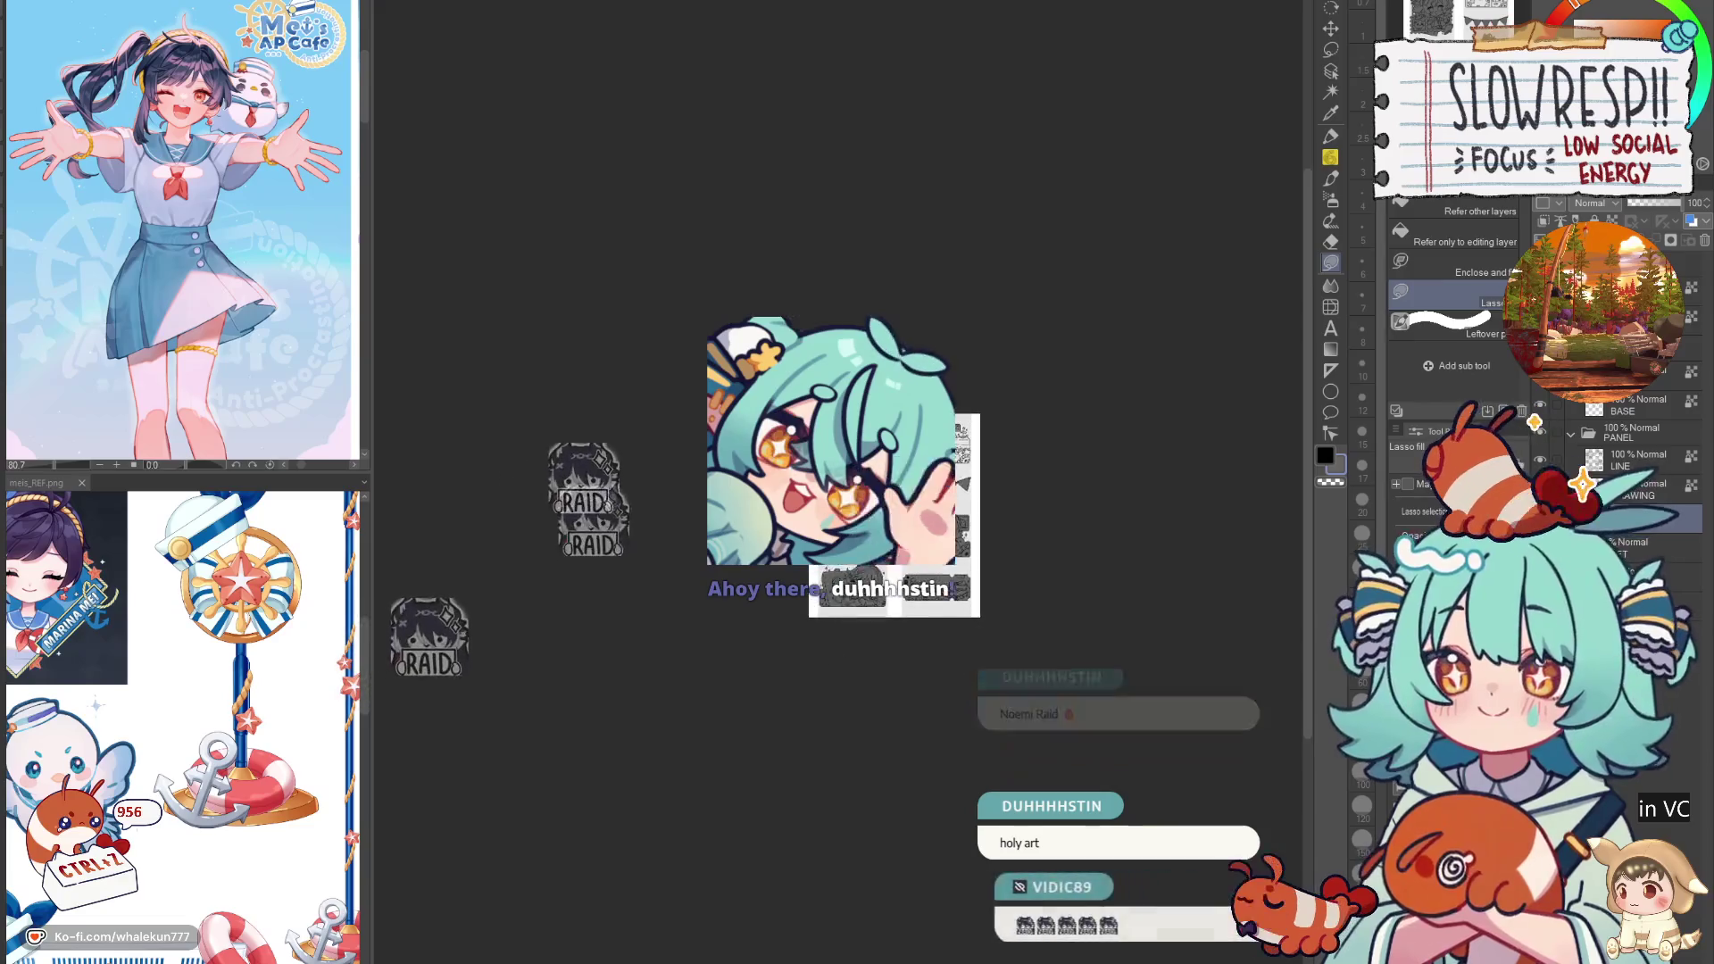
scroll(962, 604, "up", 5)
scroll(962, 605, "down", 5)
scroll(962, 605, "up", 2)
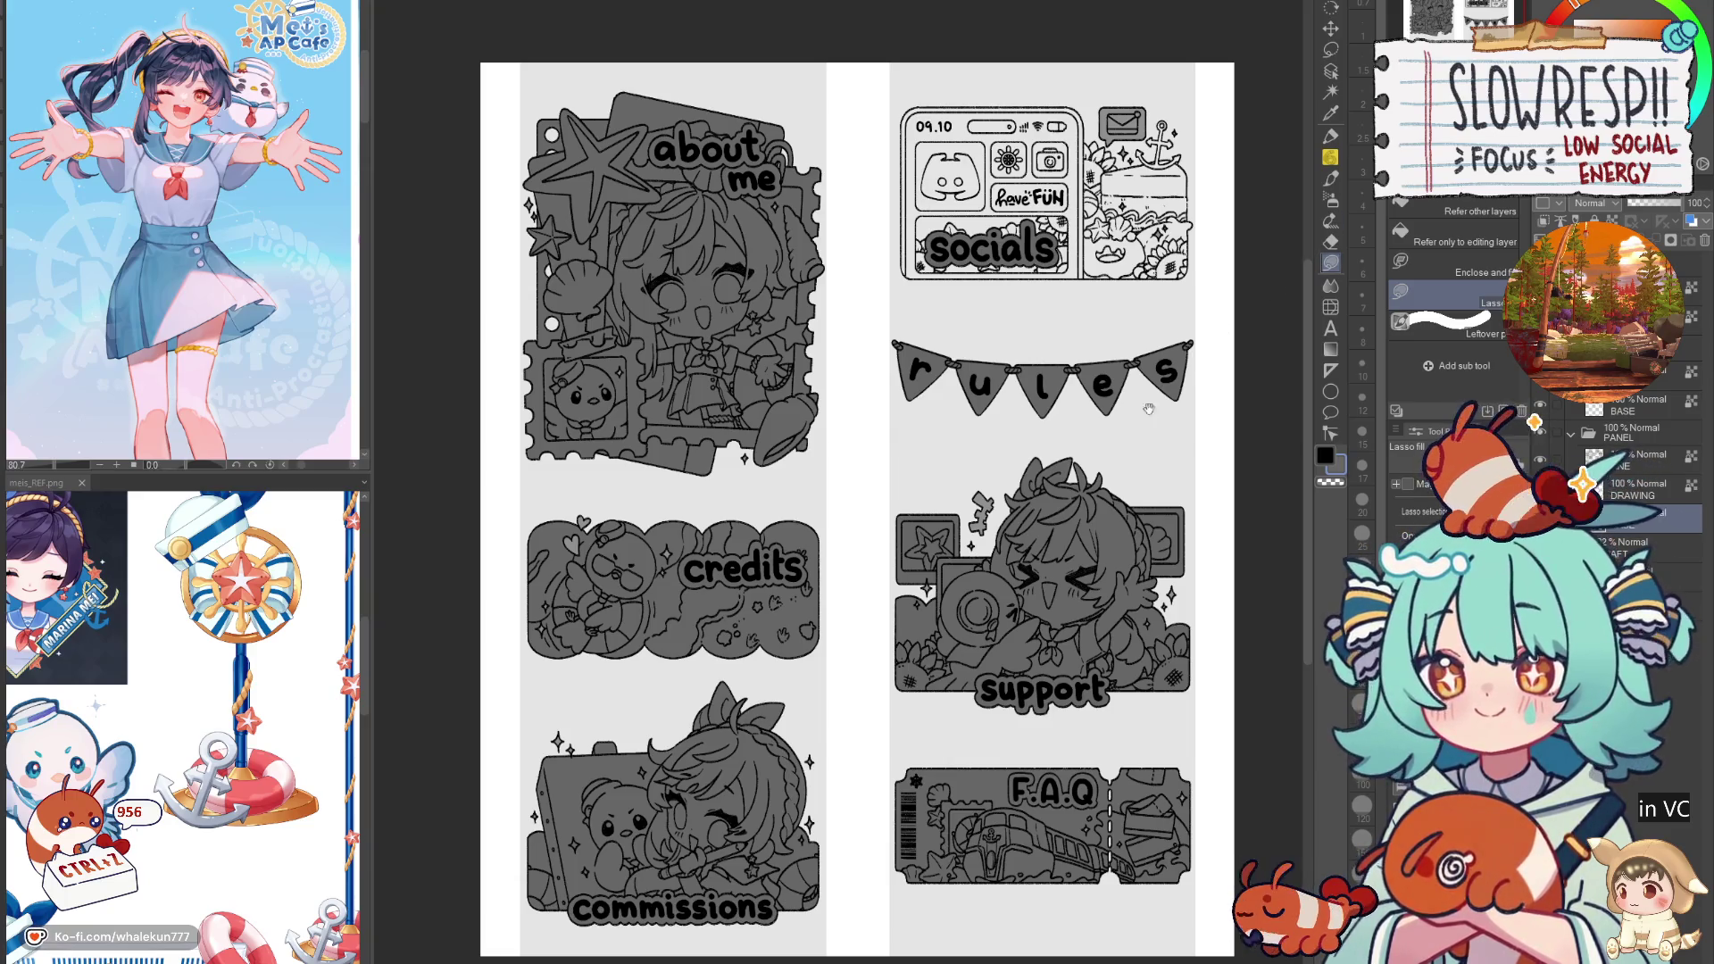
Step: Lasso-fill the socials phone's left edge grey, then switch to the browser's X post
left_click_drag(987, 303, 845, 503)
scroll(794, 452, "up", 5)
scroll(625, 268, "up", 3)
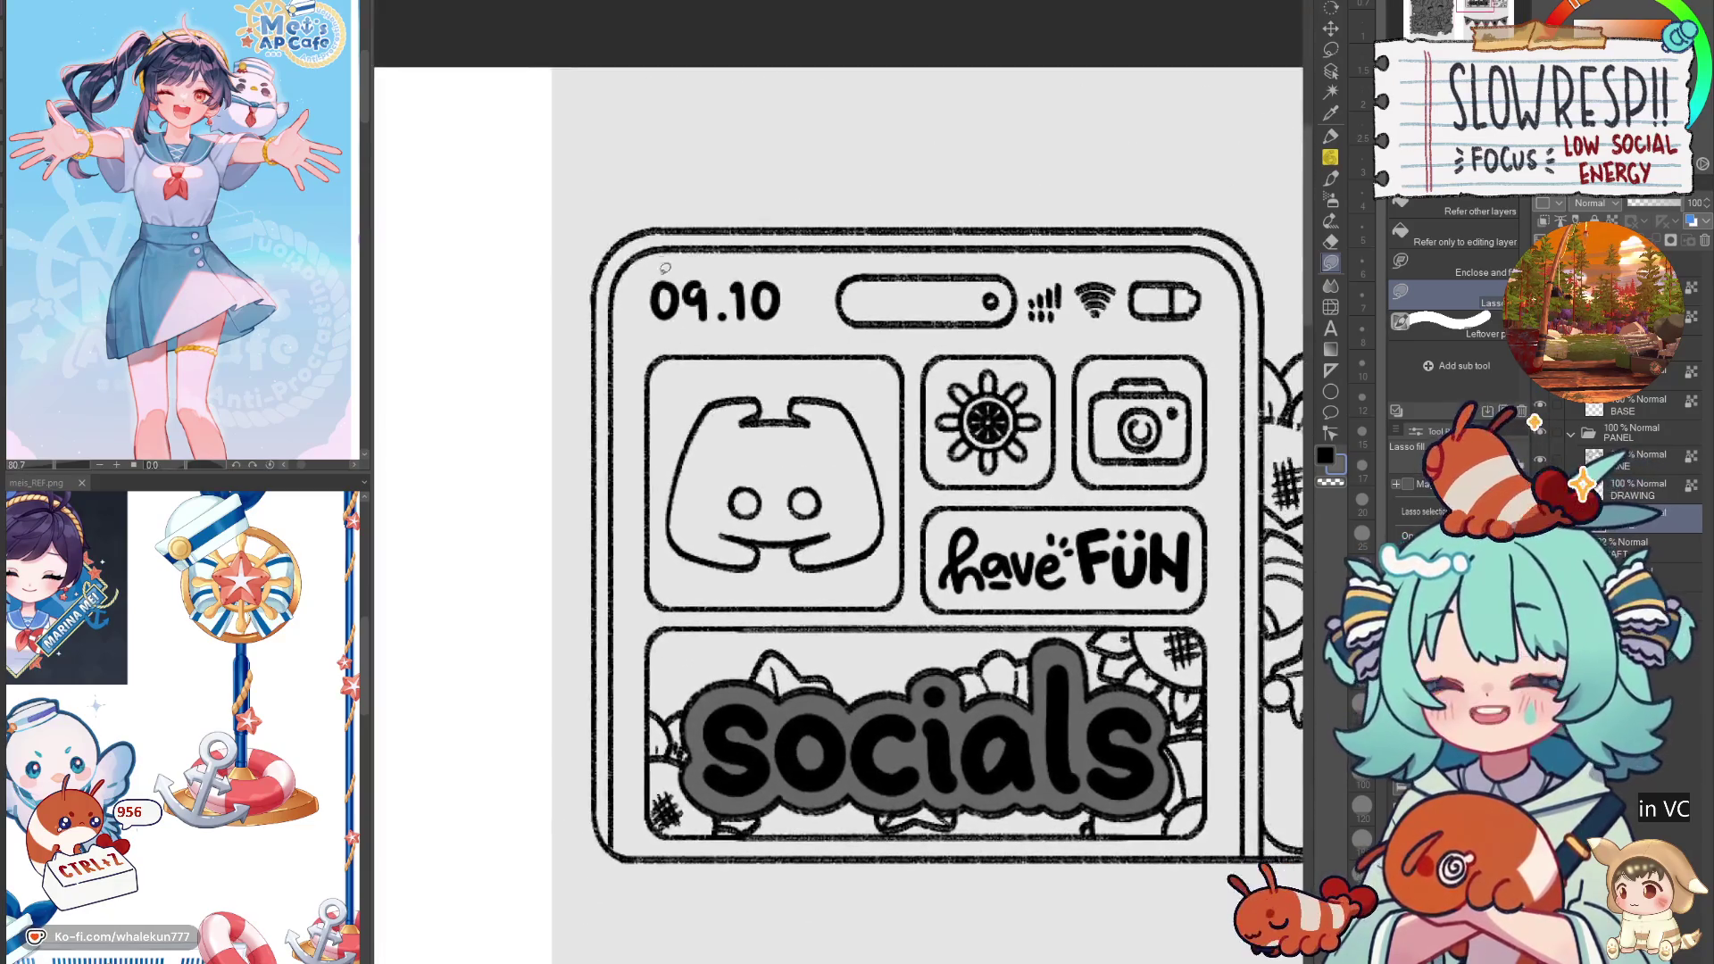
mouse_move(607, 259)
left_mouse_down()
mouse_move(705, 597)
mouse_move(625, 830)
mouse_move(604, 773)
left_mouse_up()
scroll(604, 773, "down", 5)
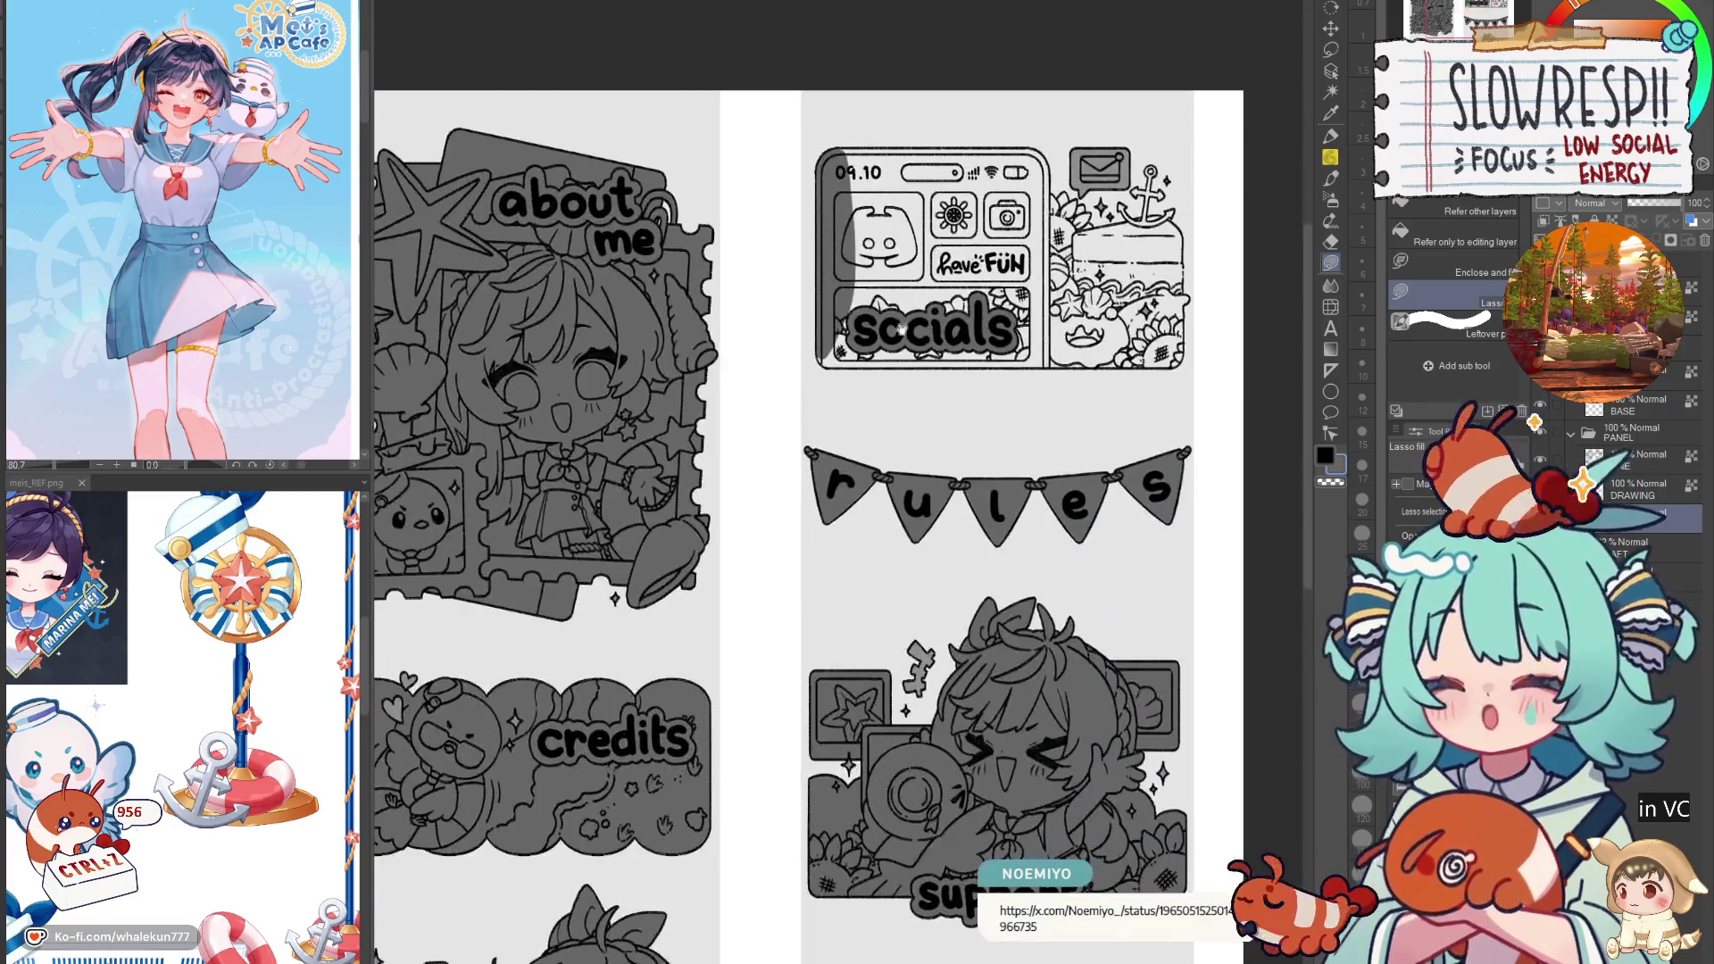
left_click_drag(1010, 766, 1066, 679)
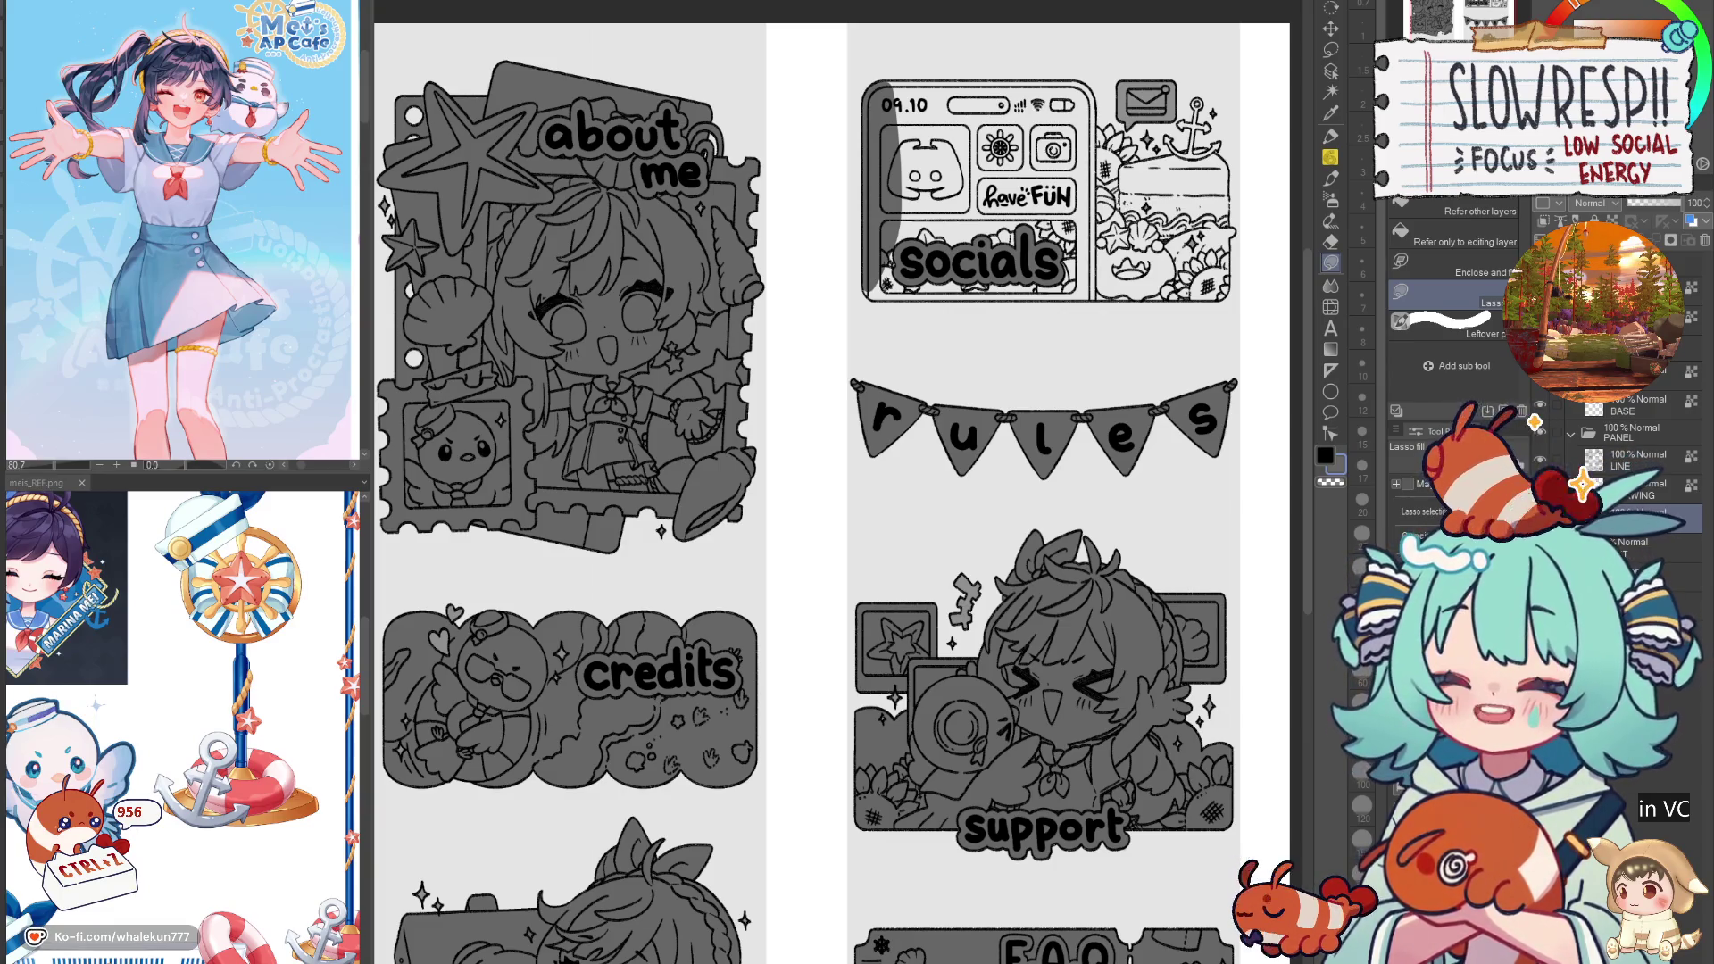
key("alt+Tab")
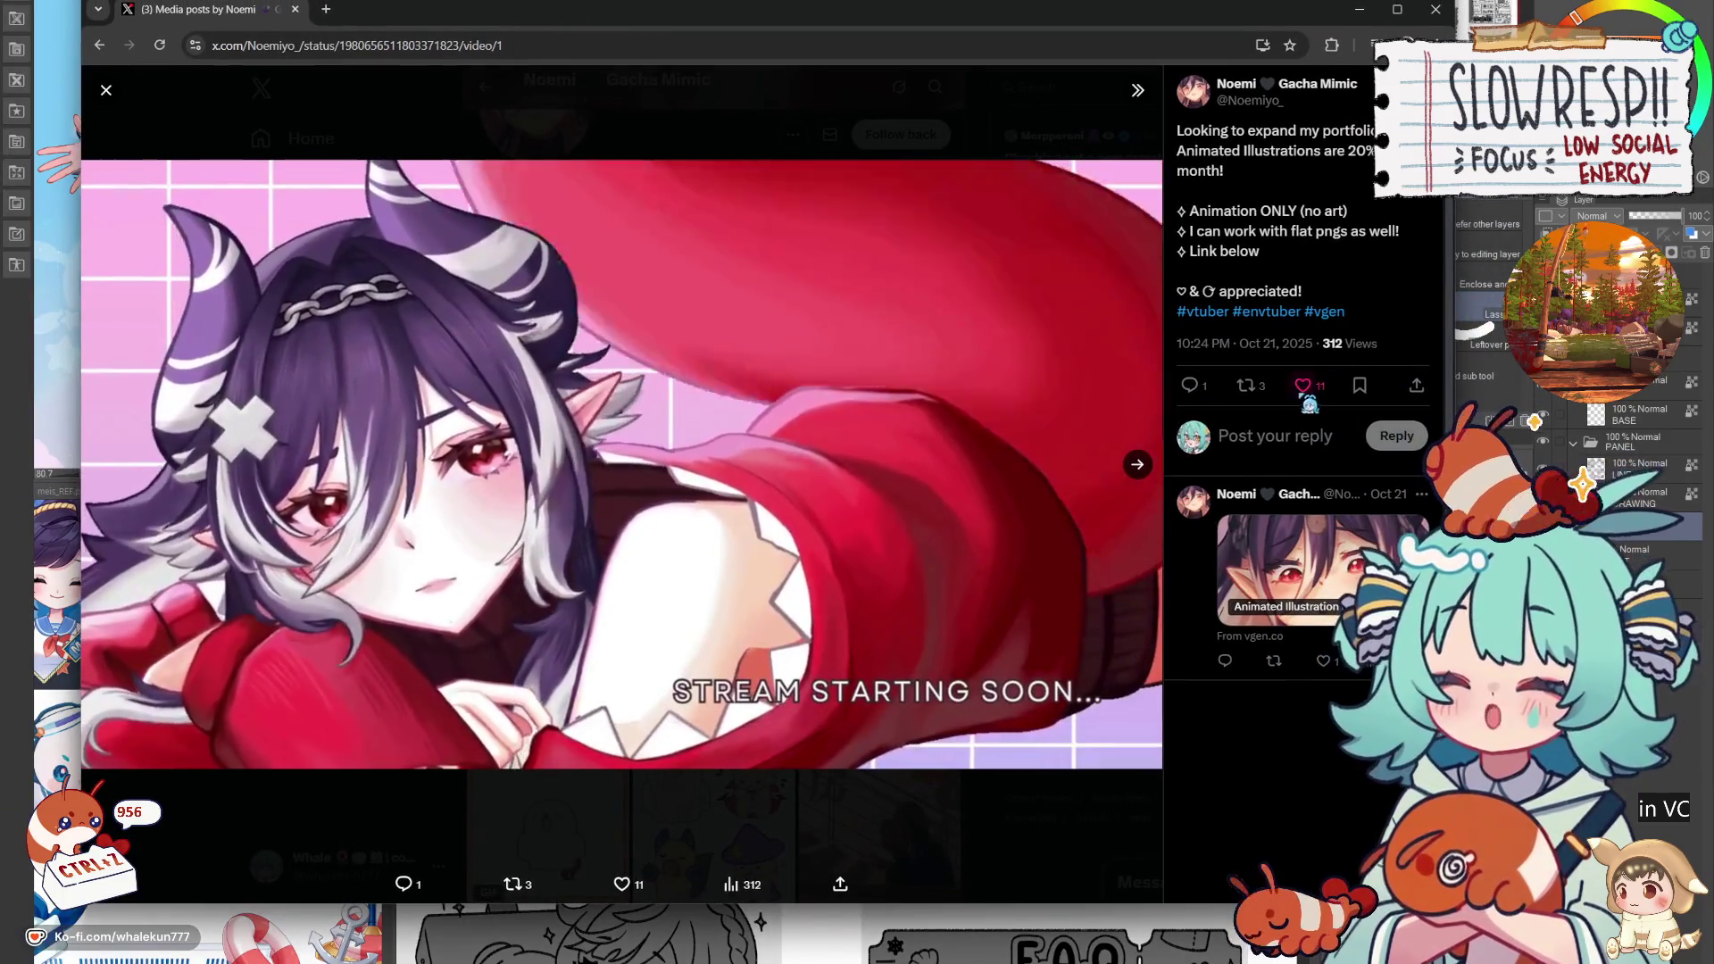
Step: Like the 'STREAM STARTING SOON...' video post on X, then return to Clip Studio Paint
left_click(1305, 389)
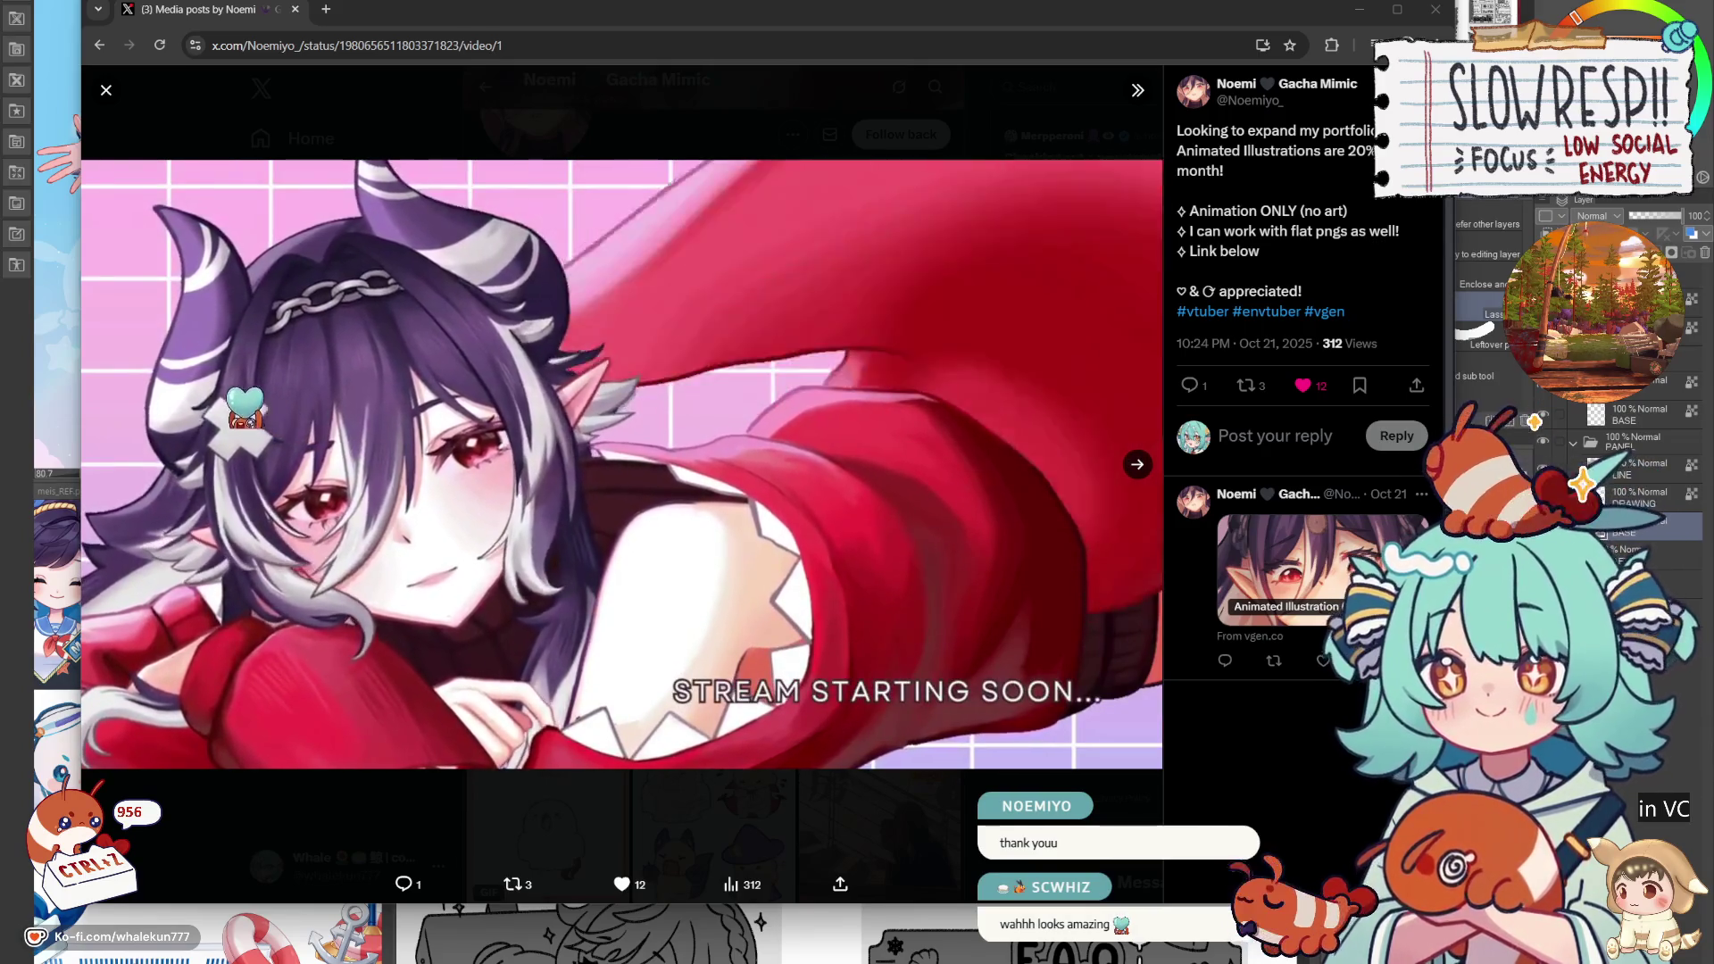
mouse_move(948, 625)
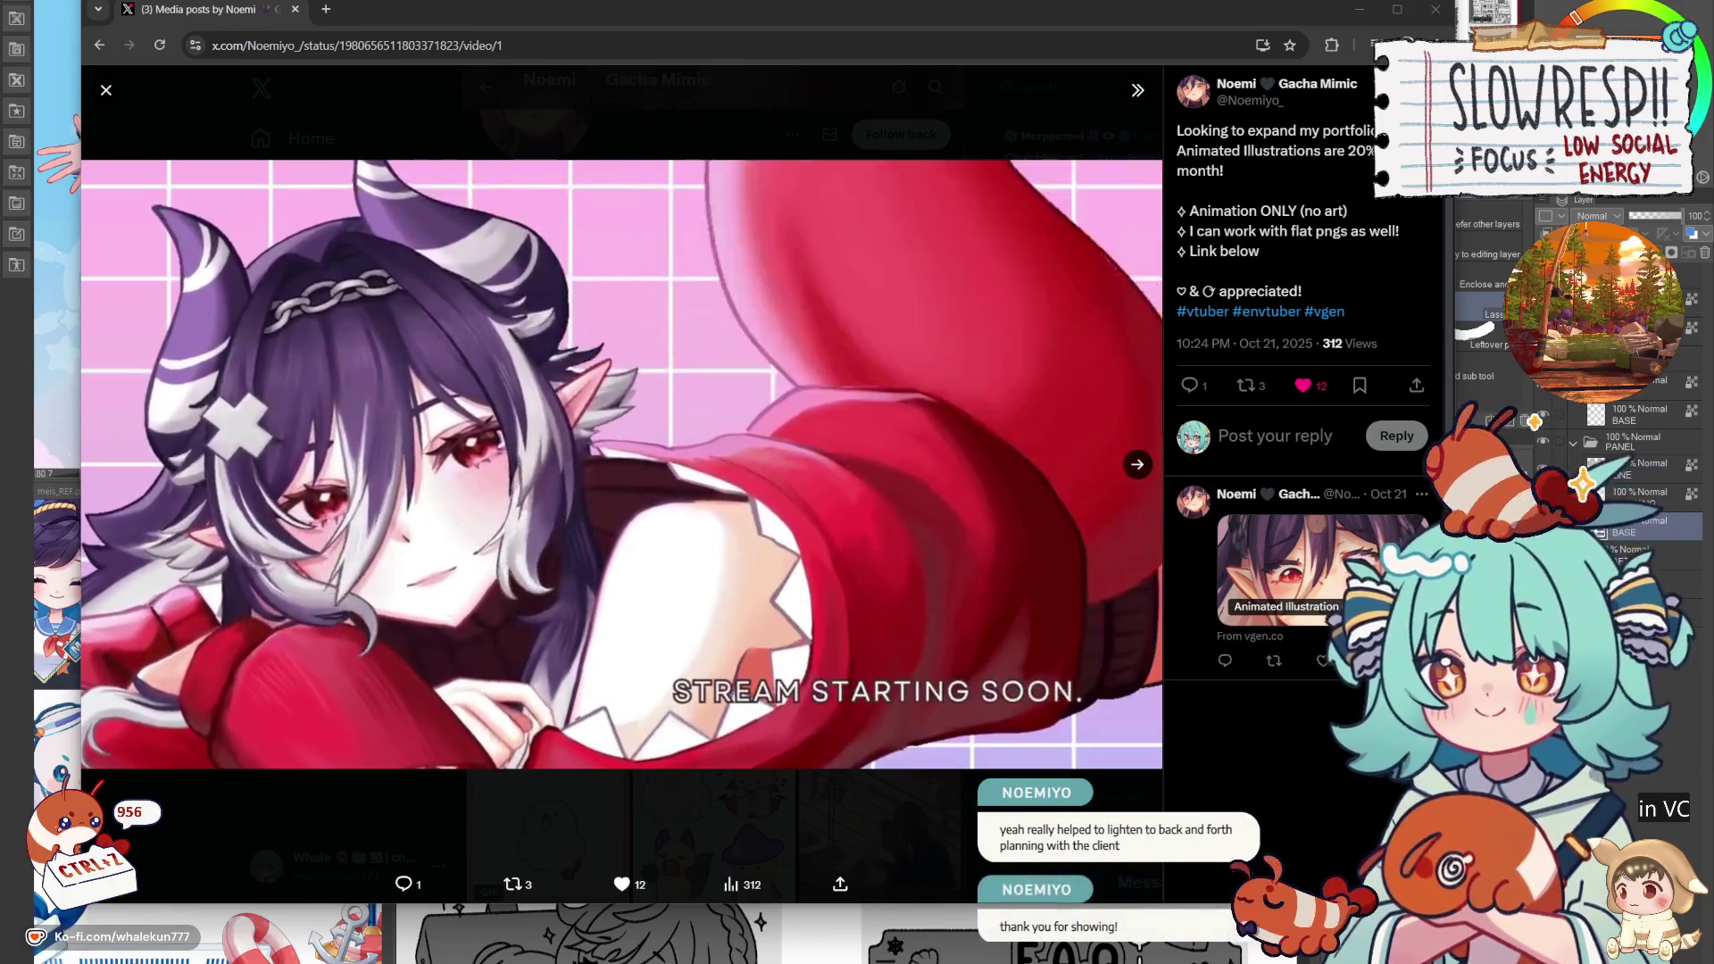
key("alt+Tab")
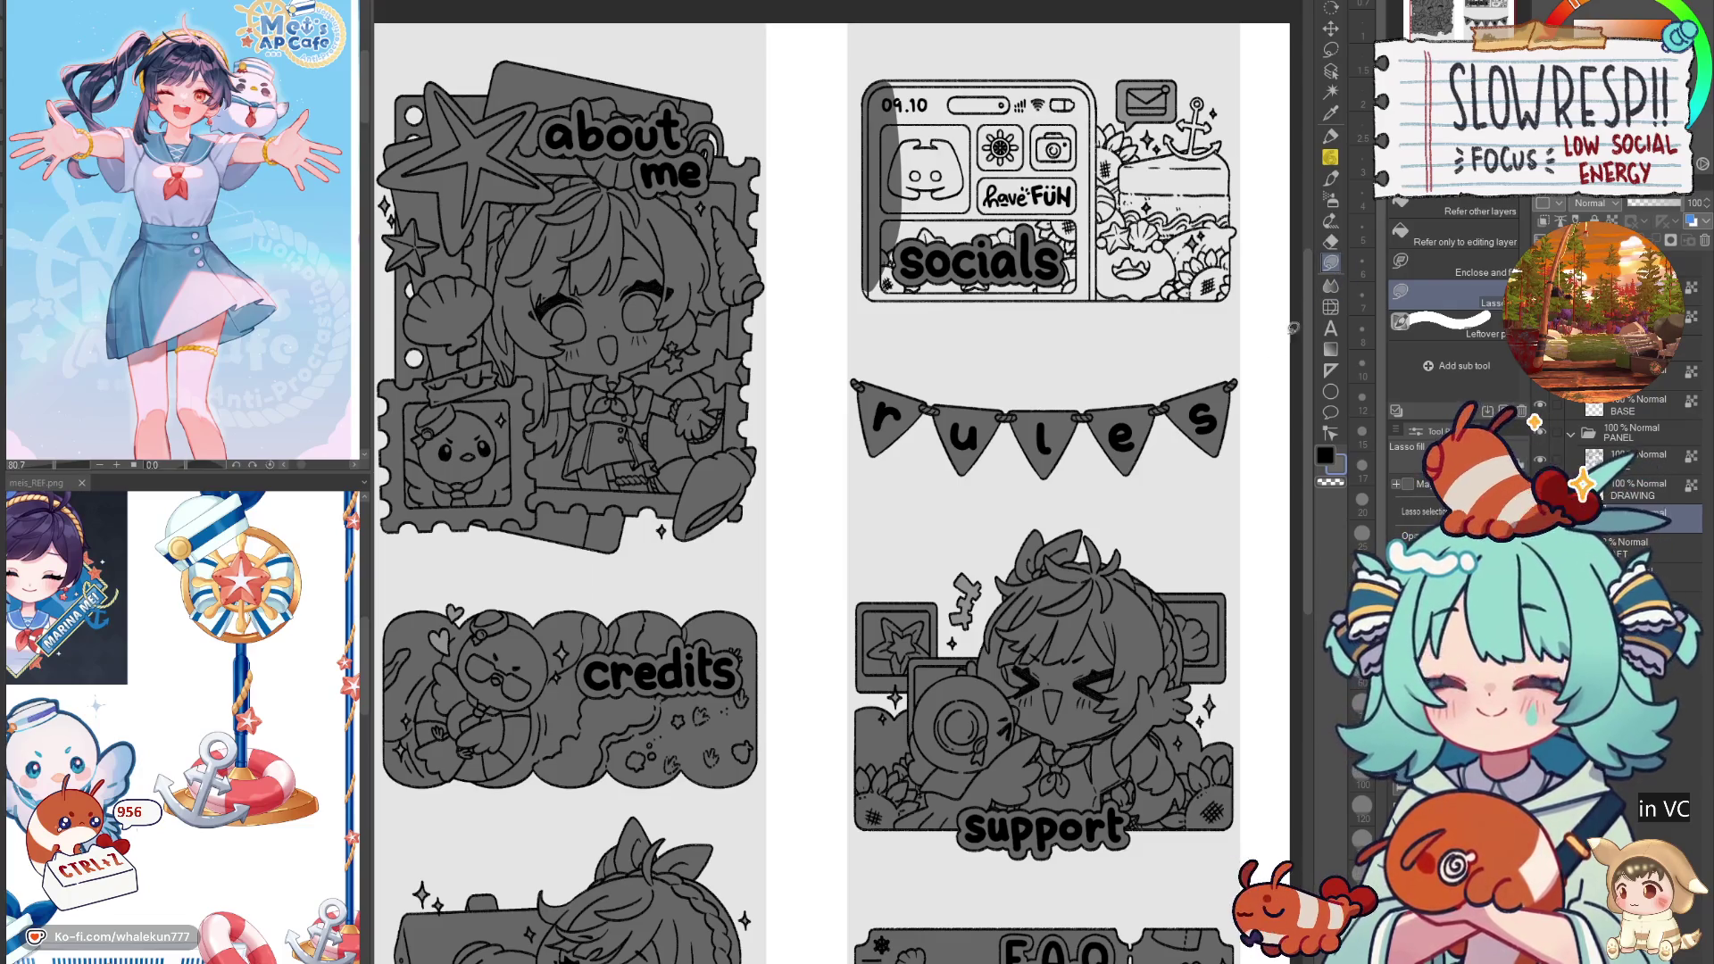
Step: Zoom into the socials panel and lasso-fill its bottom-left corner and left strip grey
scroll(740, 639, "up", 5)
scroll(741, 639, "up", 2)
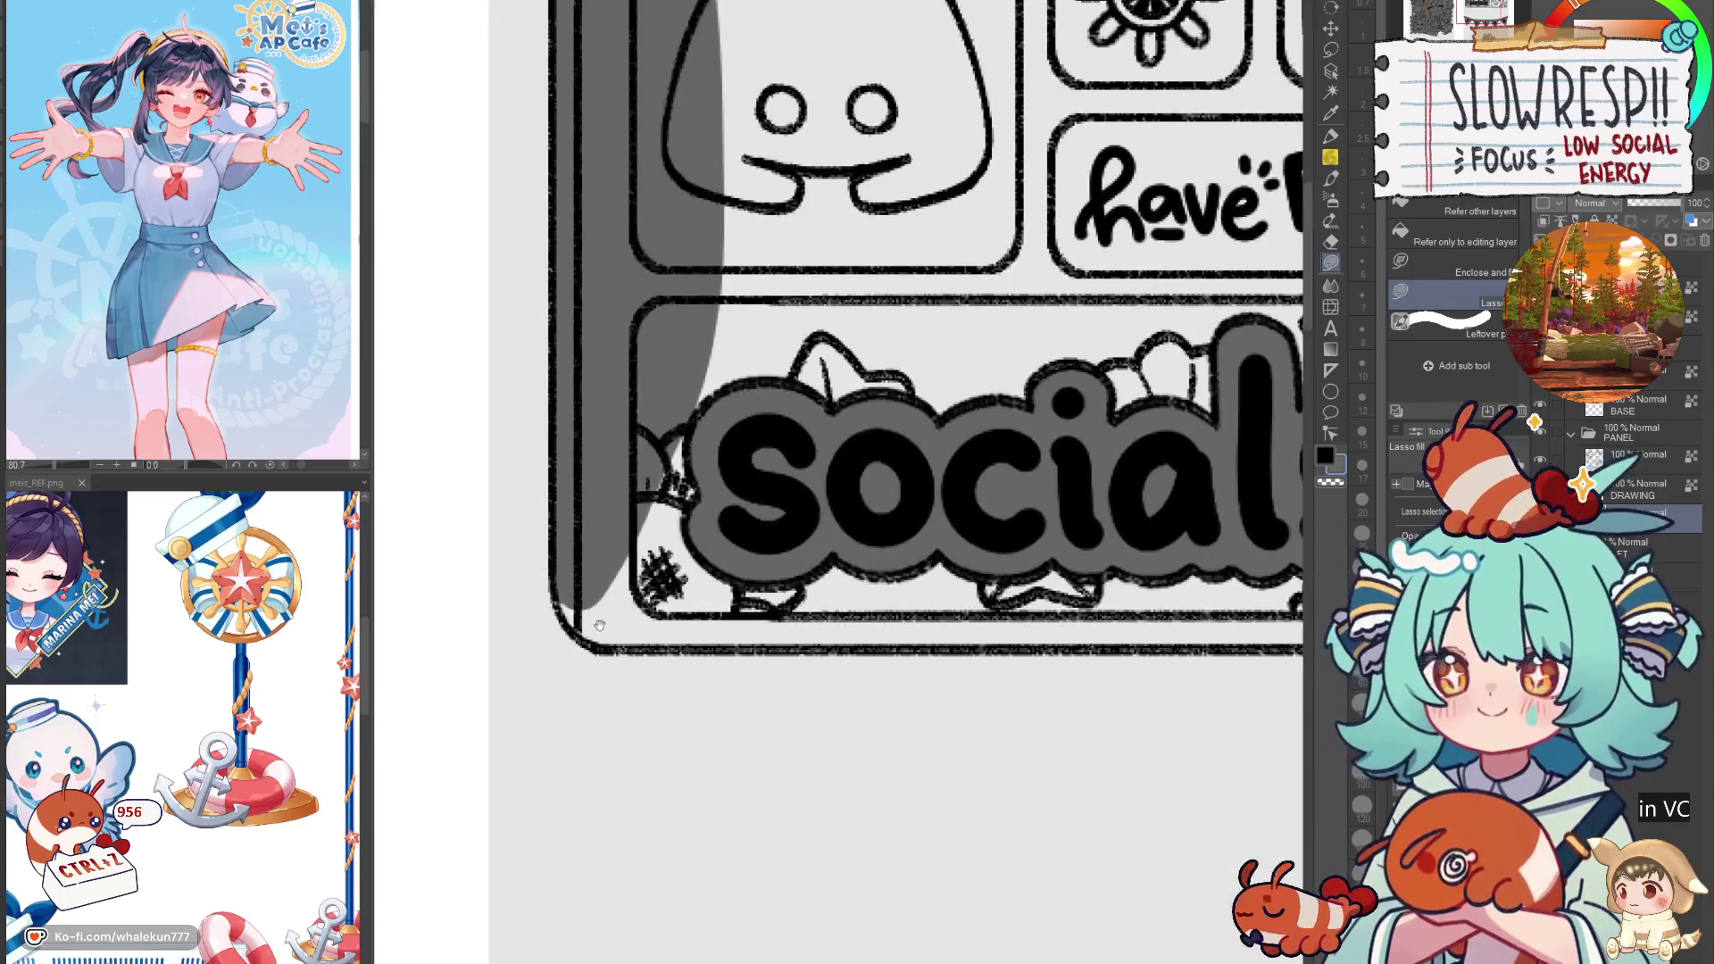
left_click_drag(635, 639, 635, 647)
scroll(636, 648, "right", 1)
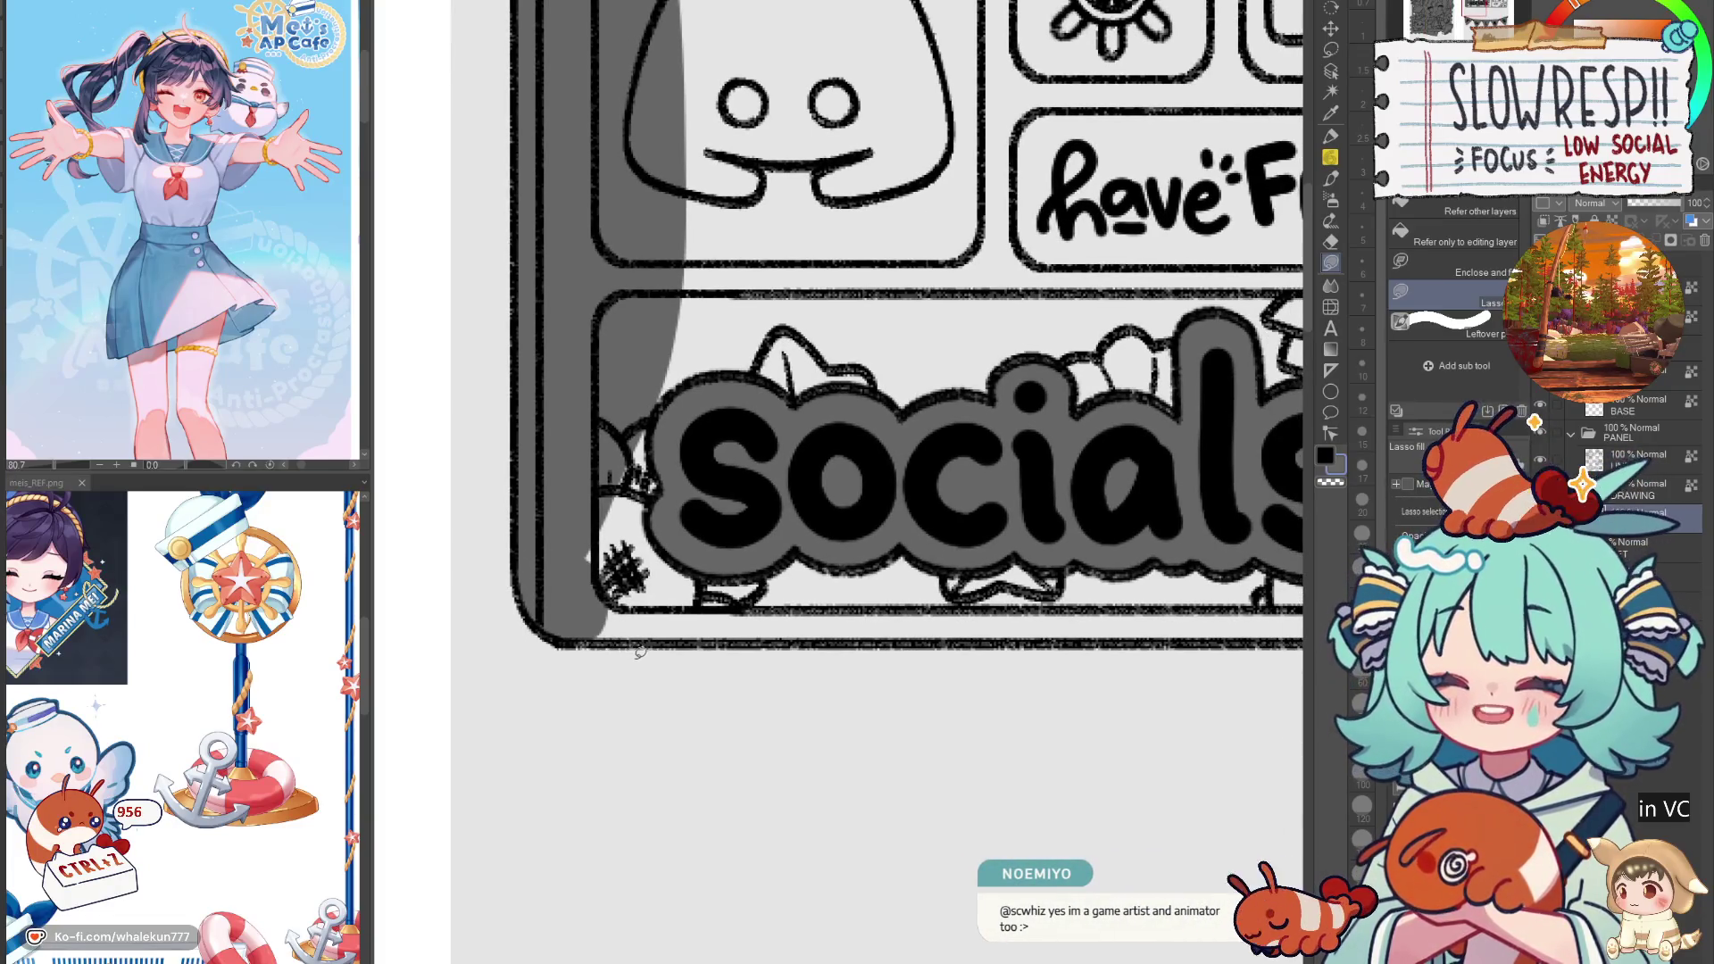
scroll(644, 658, "down", 3)
scroll(581, 688, "up", 1)
mouse_move(479, 680)
left_mouse_down()
mouse_move(600, 413)
mouse_move(1237, 625)
mouse_move(1232, 683)
mouse_move(568, 731)
mouse_move(928, 544)
mouse_move(1120, 705)
mouse_move(1097, 741)
mouse_move(1017, 562)
mouse_move(1160, 505)
left_mouse_up()
Step: Select the LINE layer, mirror-check the canvas, and return to the Lasso fill tool
key("e")
left_click(1638, 457)
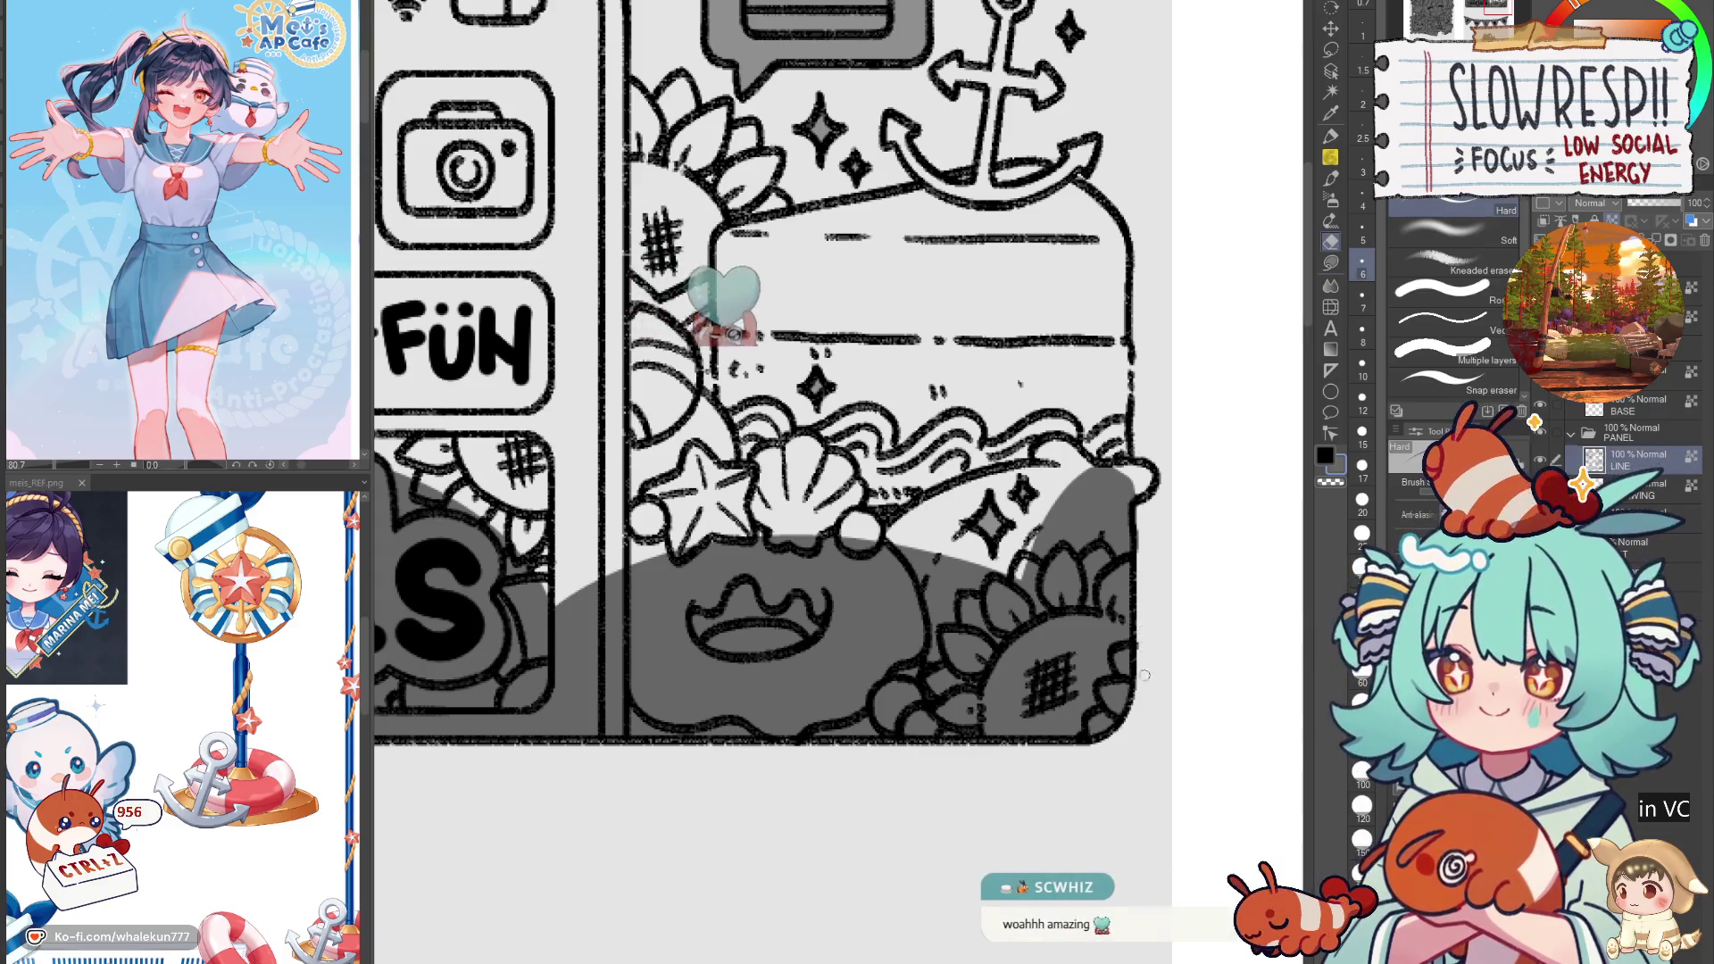
key("h")
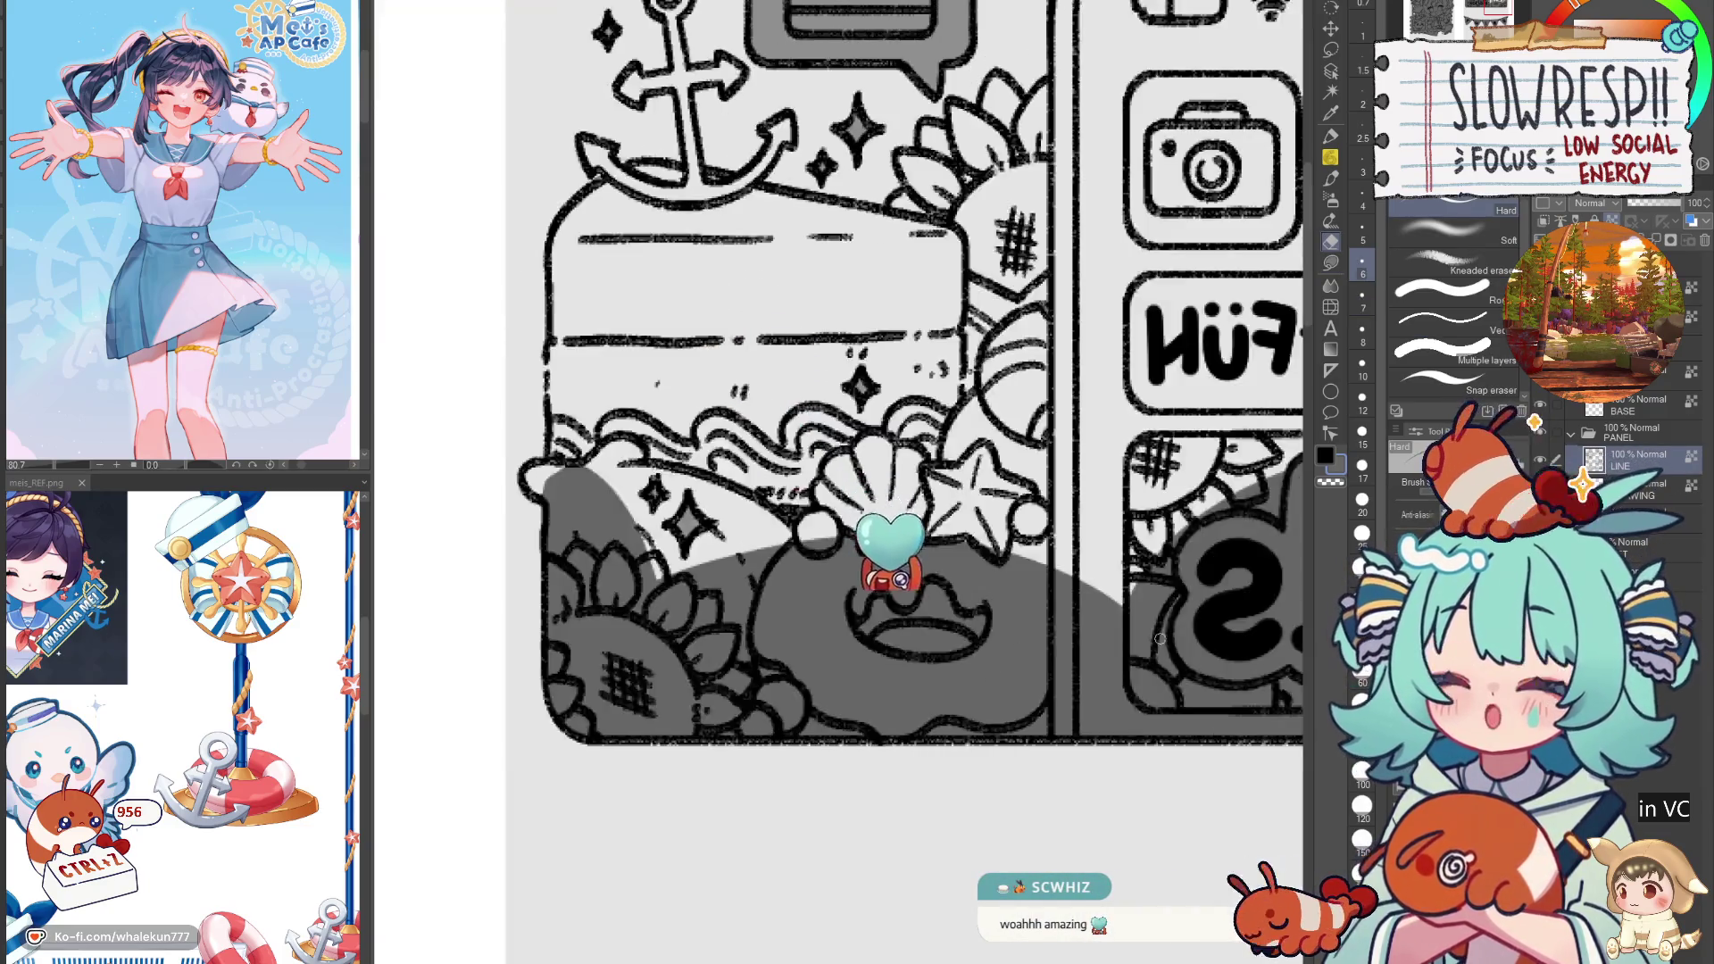
key("h")
key("g")
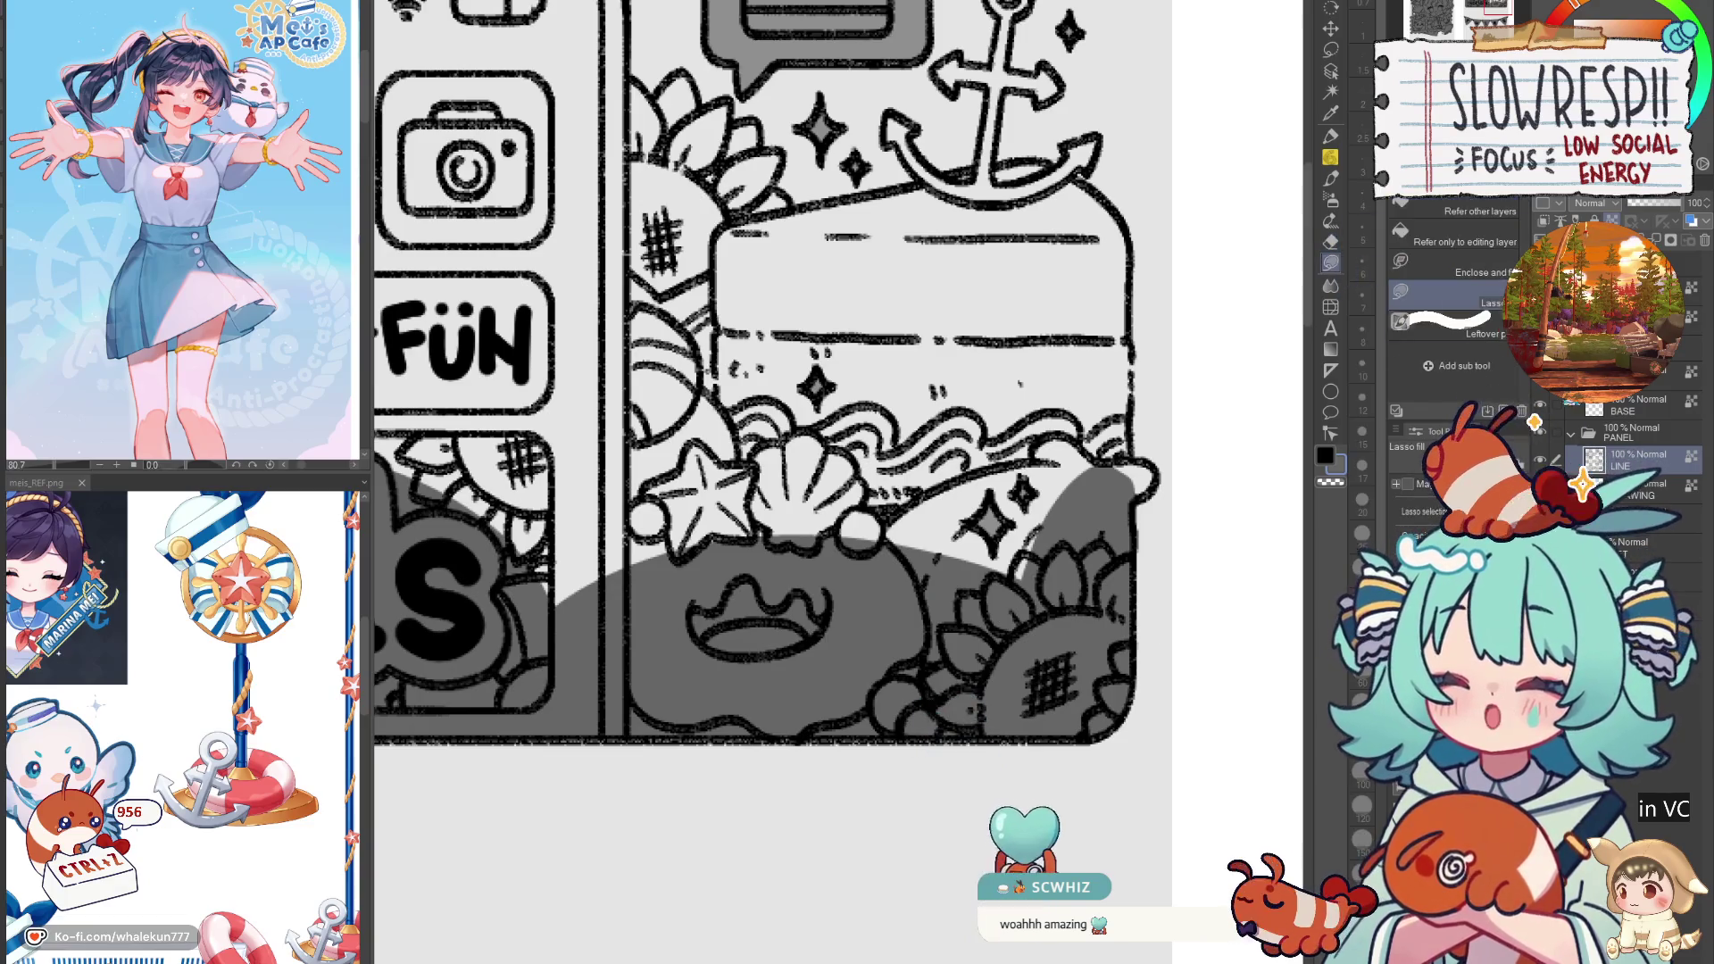
Step: Fill grey over the panel's lower-right and around the anchor base and box top
scroll(772, 482, "up", 3)
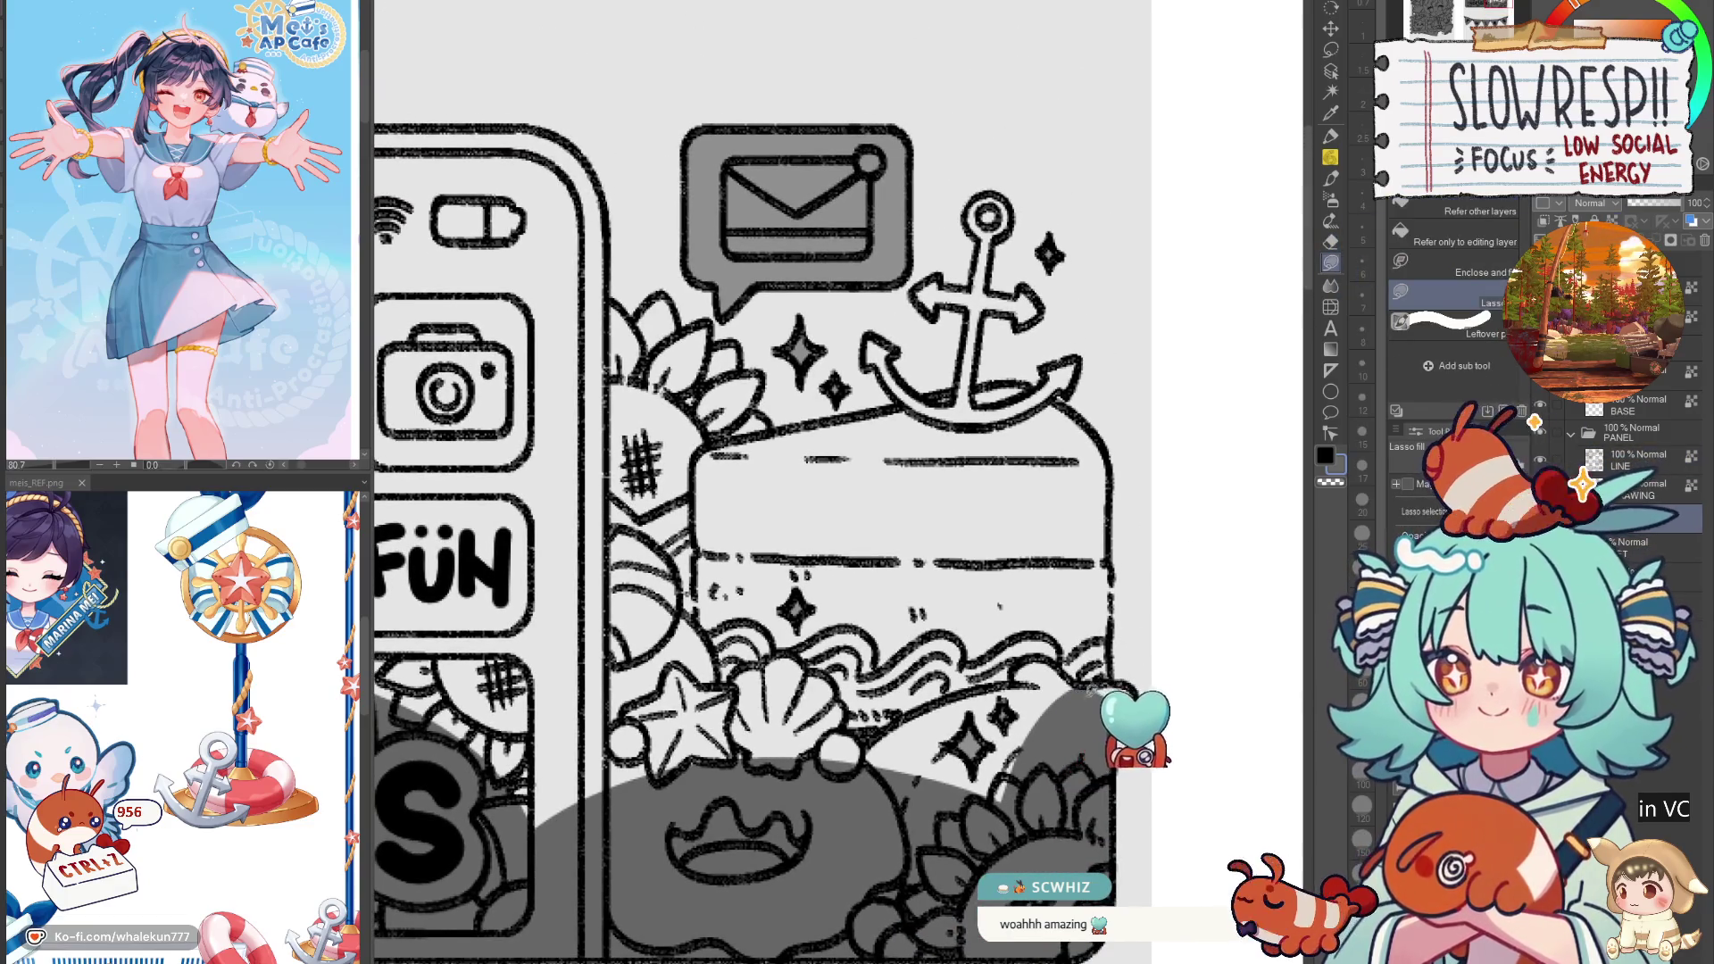
scroll(1115, 661, "up", 2)
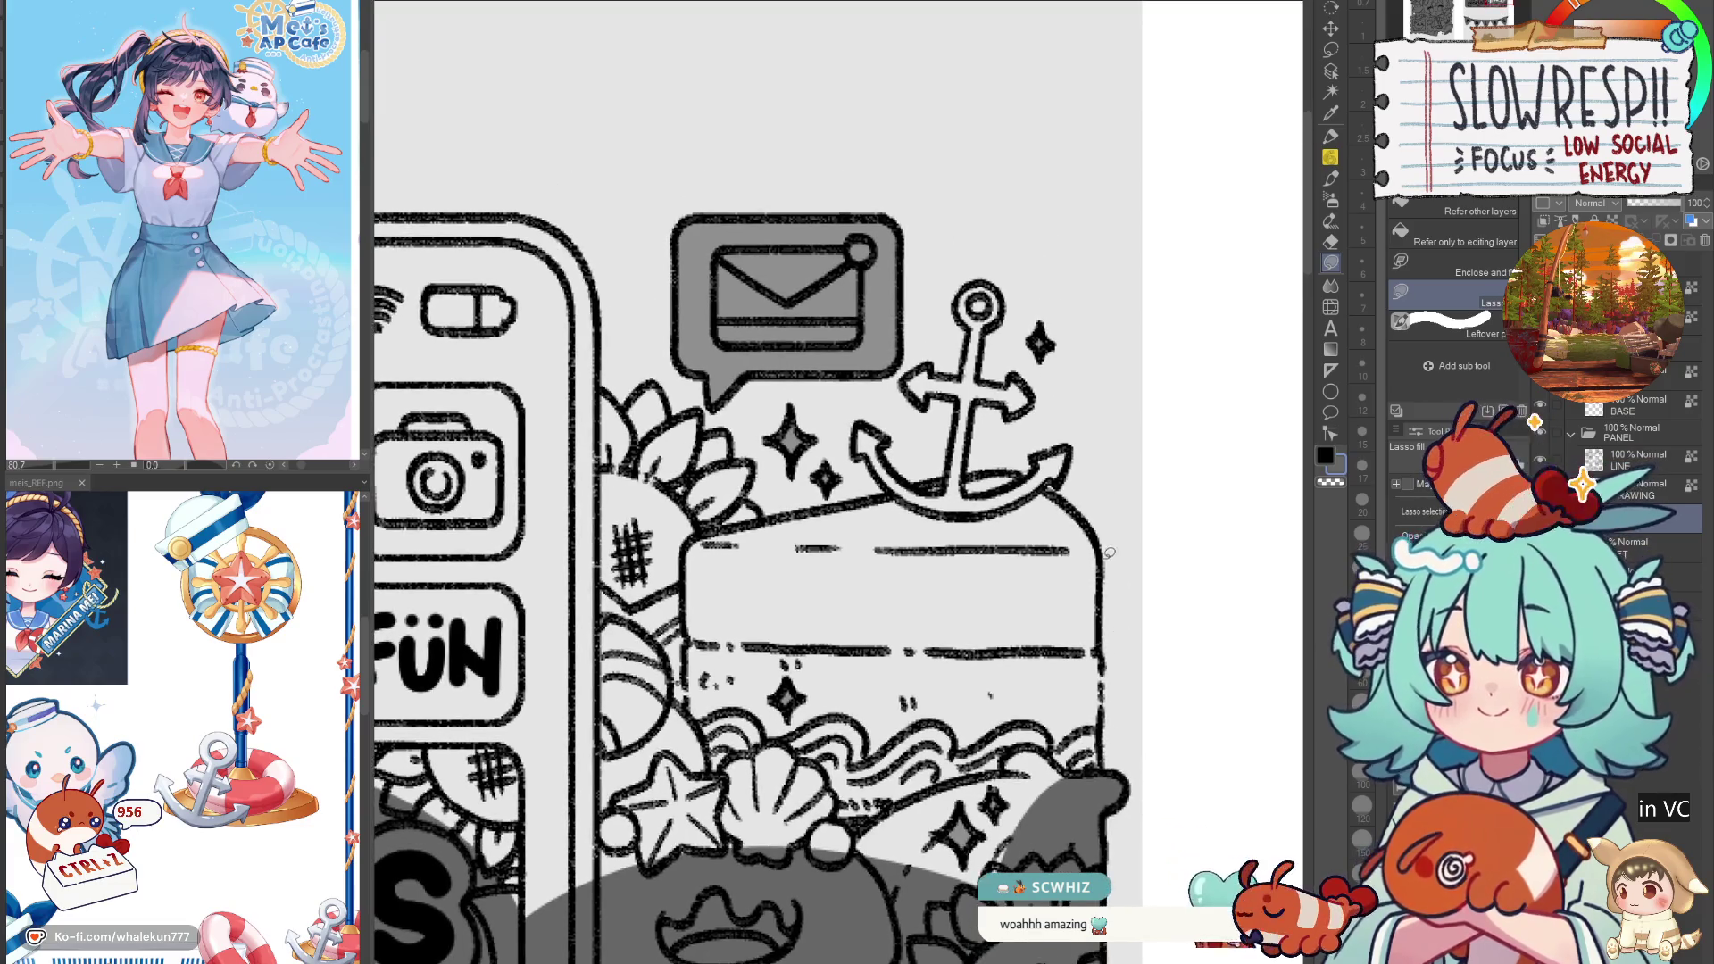
mouse_move(1107, 669)
left_mouse_down()
mouse_move(1106, 750)
mouse_move(946, 821)
mouse_move(1053, 532)
left_mouse_up()
scroll(1073, 606, "up", 2)
mouse_move(1074, 607)
left_mouse_down()
mouse_move(1062, 580)
mouse_move(1018, 647)
mouse_move(1161, 692)
mouse_move(1152, 600)
left_mouse_up()
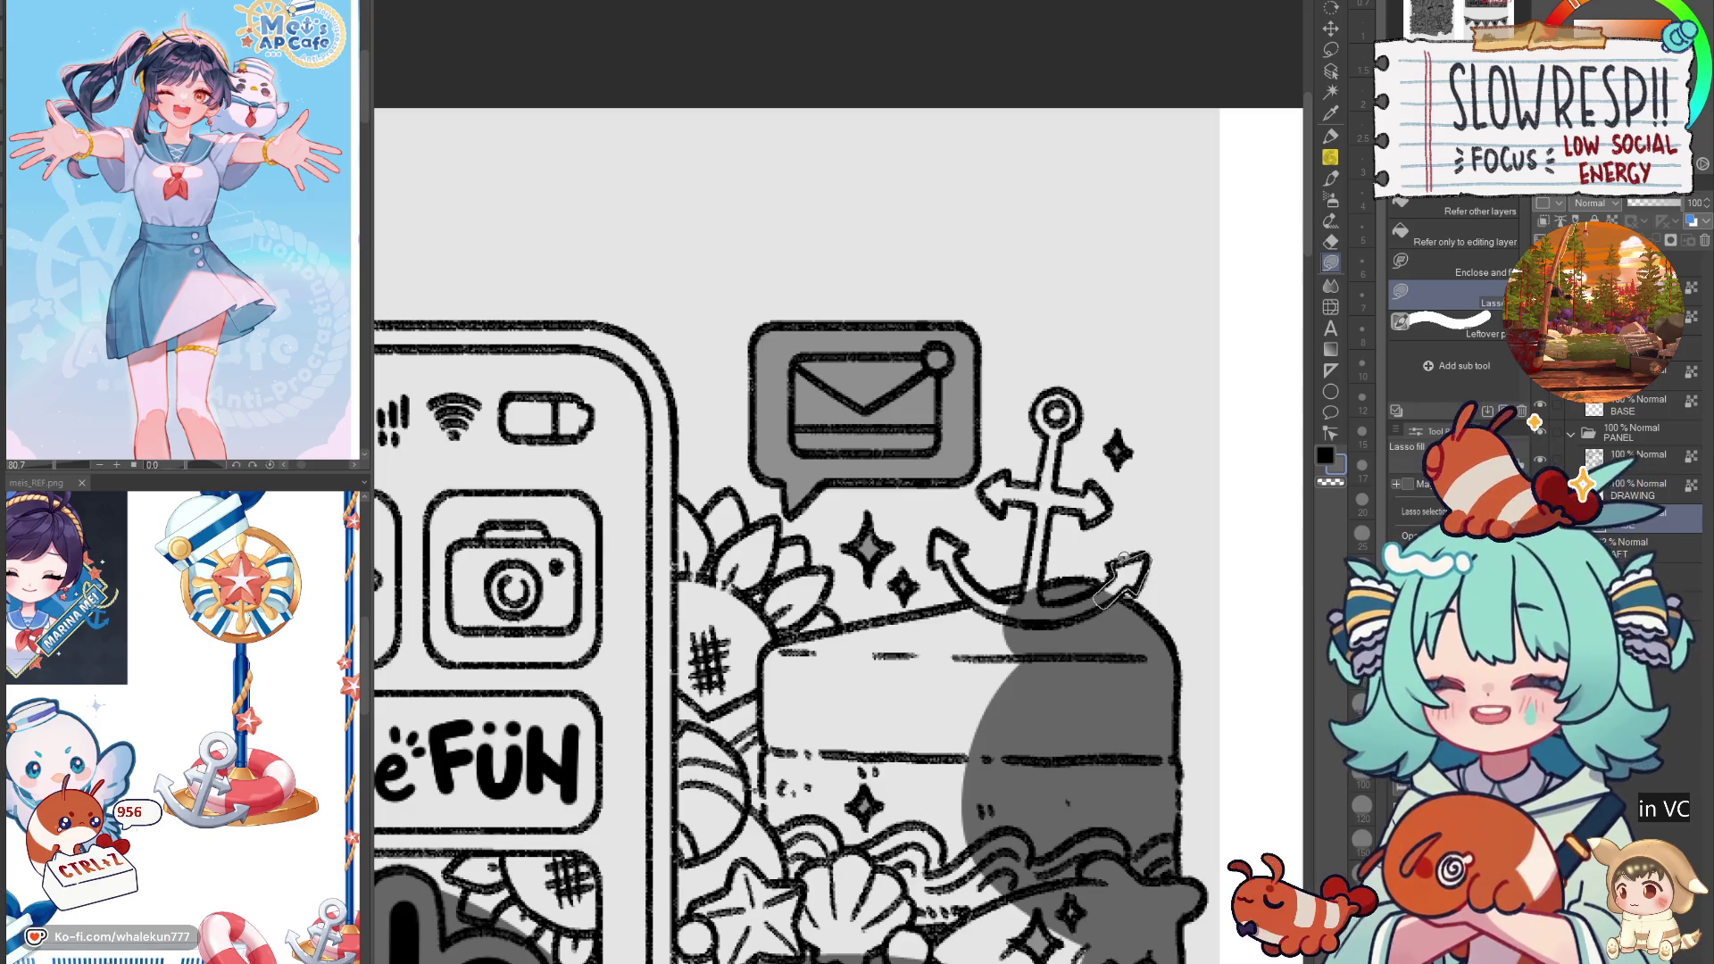
scroll(1124, 576, "up", 1)
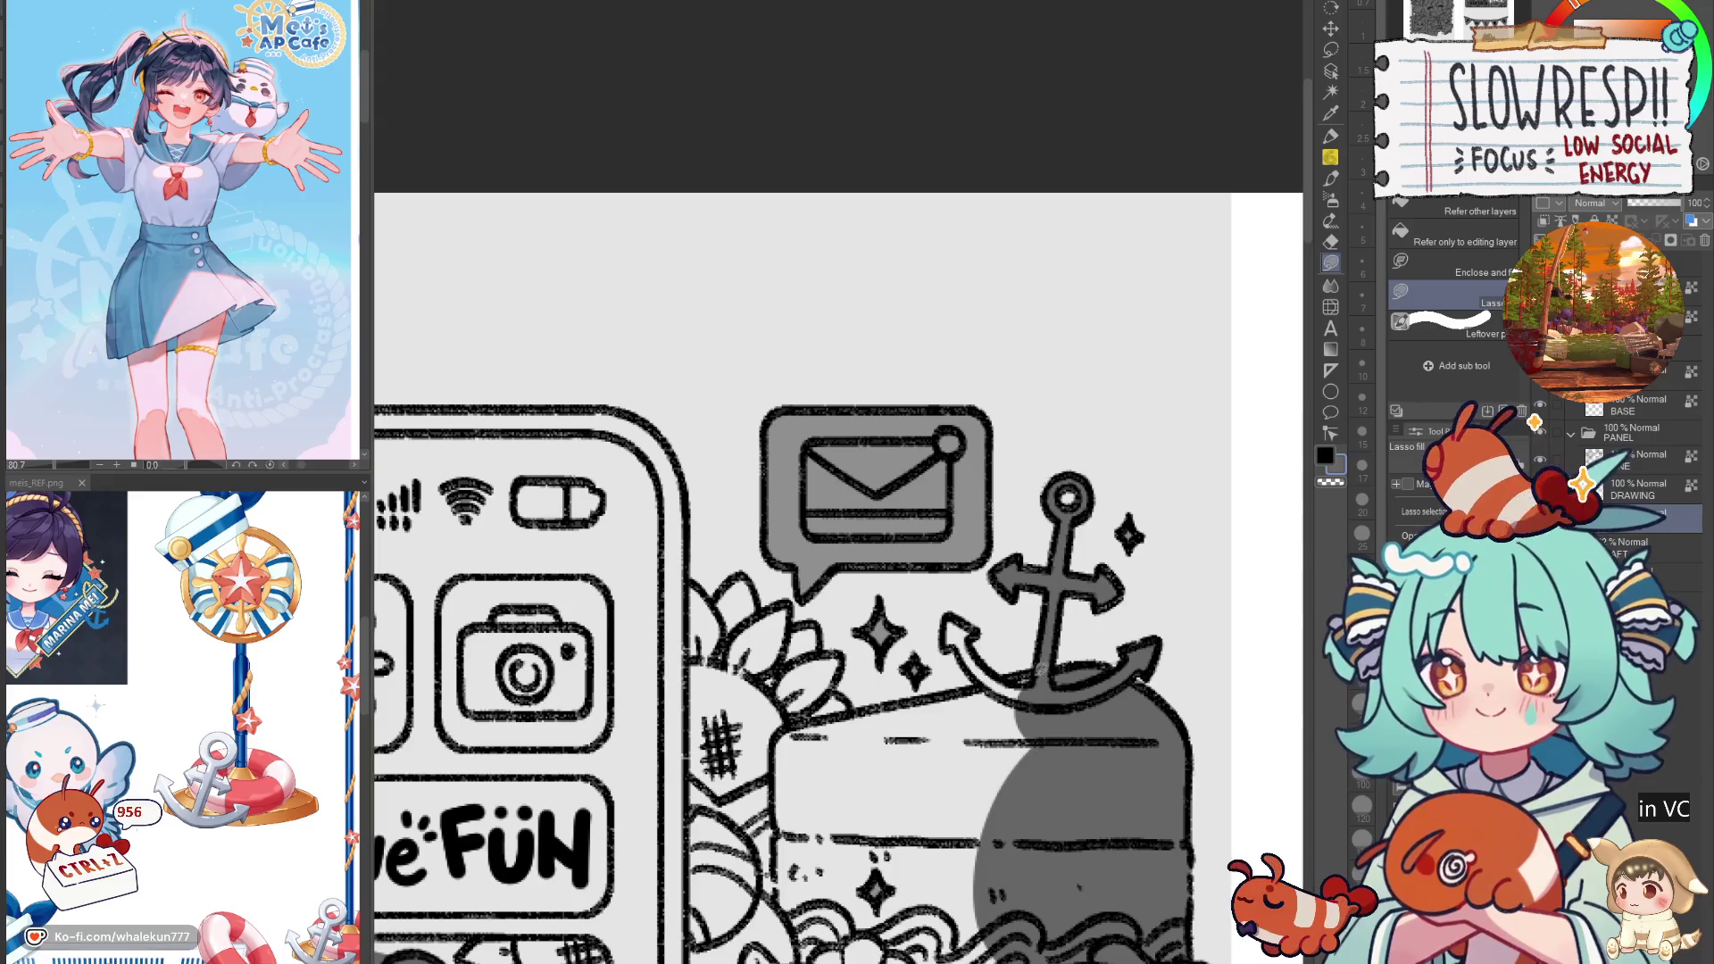
mouse_move(951, 624)
left_mouse_down()
mouse_move(1007, 556)
mouse_move(1040, 593)
left_mouse_up()
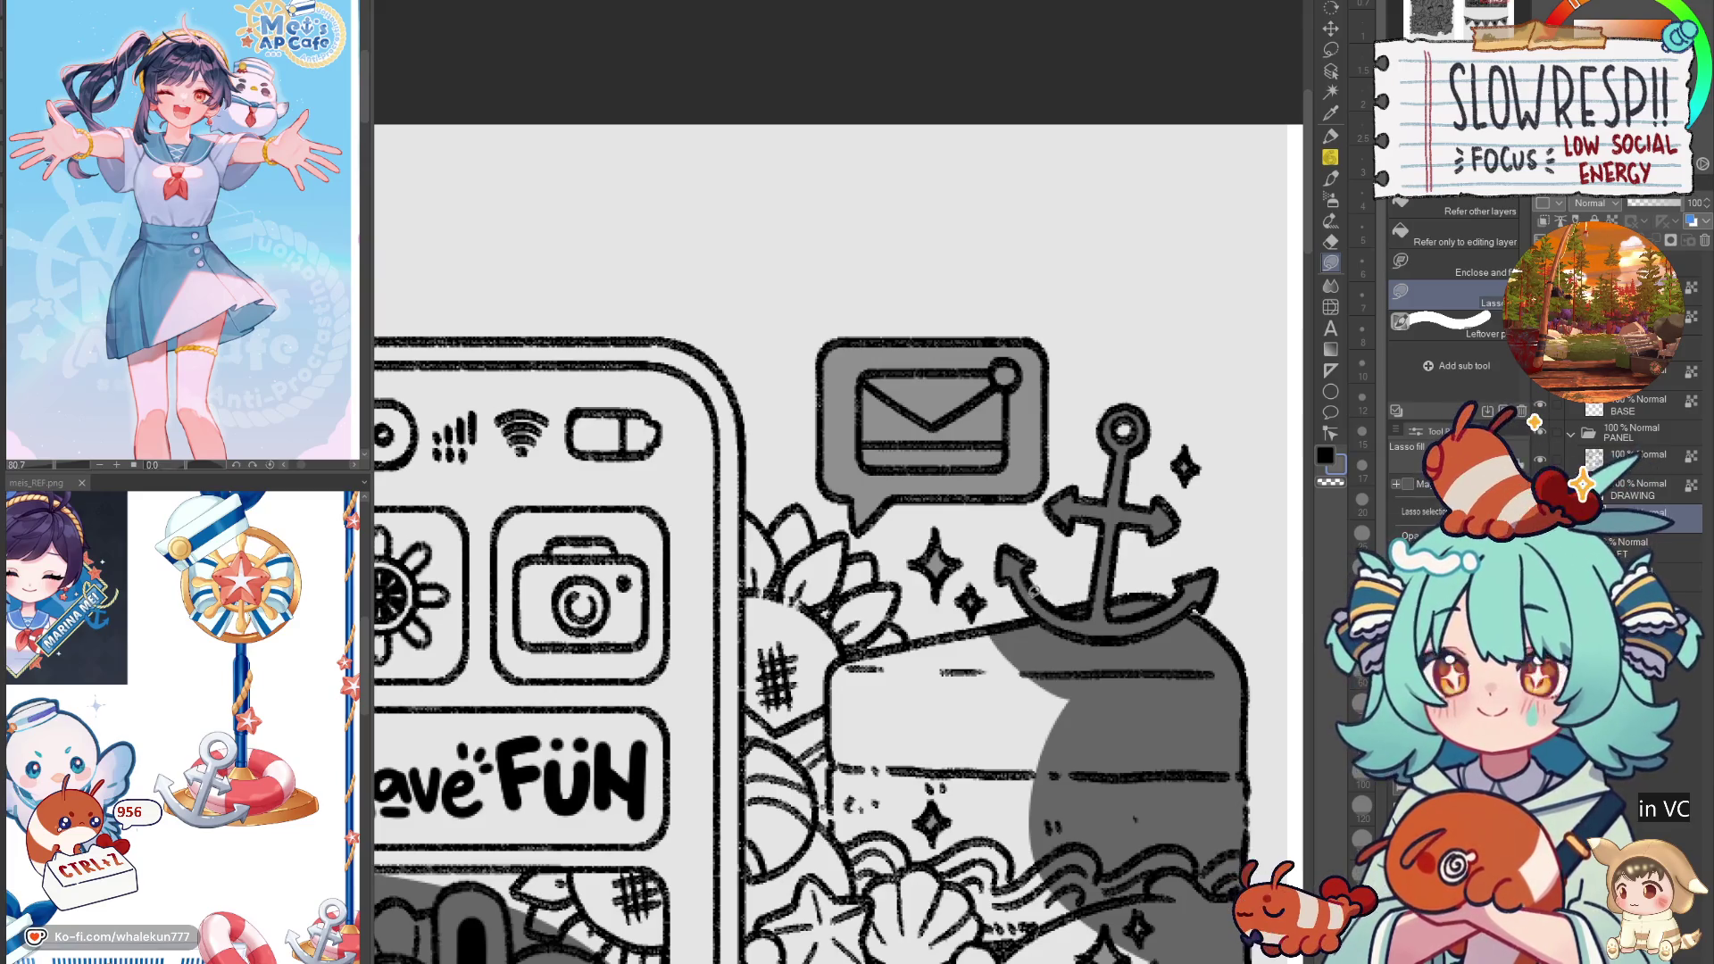
mouse_move(1040, 596)
left_mouse_down()
mouse_move(1057, 476)
mouse_move(1045, 561)
left_mouse_up()
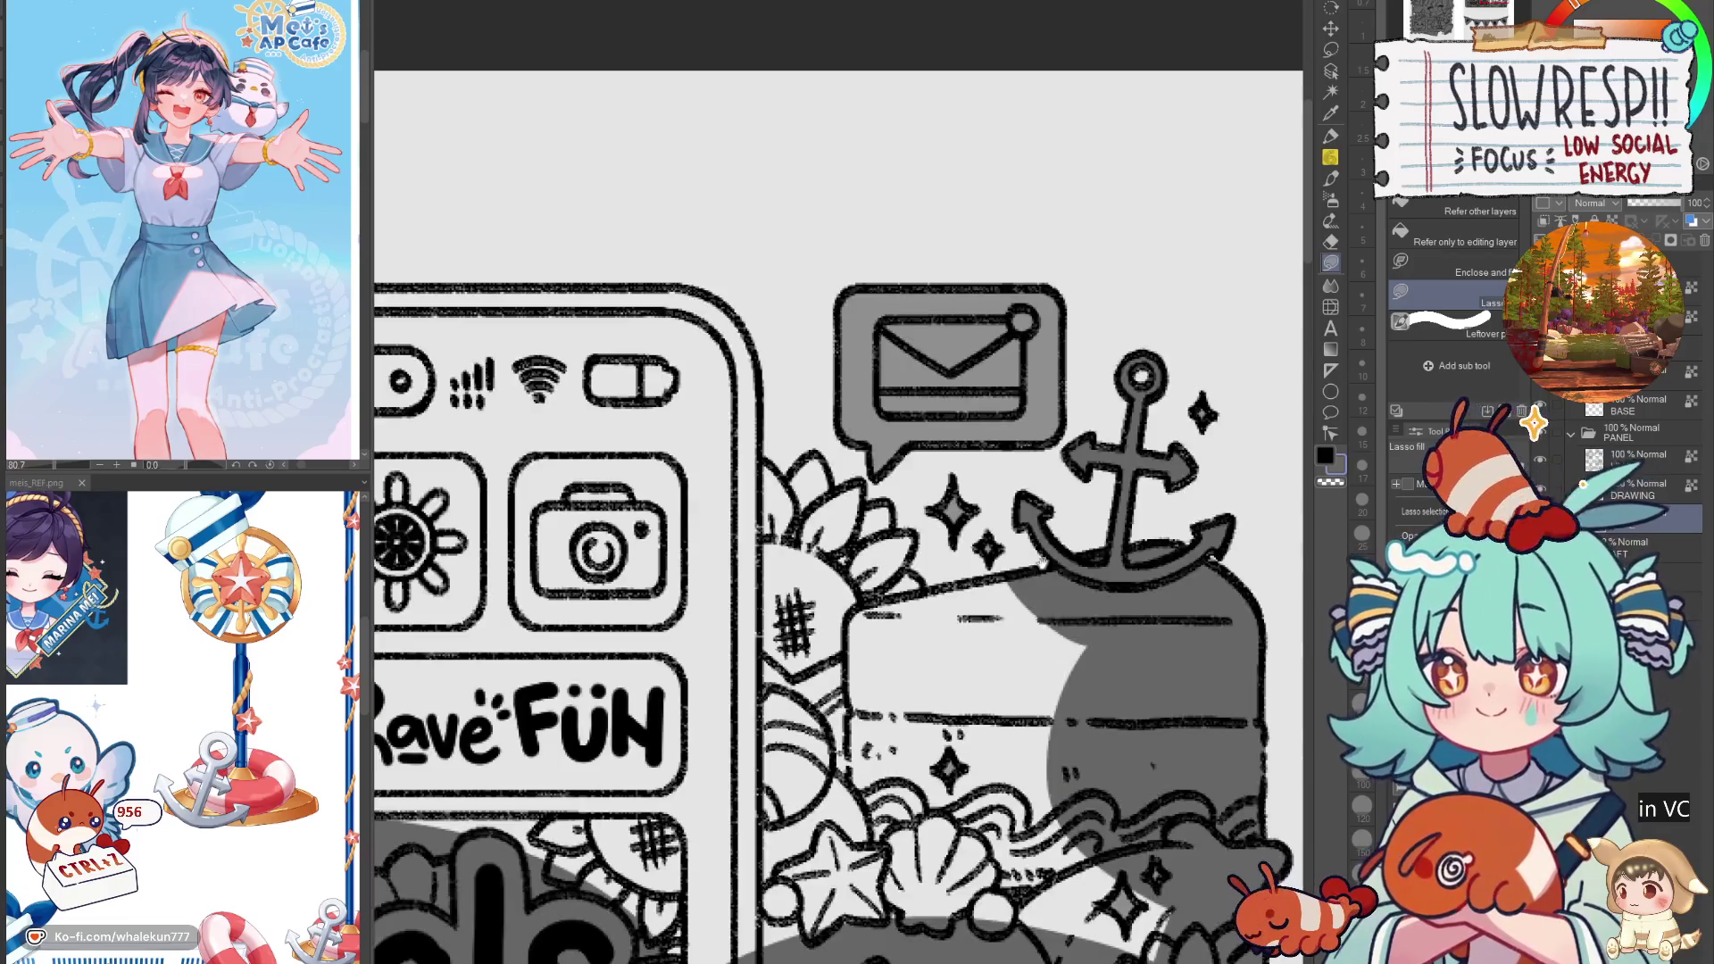
left_click_drag(1002, 647, 928, 658)
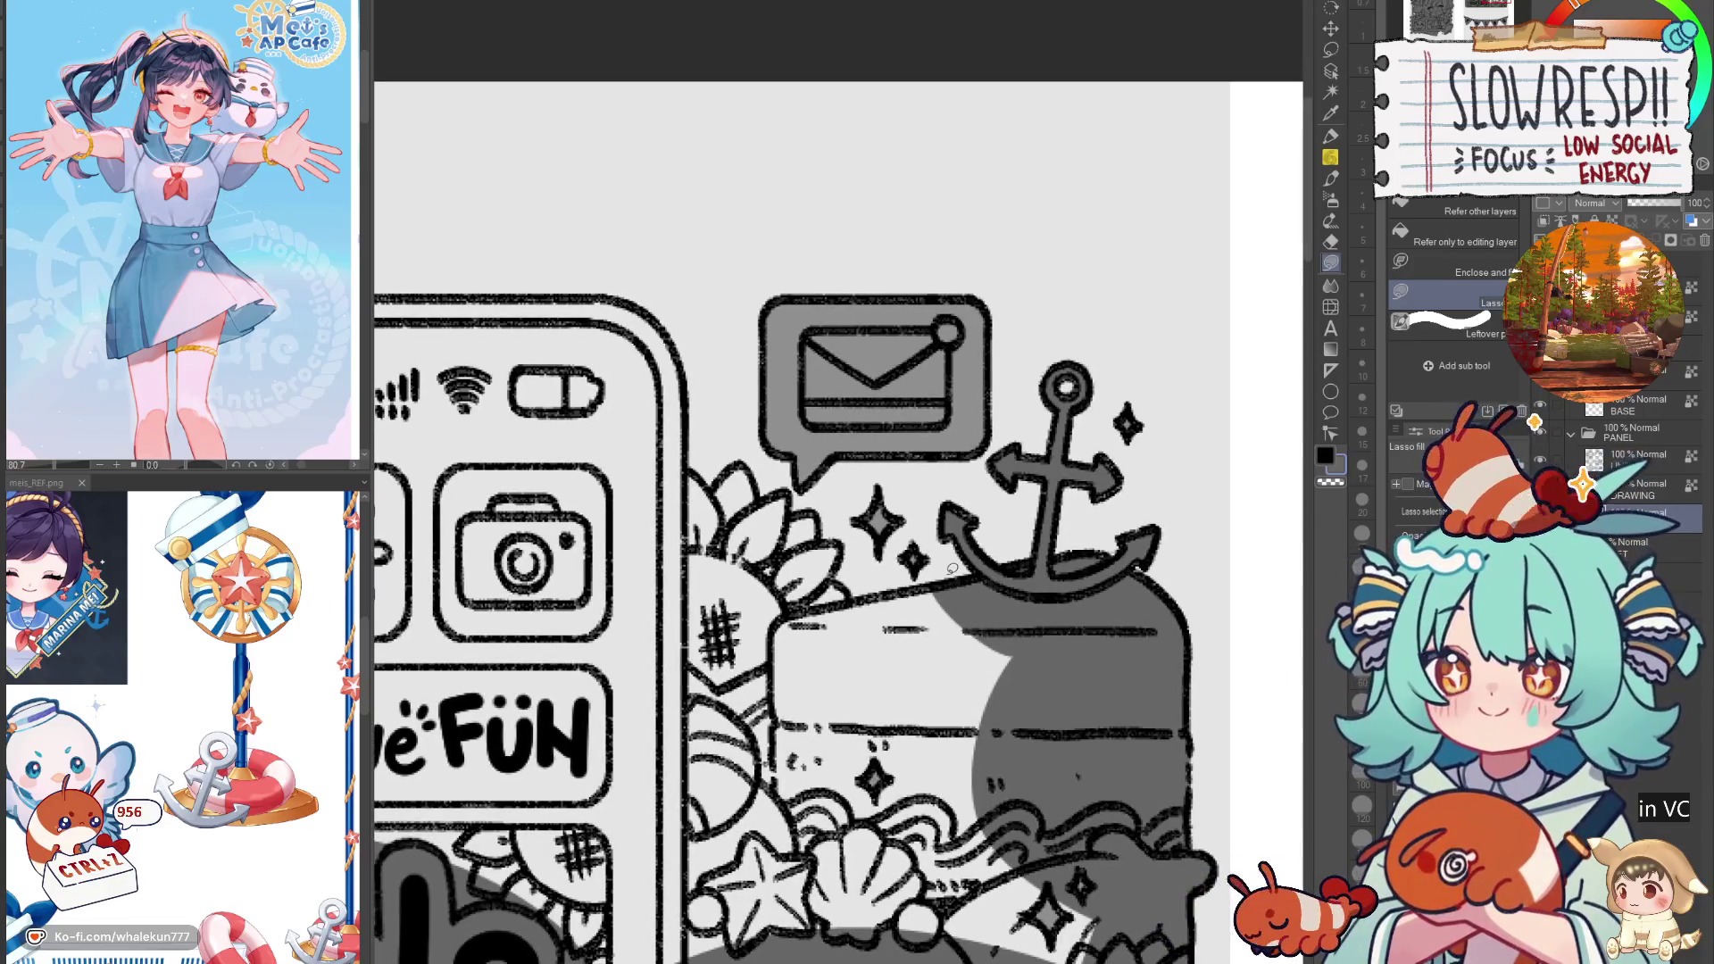
mouse_move(744, 456)
left_mouse_down()
mouse_move(764, 496)
mouse_move(821, 510)
left_mouse_up()
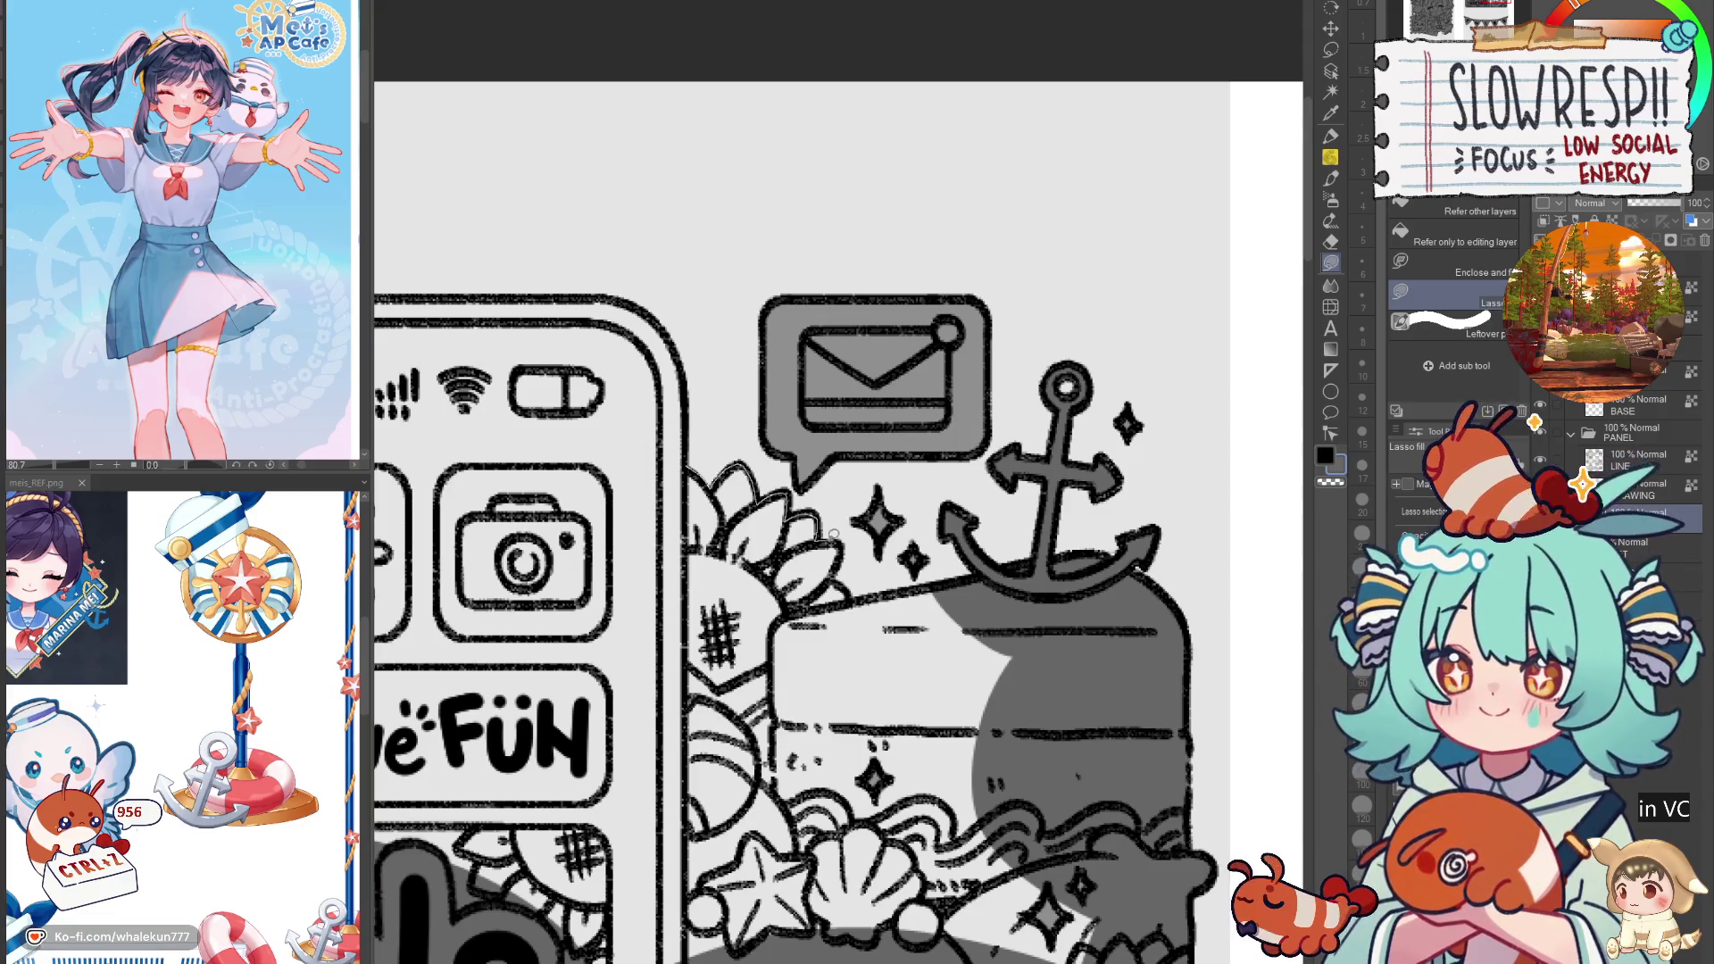
mouse_move(853, 596)
left_mouse_down()
mouse_move(723, 714)
mouse_move(611, 642)
left_mouse_up()
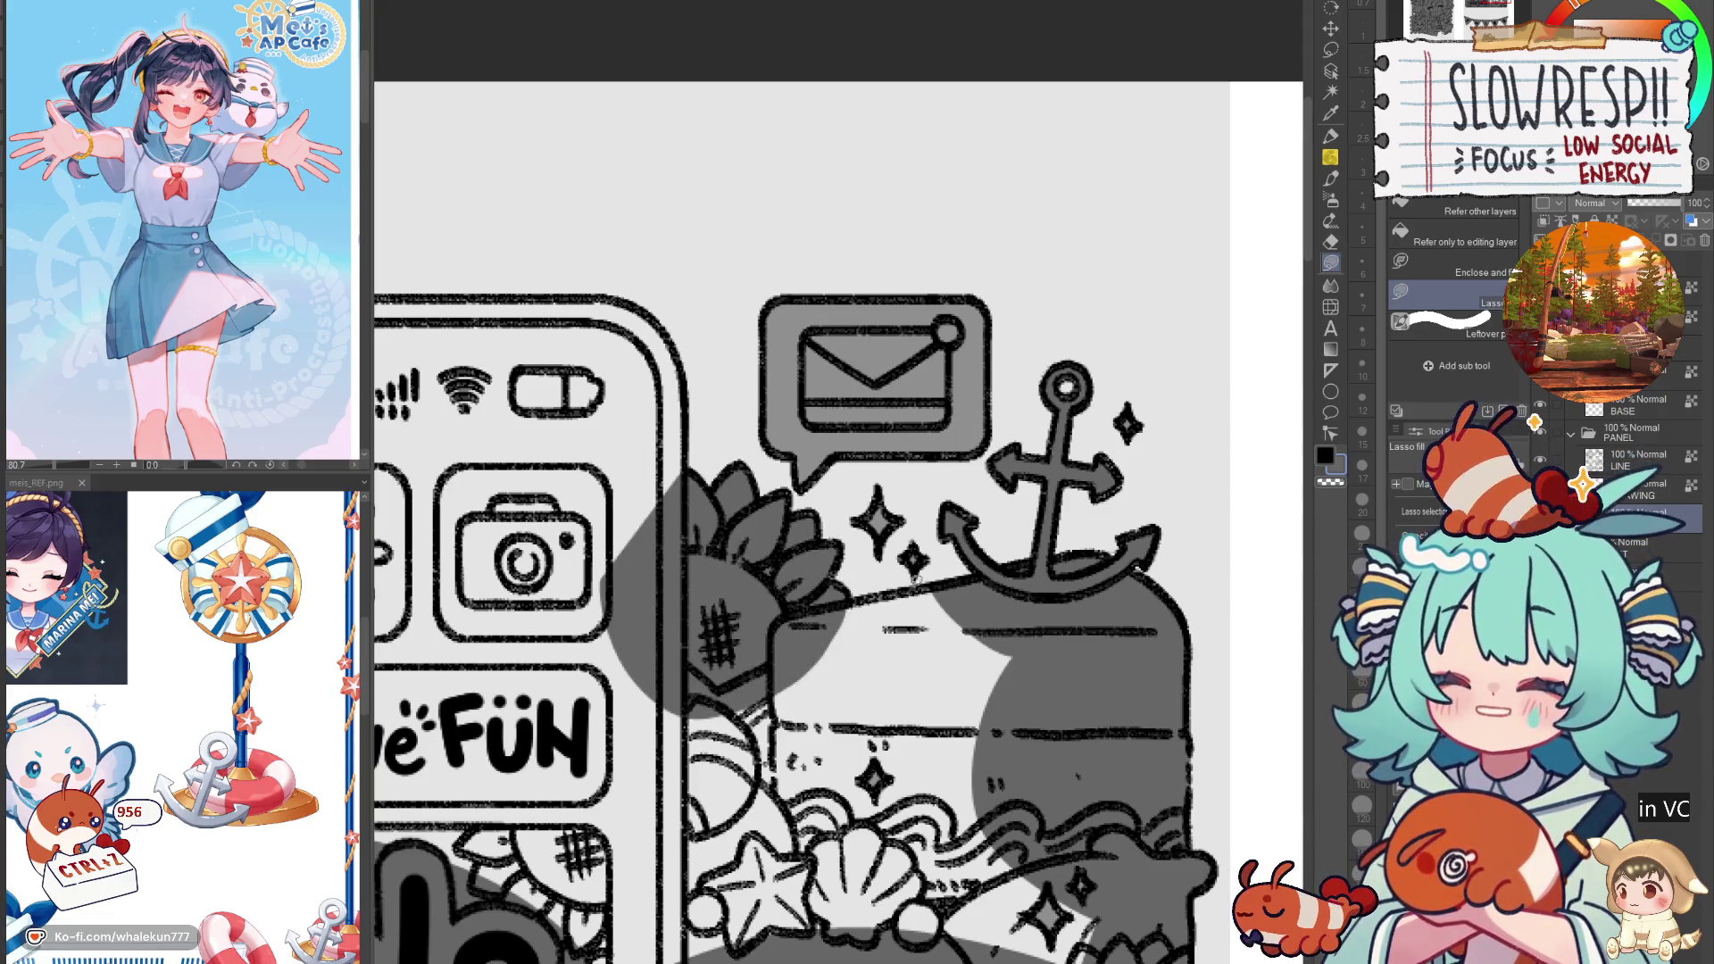
mouse_move(850, 596)
left_mouse_down()
mouse_move(1013, 589)
mouse_move(813, 951)
mouse_move(693, 624)
left_mouse_up()
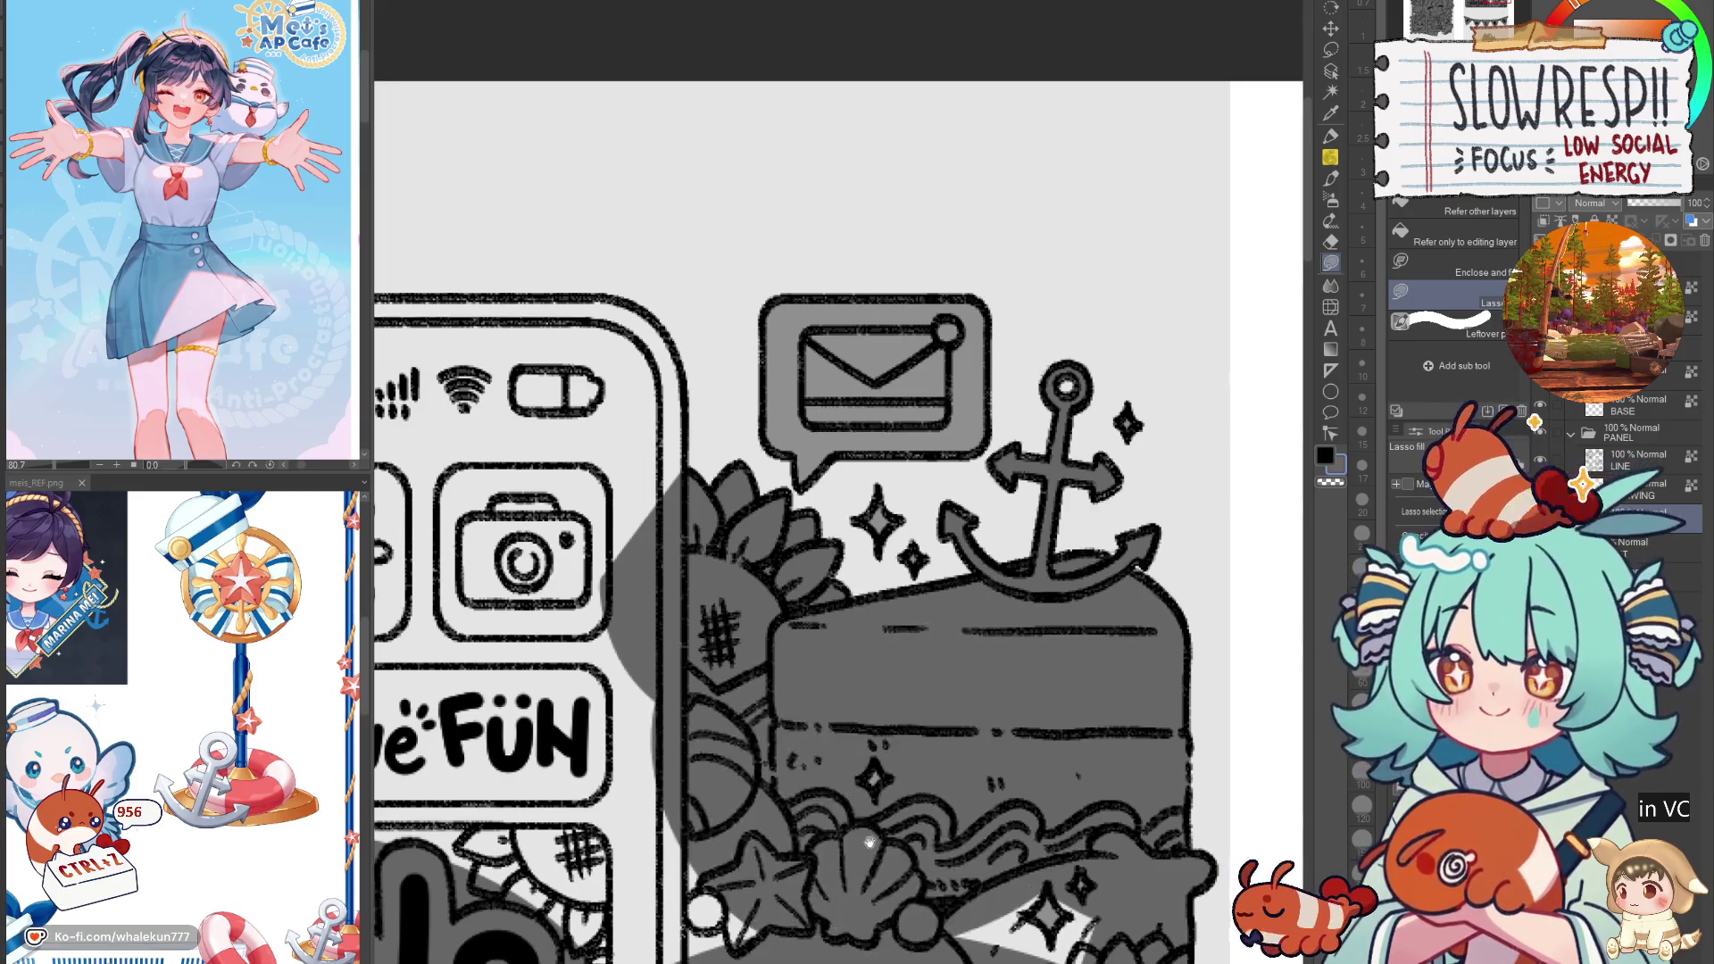
scroll(857, 731, "down", 5)
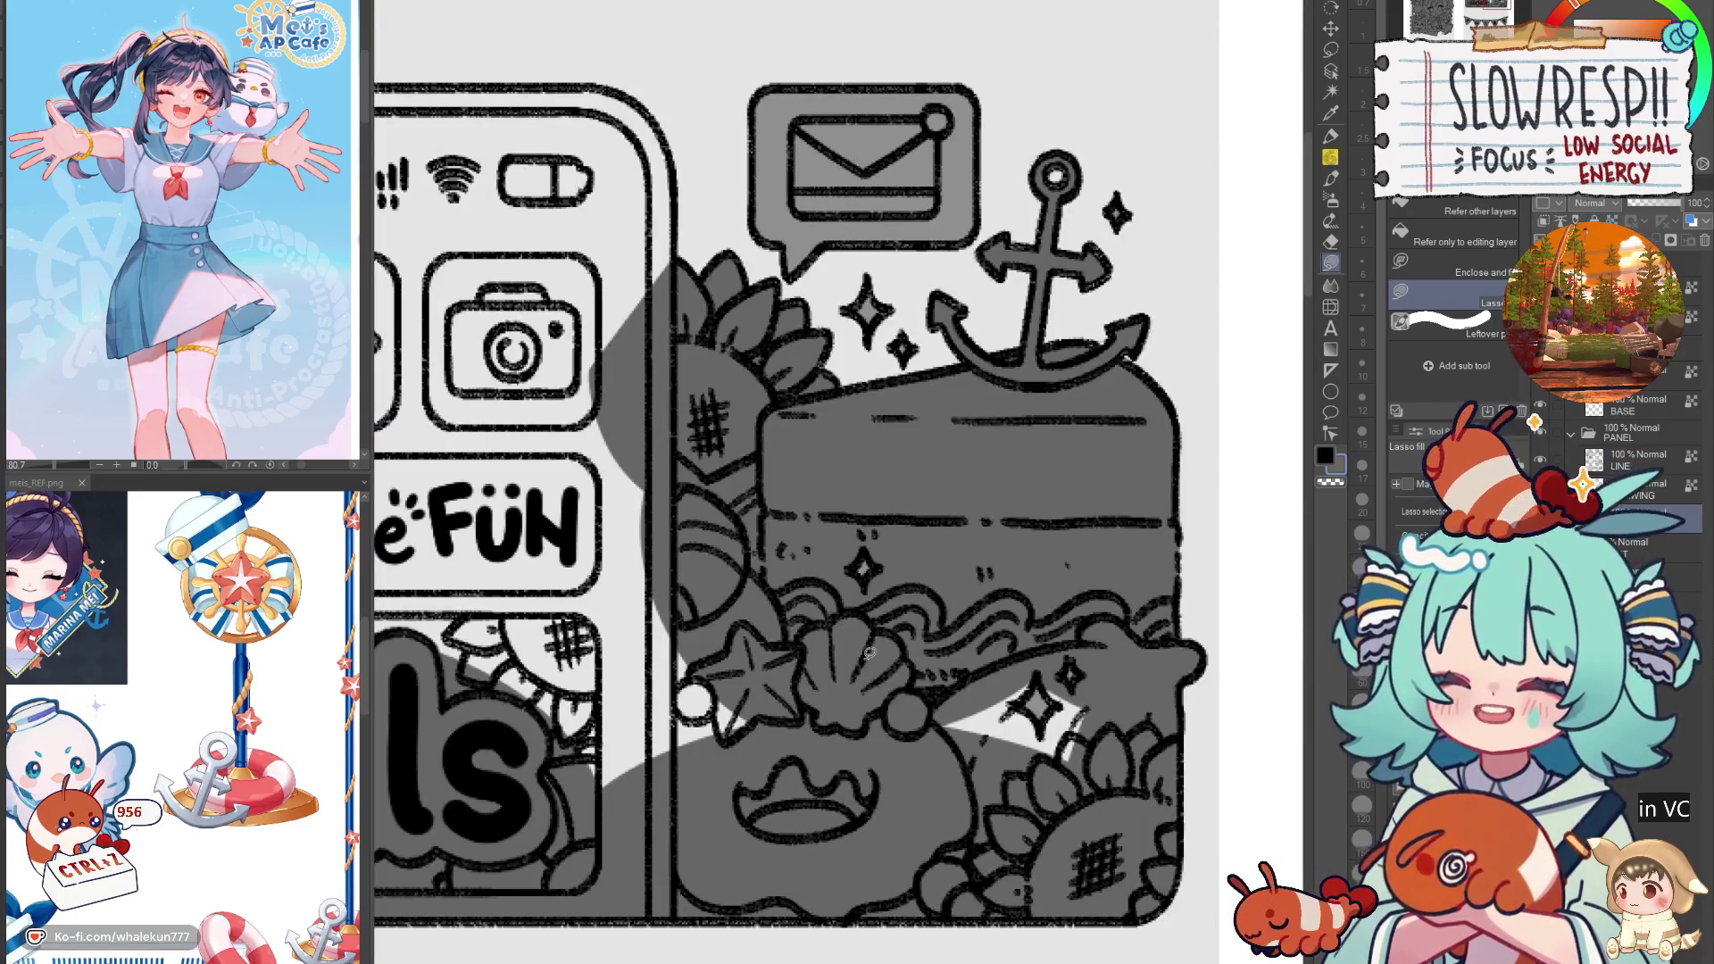
scroll(892, 678, "right", 1)
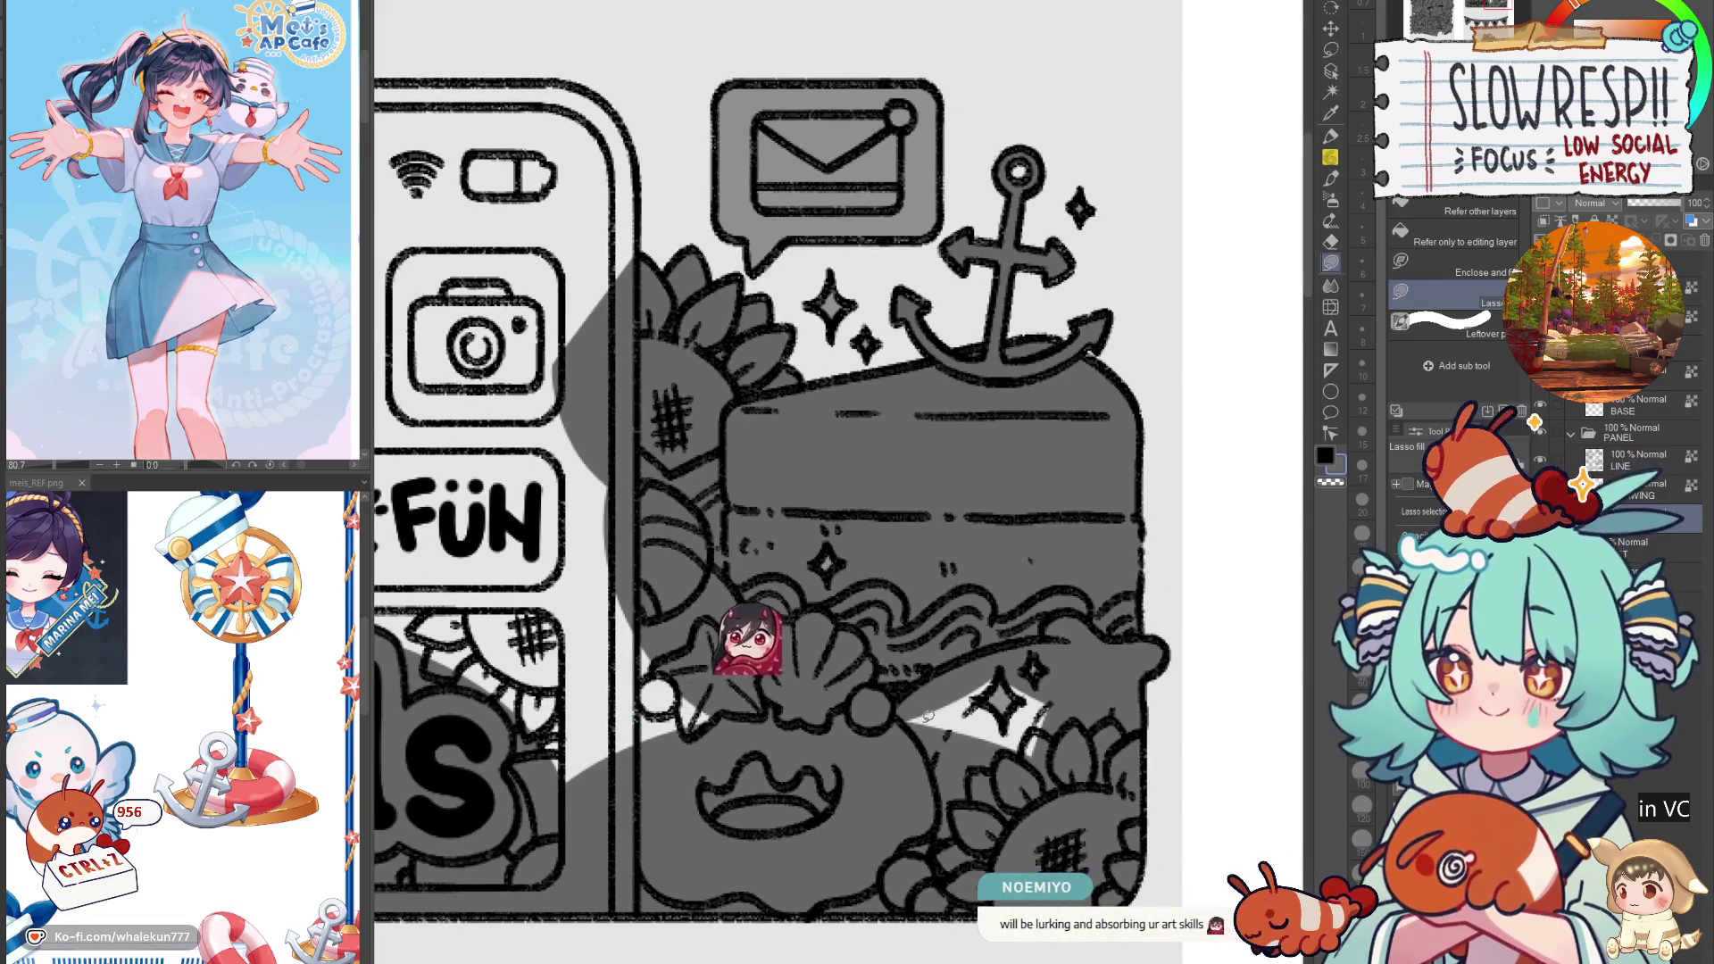
scroll(928, 714, "up", 1)
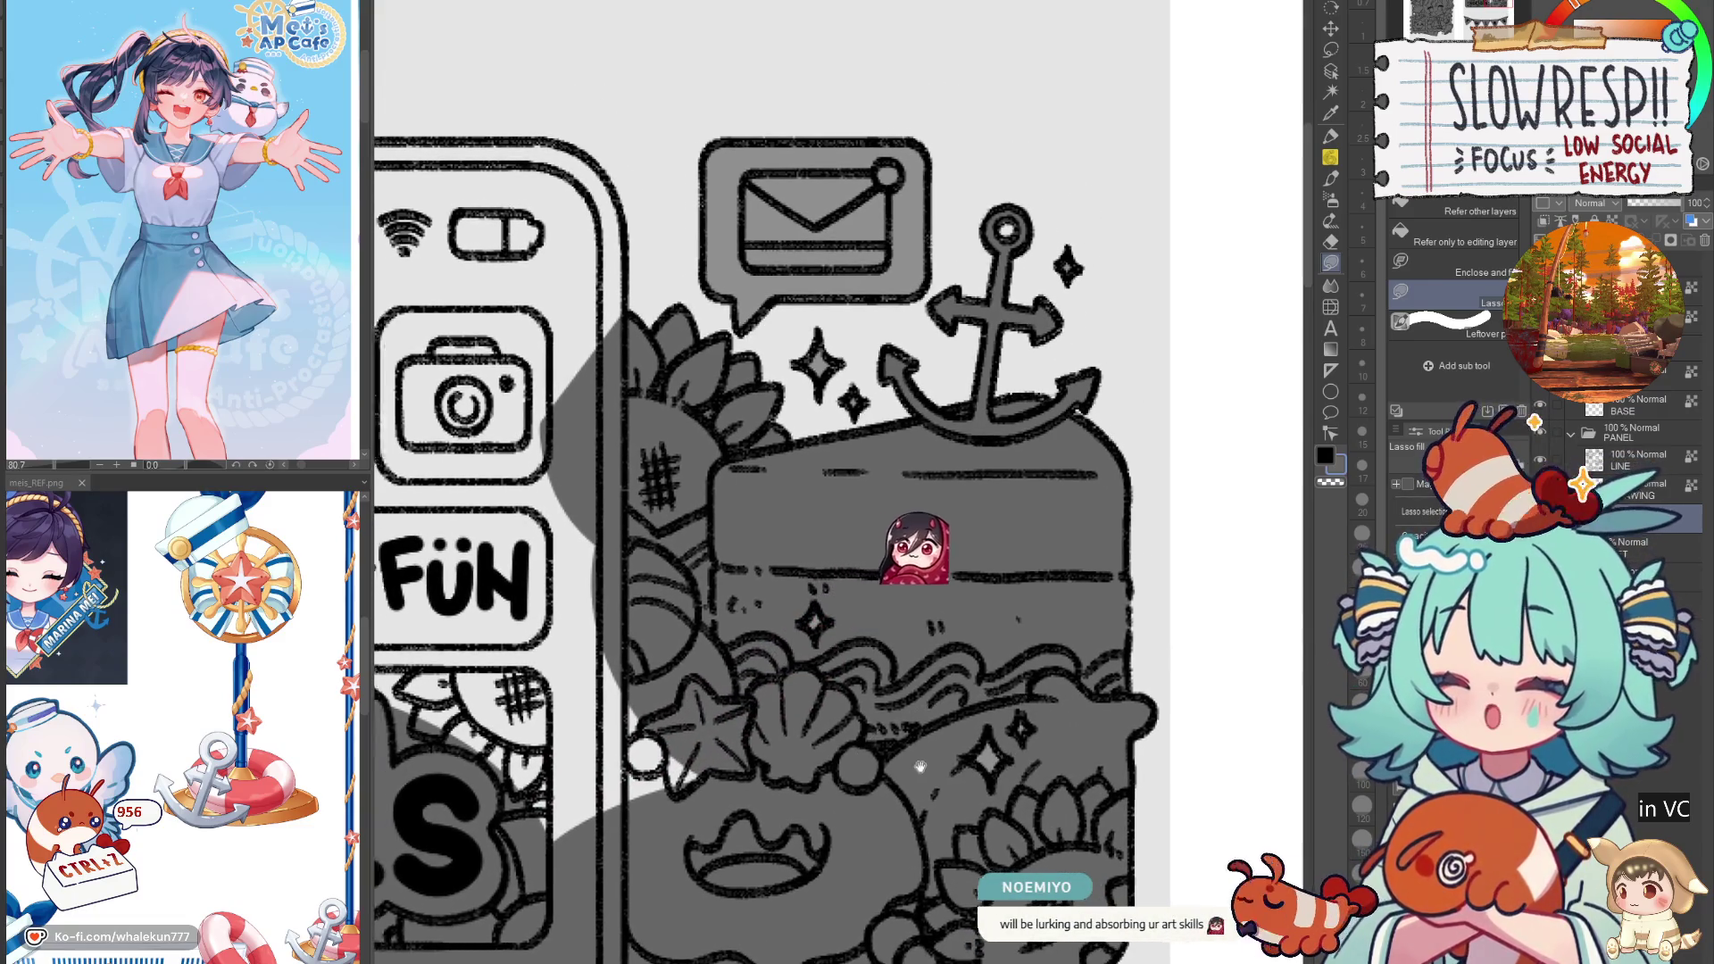
scroll(1027, 678, "left", 5)
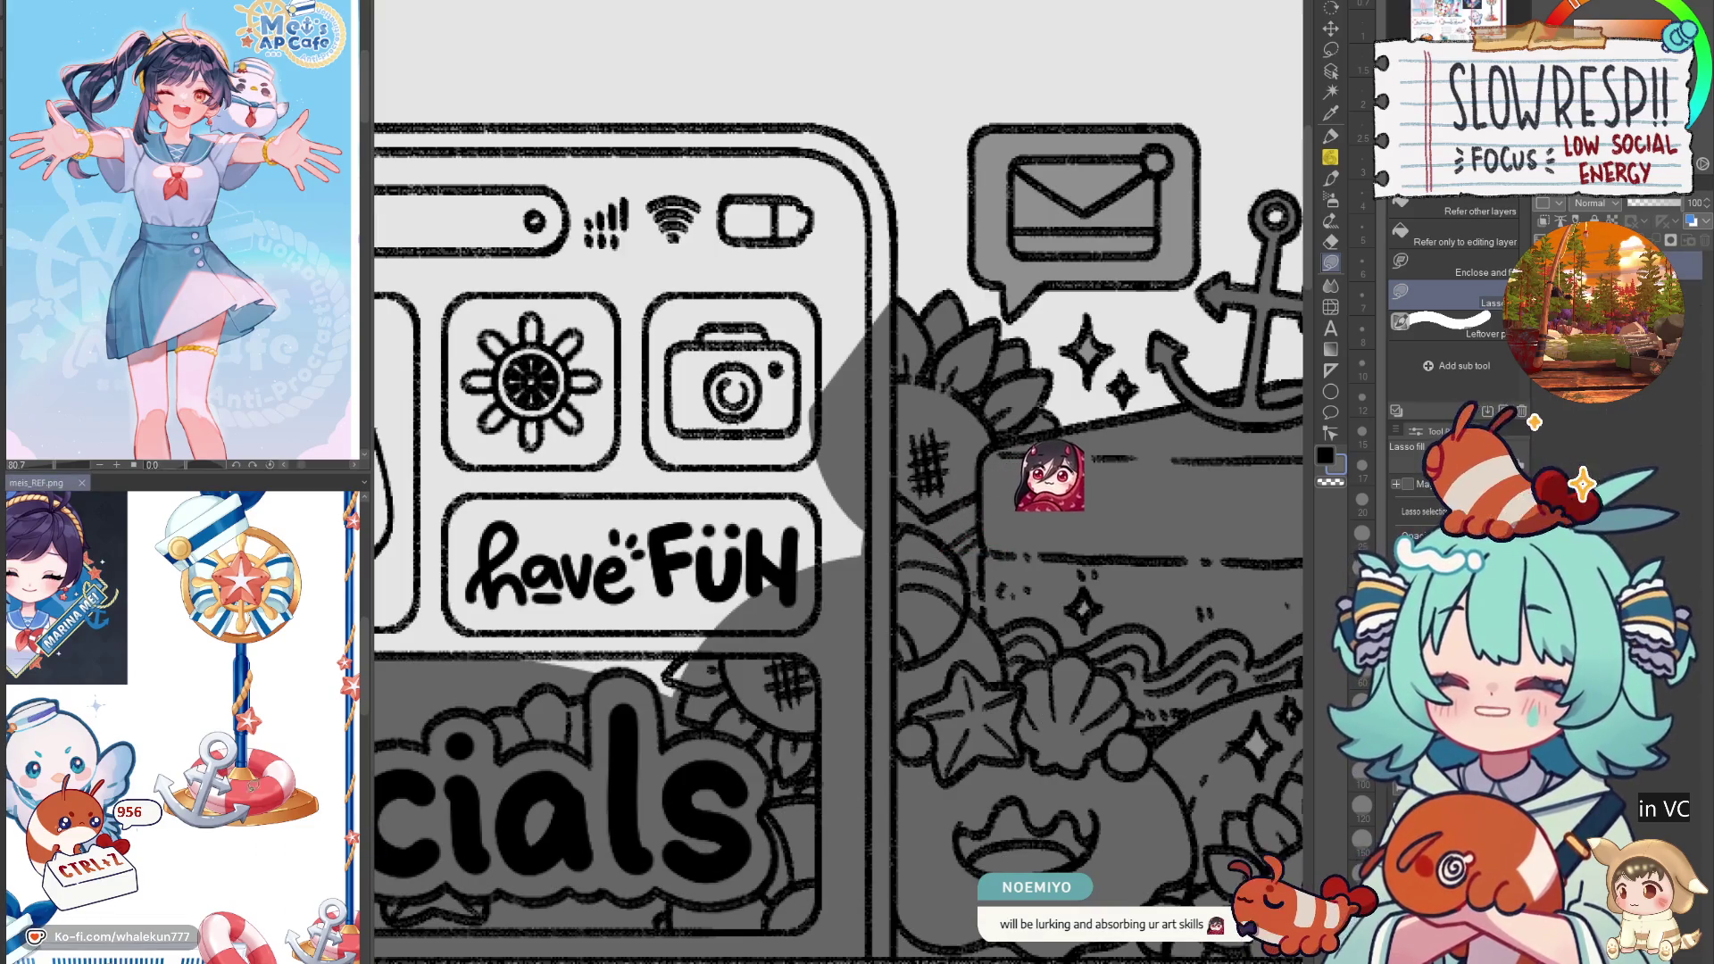
scroll(179, 723, "down", 5)
scroll(299, 818, "up", 5)
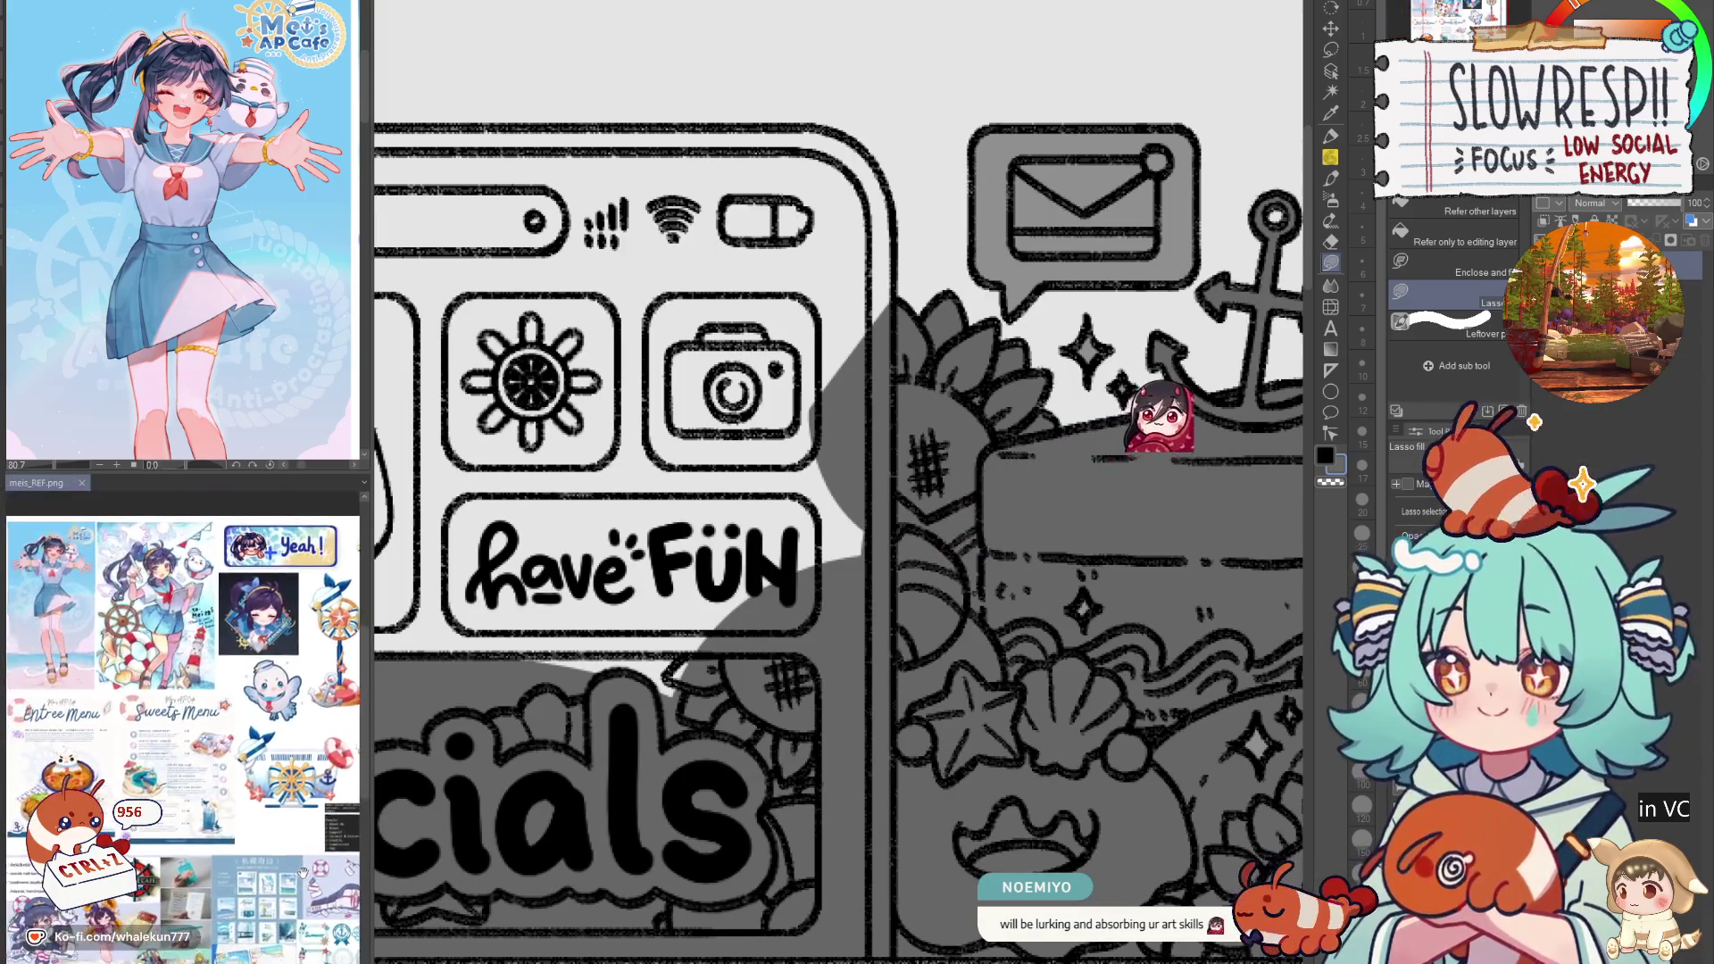
scroll(299, 818, "up", 3)
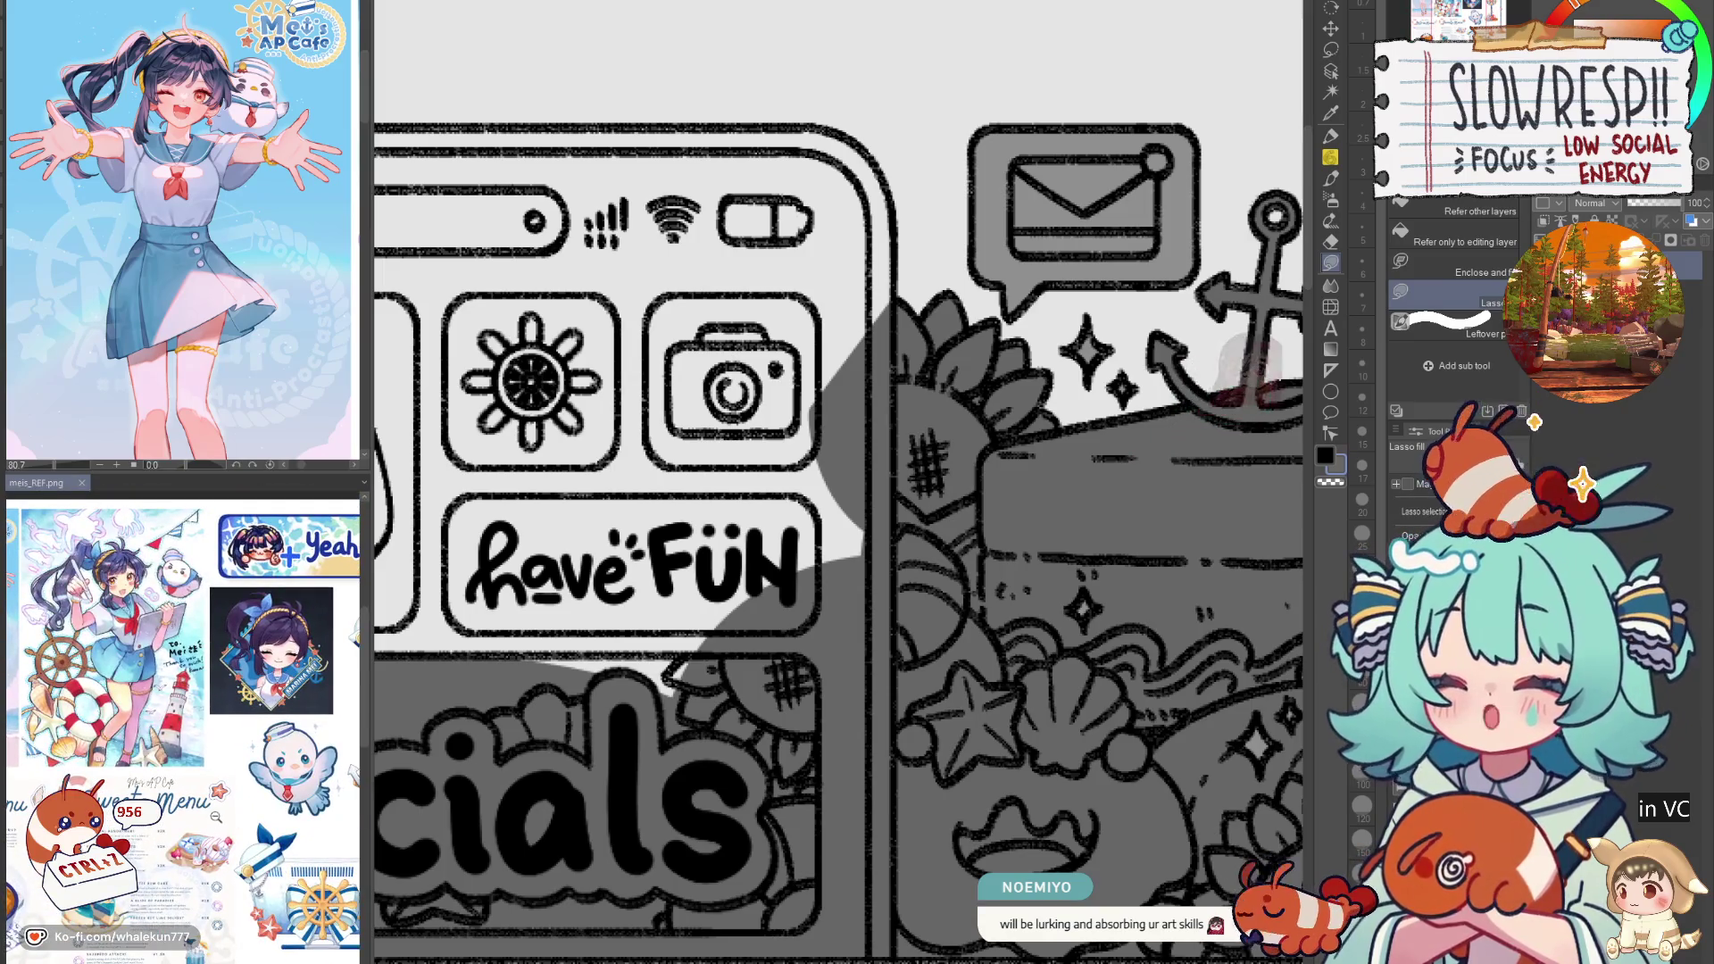
scroll(253, 830, "up", 1)
scroll(253, 830, "down", 1)
scroll(633, 595, "down", 5)
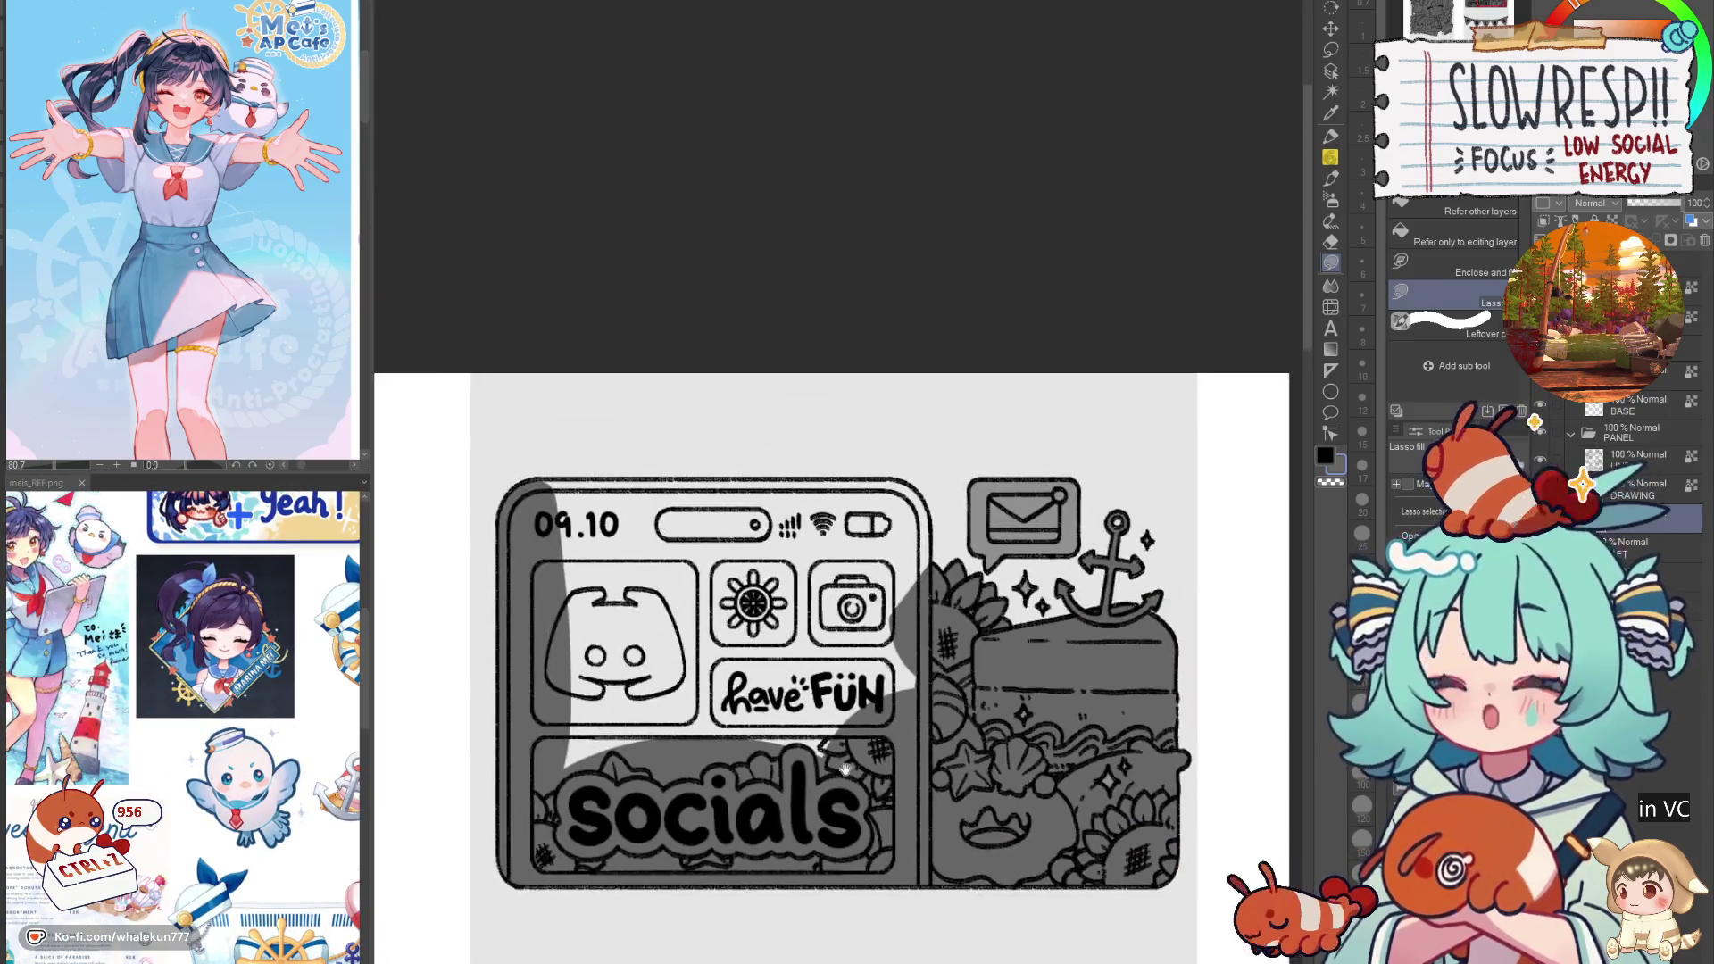
Step: Fill the phone's top strip, upper-right rim and leftover white areas grey, then zoom out
scroll(634, 595, "up", 4)
left_click_drag(451, 574, 1219, 641)
left_click_drag(1257, 533, 1257, 535)
mouse_move(1258, 535)
left_mouse_down()
mouse_move(855, 585)
mouse_move(933, 596)
mouse_move(955, 714)
mouse_move(822, 574)
left_mouse_up()
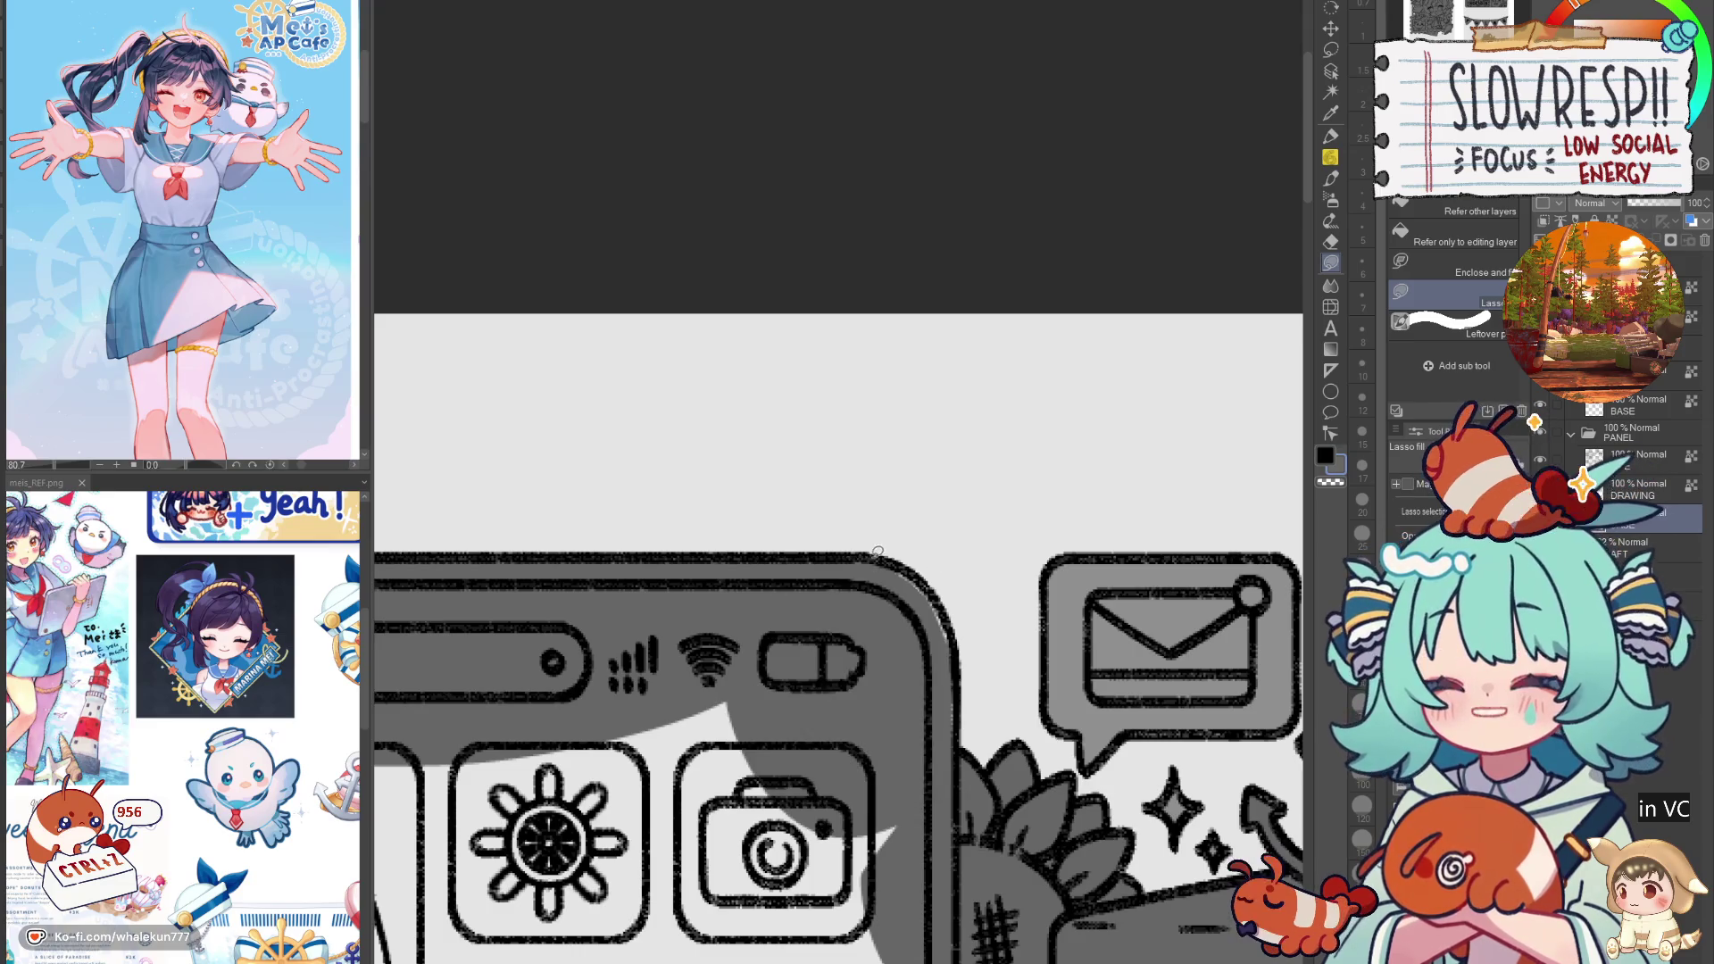
left_click_drag(959, 639, 929, 587)
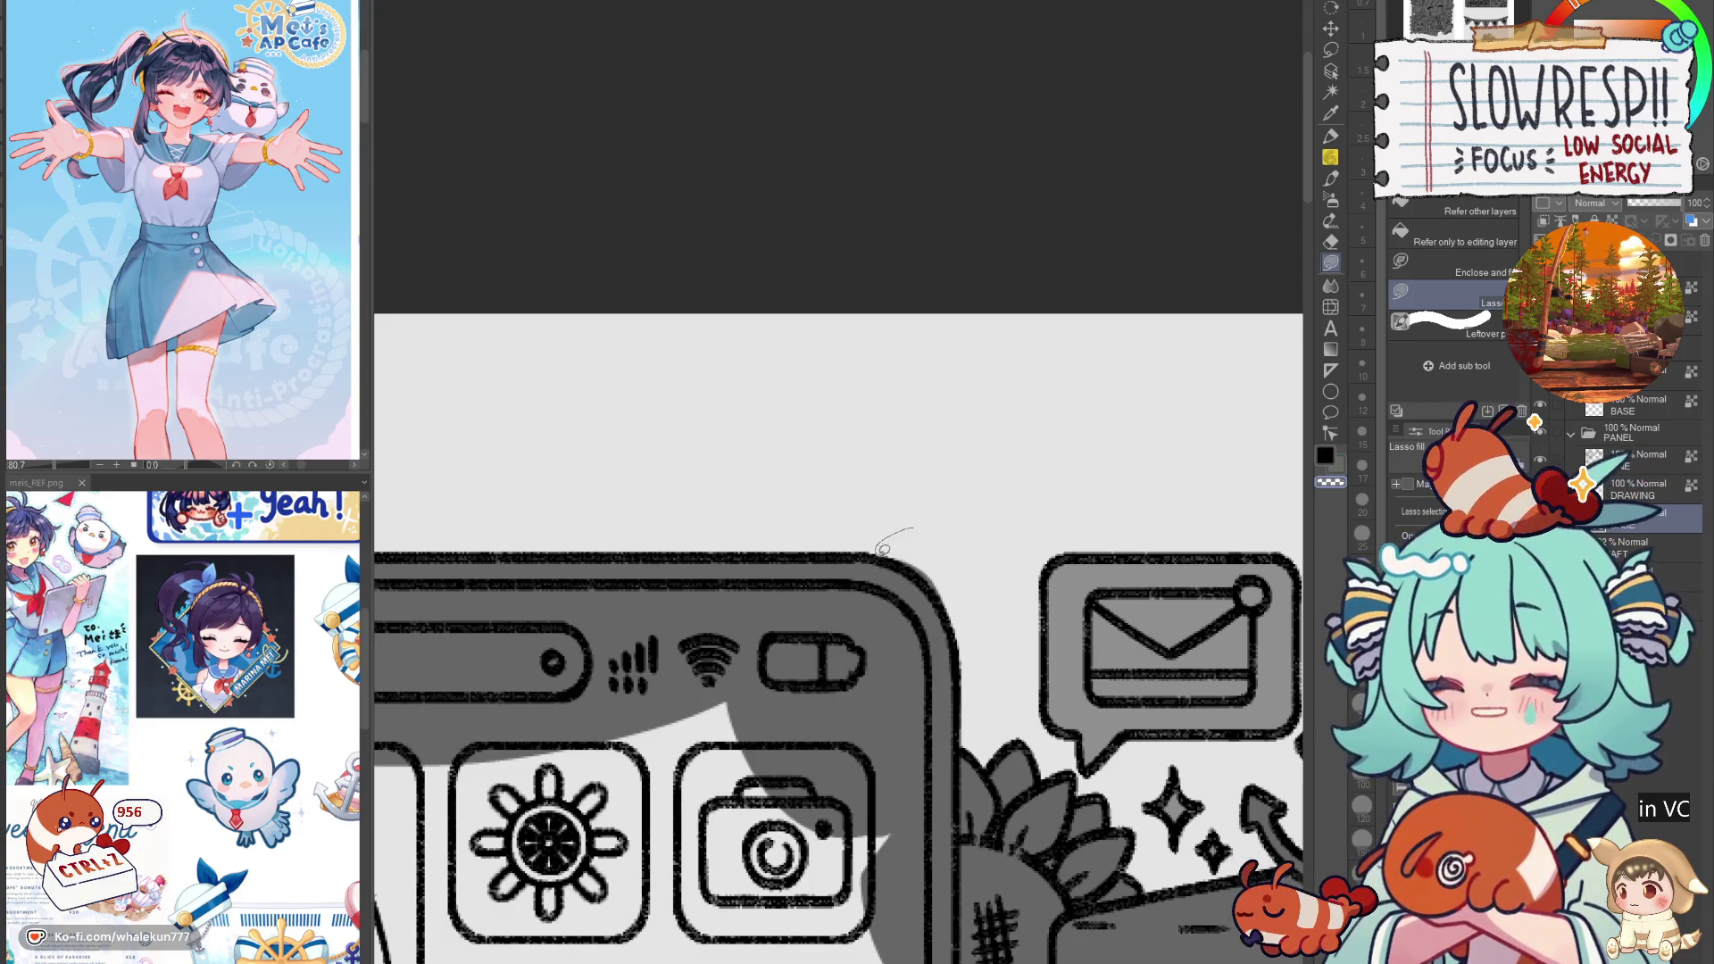
scroll(1048, 559, "down", 2)
mouse_move(1048, 560)
left_mouse_down()
mouse_move(1044, 593)
mouse_move(700, 803)
mouse_move(580, 487)
mouse_move(1016, 553)
left_mouse_up()
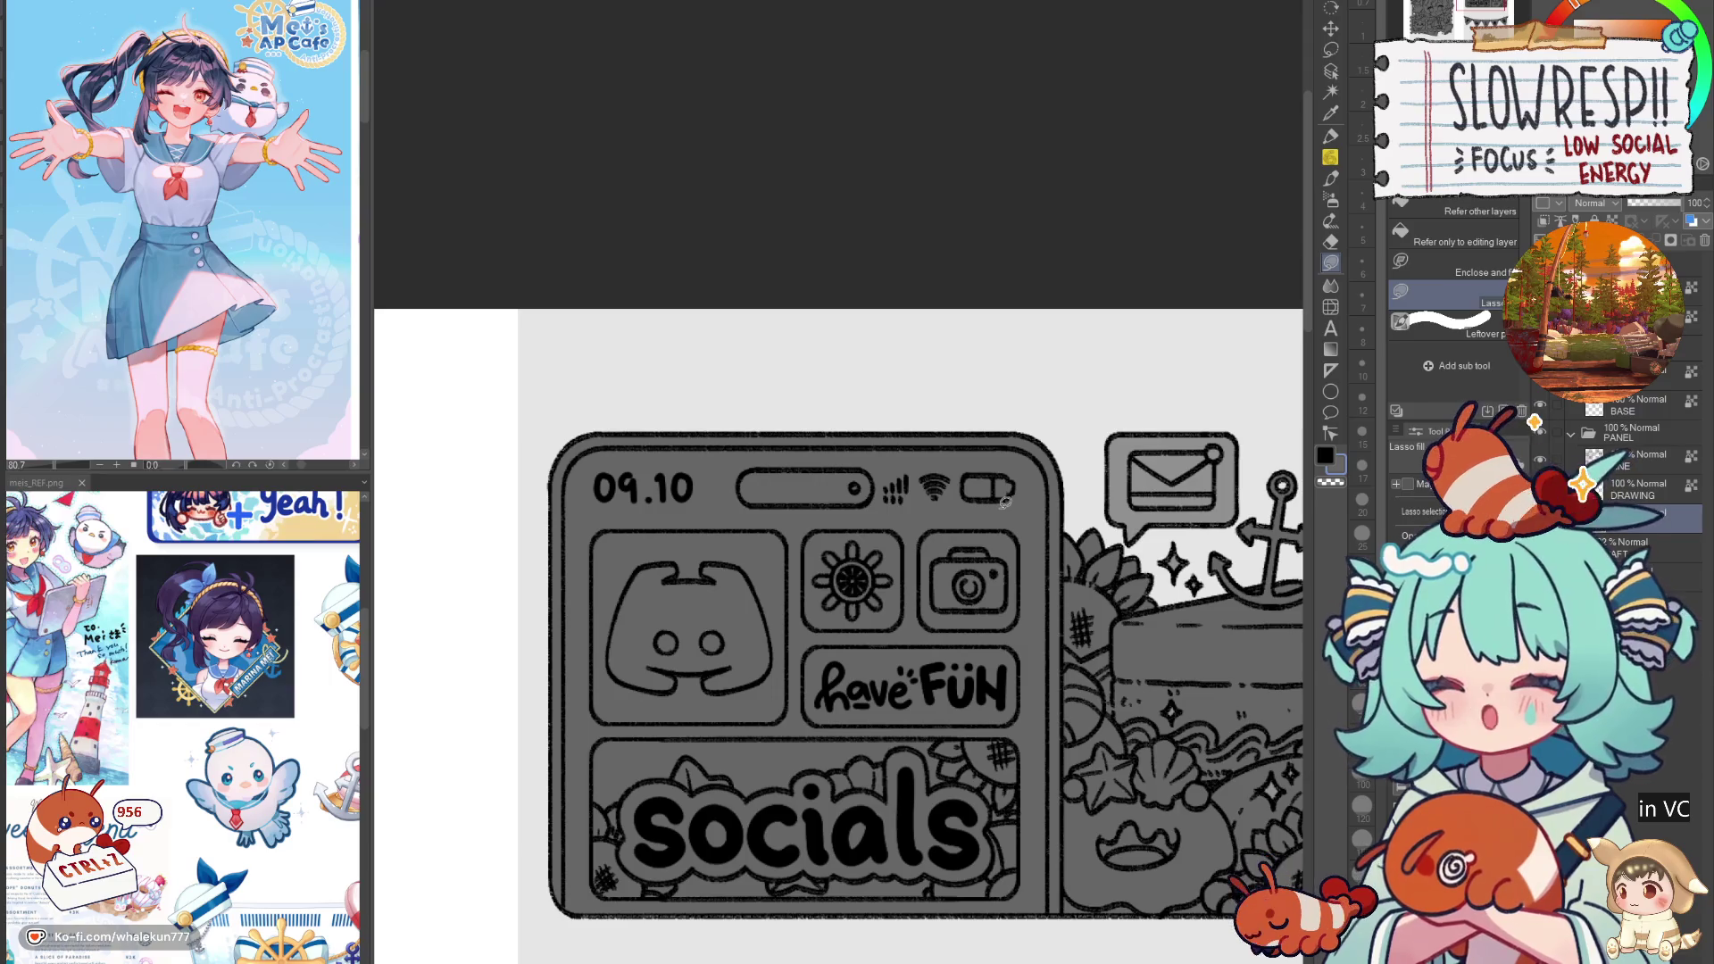
scroll(1005, 503, "down", 2)
scroll(918, 708, "down", 2)
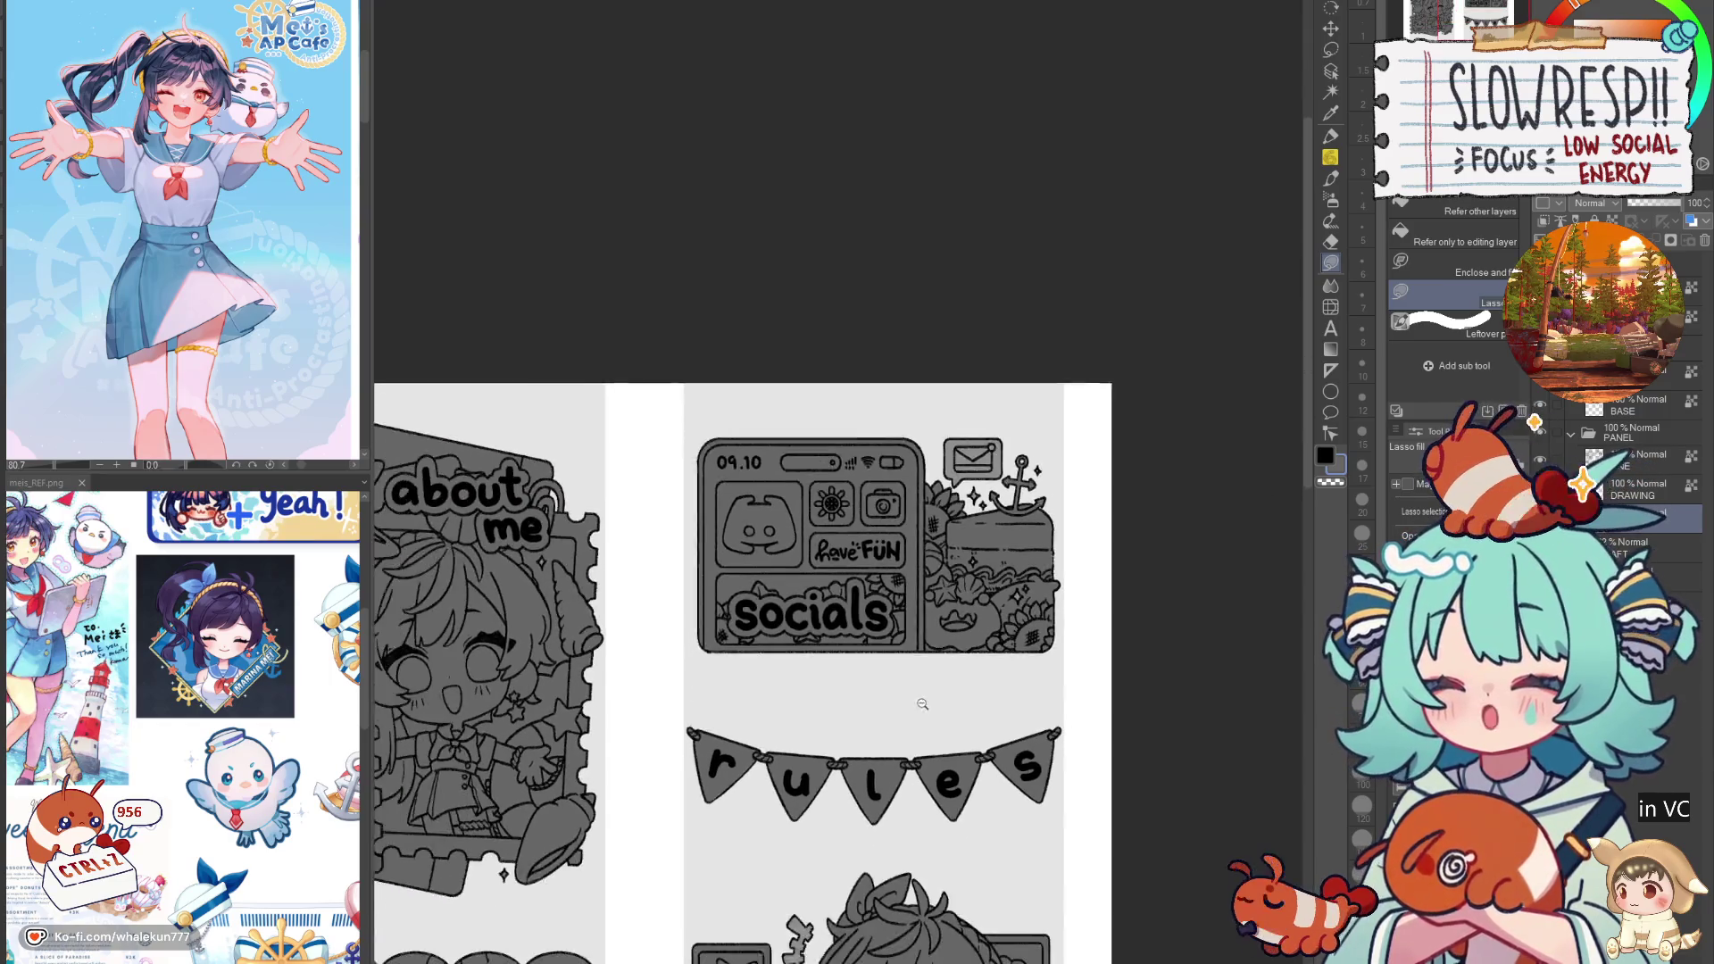
Step: Create a new raster layer under DRAWING and undo the white backing behind the 'about me' text
scroll(876, 806, "down", 5)
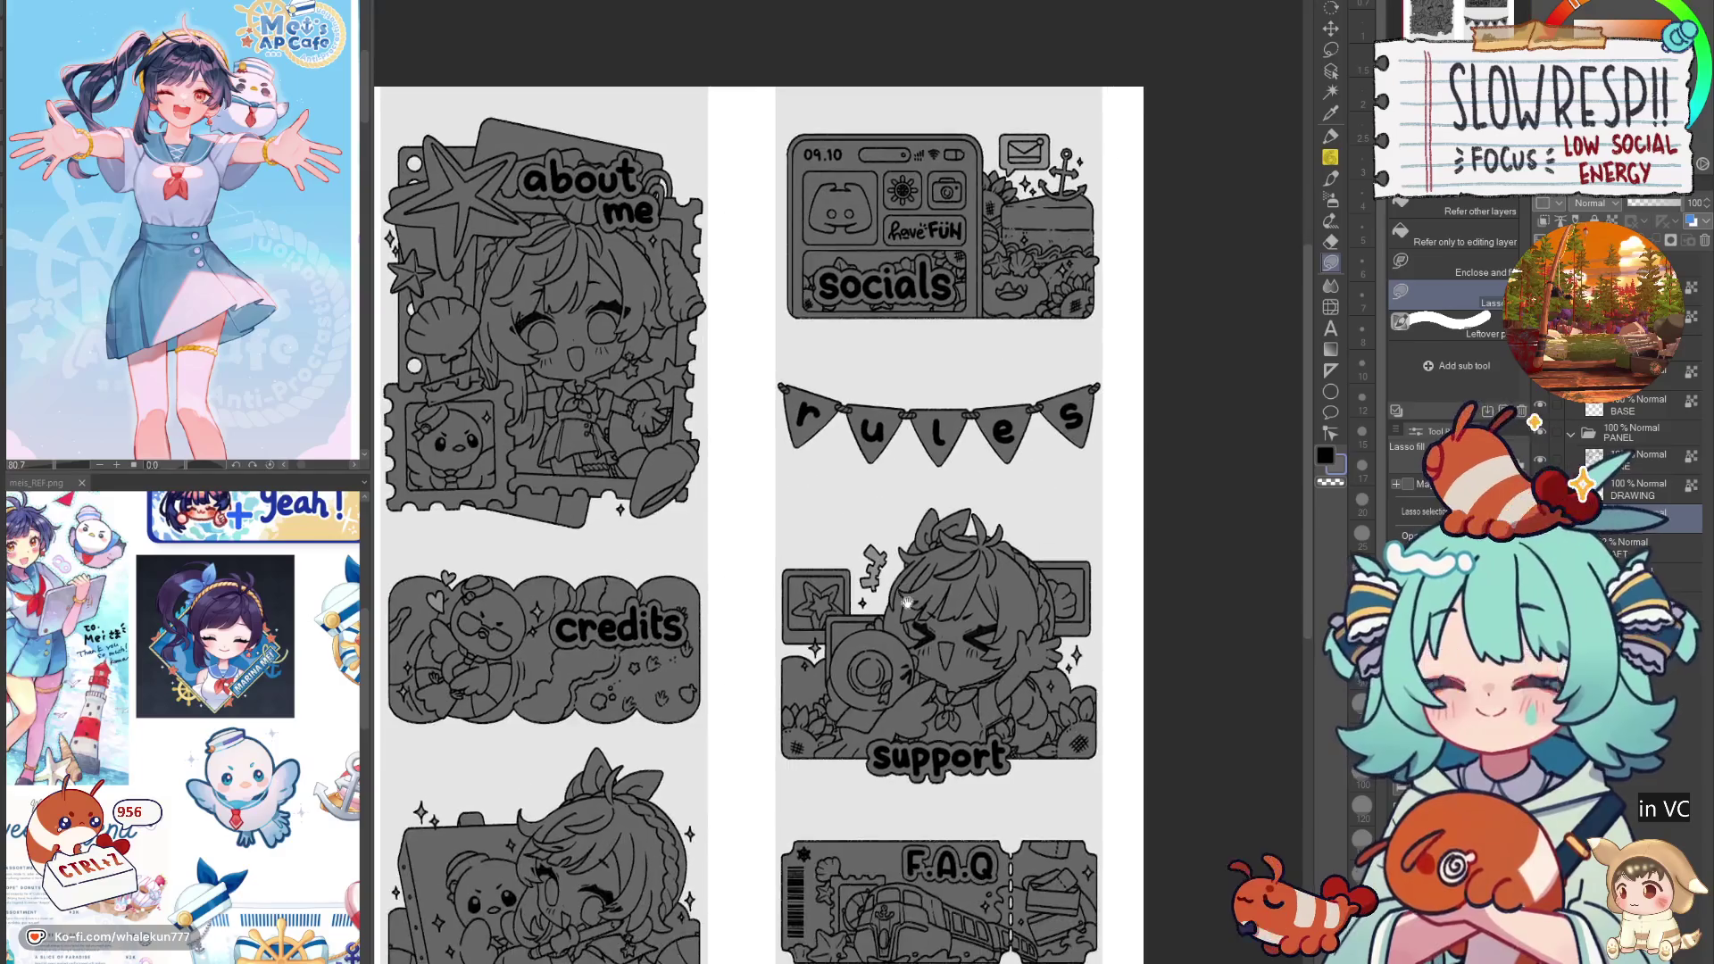
scroll(918, 641, "up", 1)
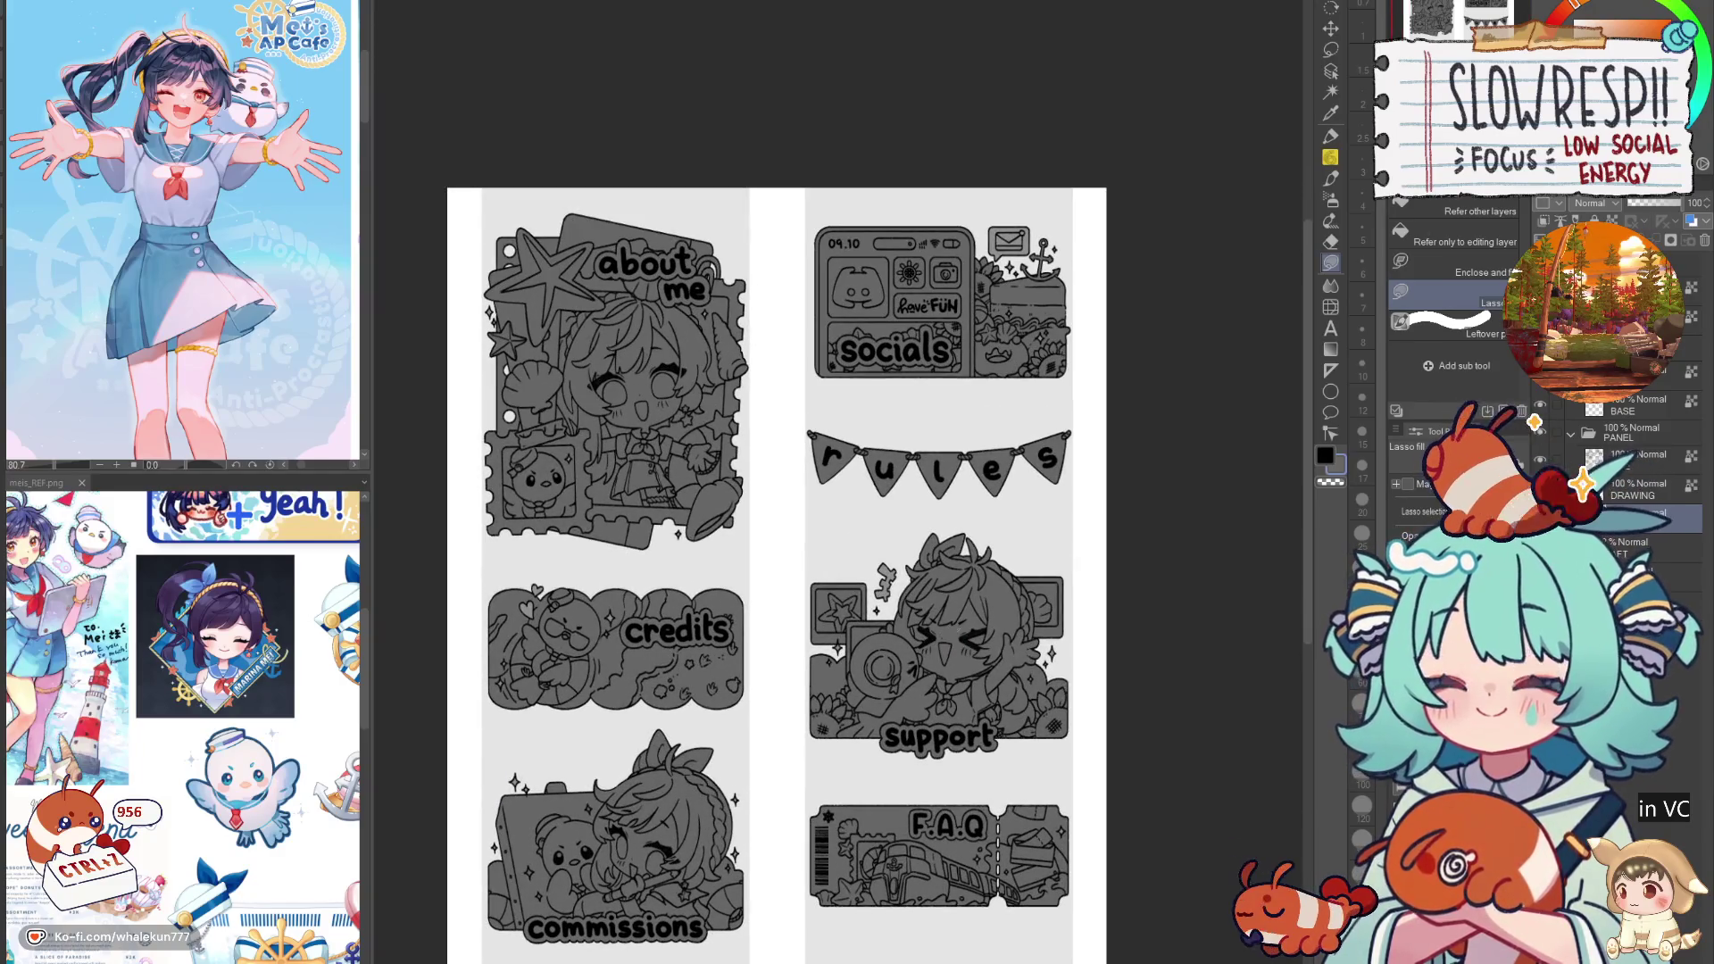
left_click(1592, 220)
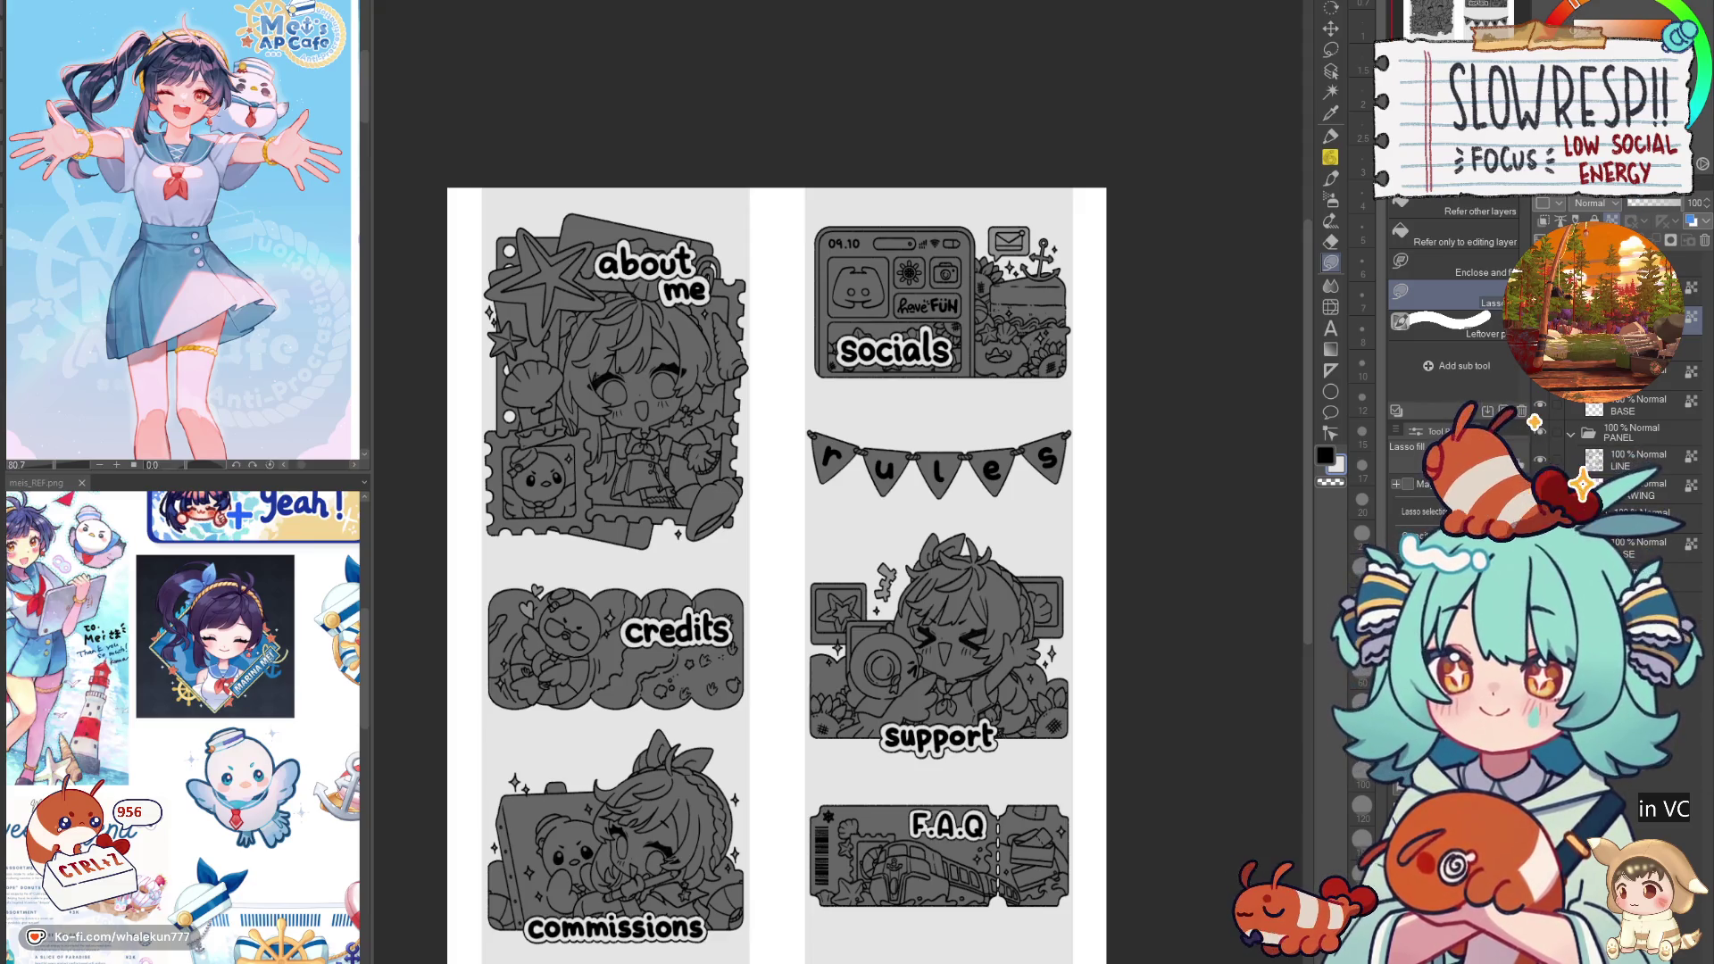
scroll(741, 452, "up", 5)
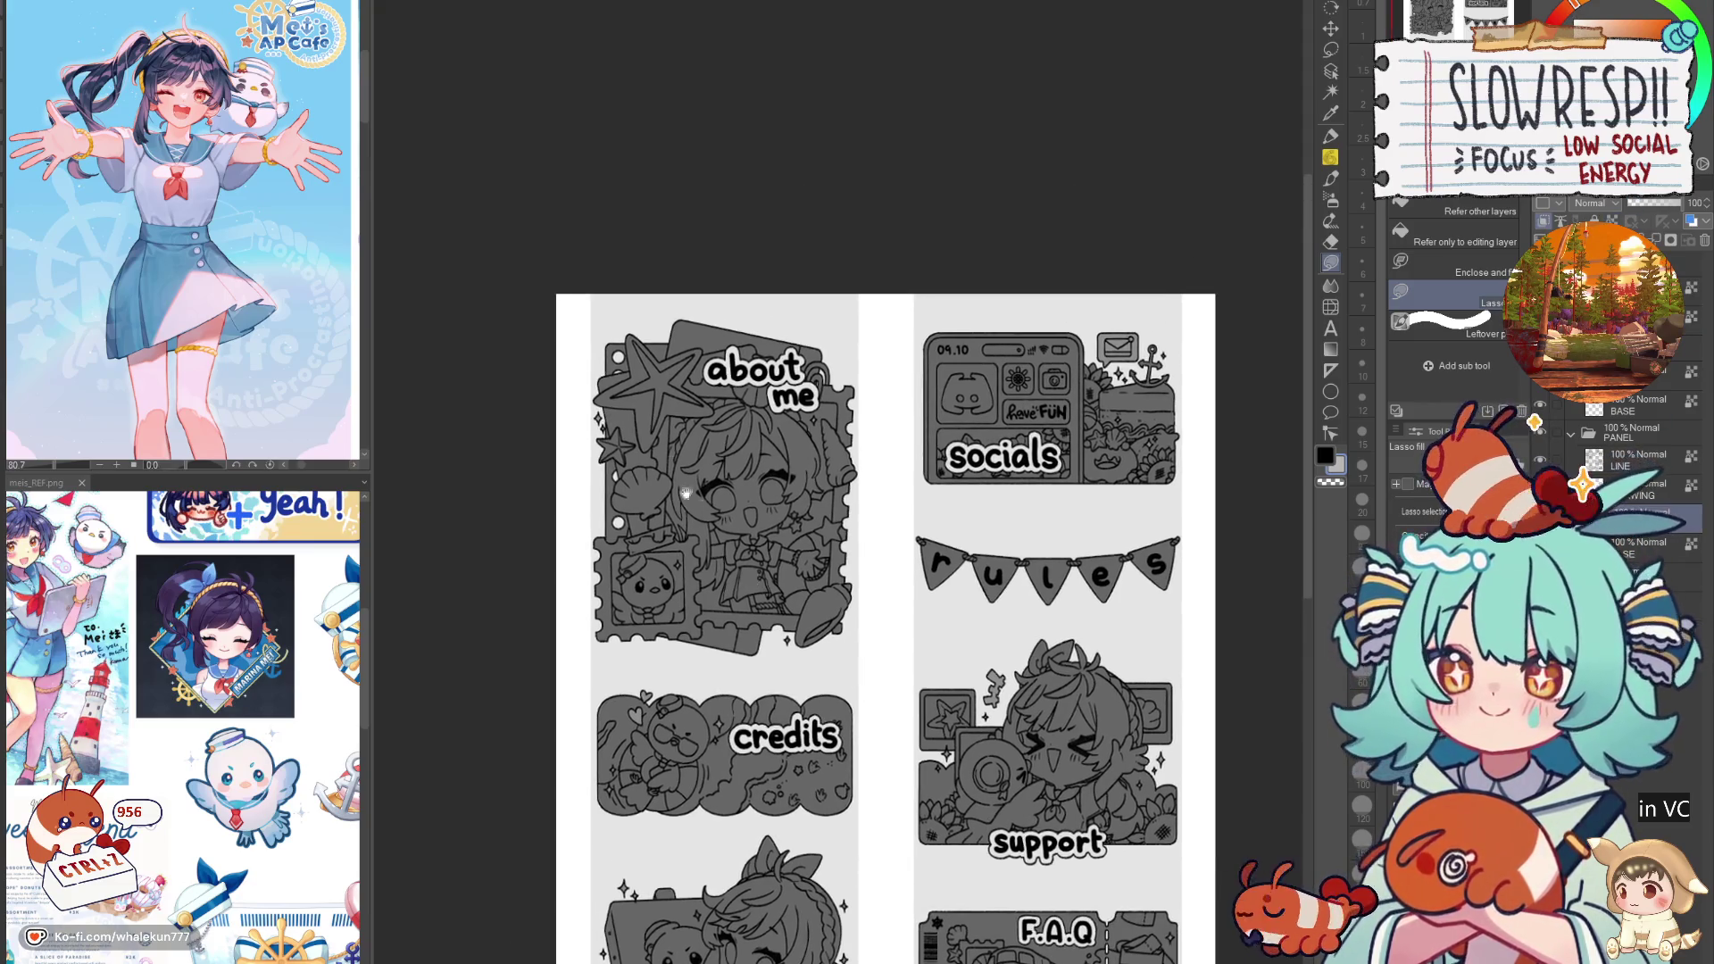
key("ctrl+z")
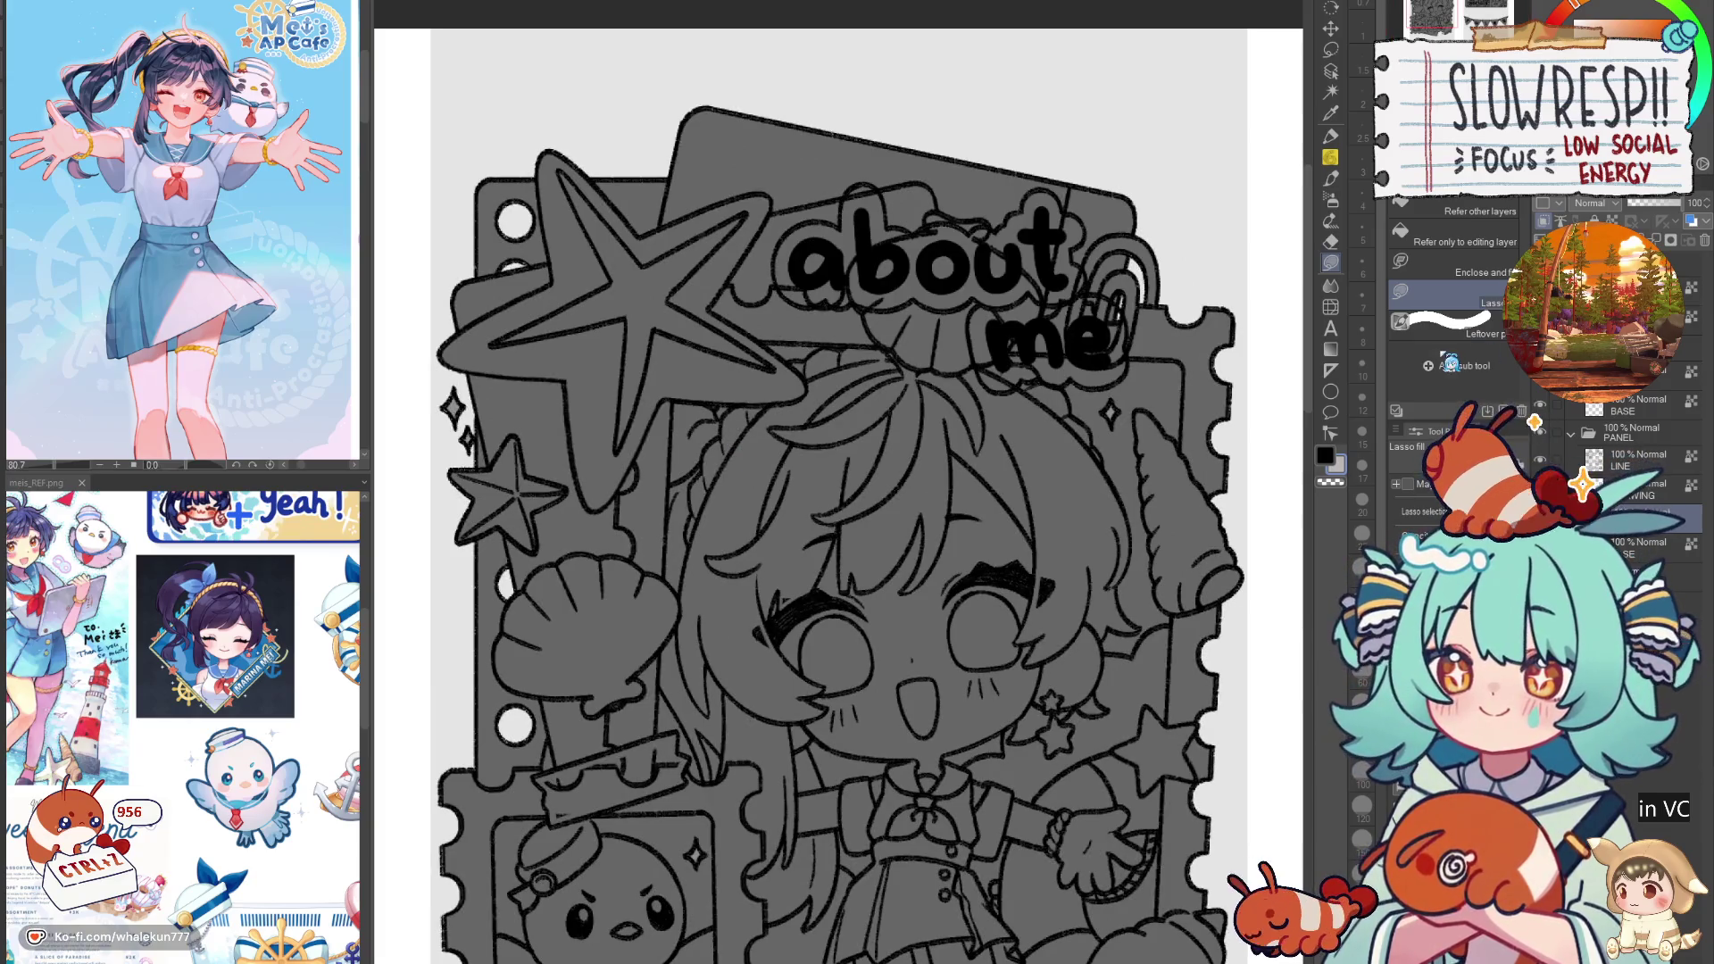
Step: Lasso-fill lighter grey highlight areas over the character's hair, checking with a horizontal flip
scroll(802, 394, "up", 2)
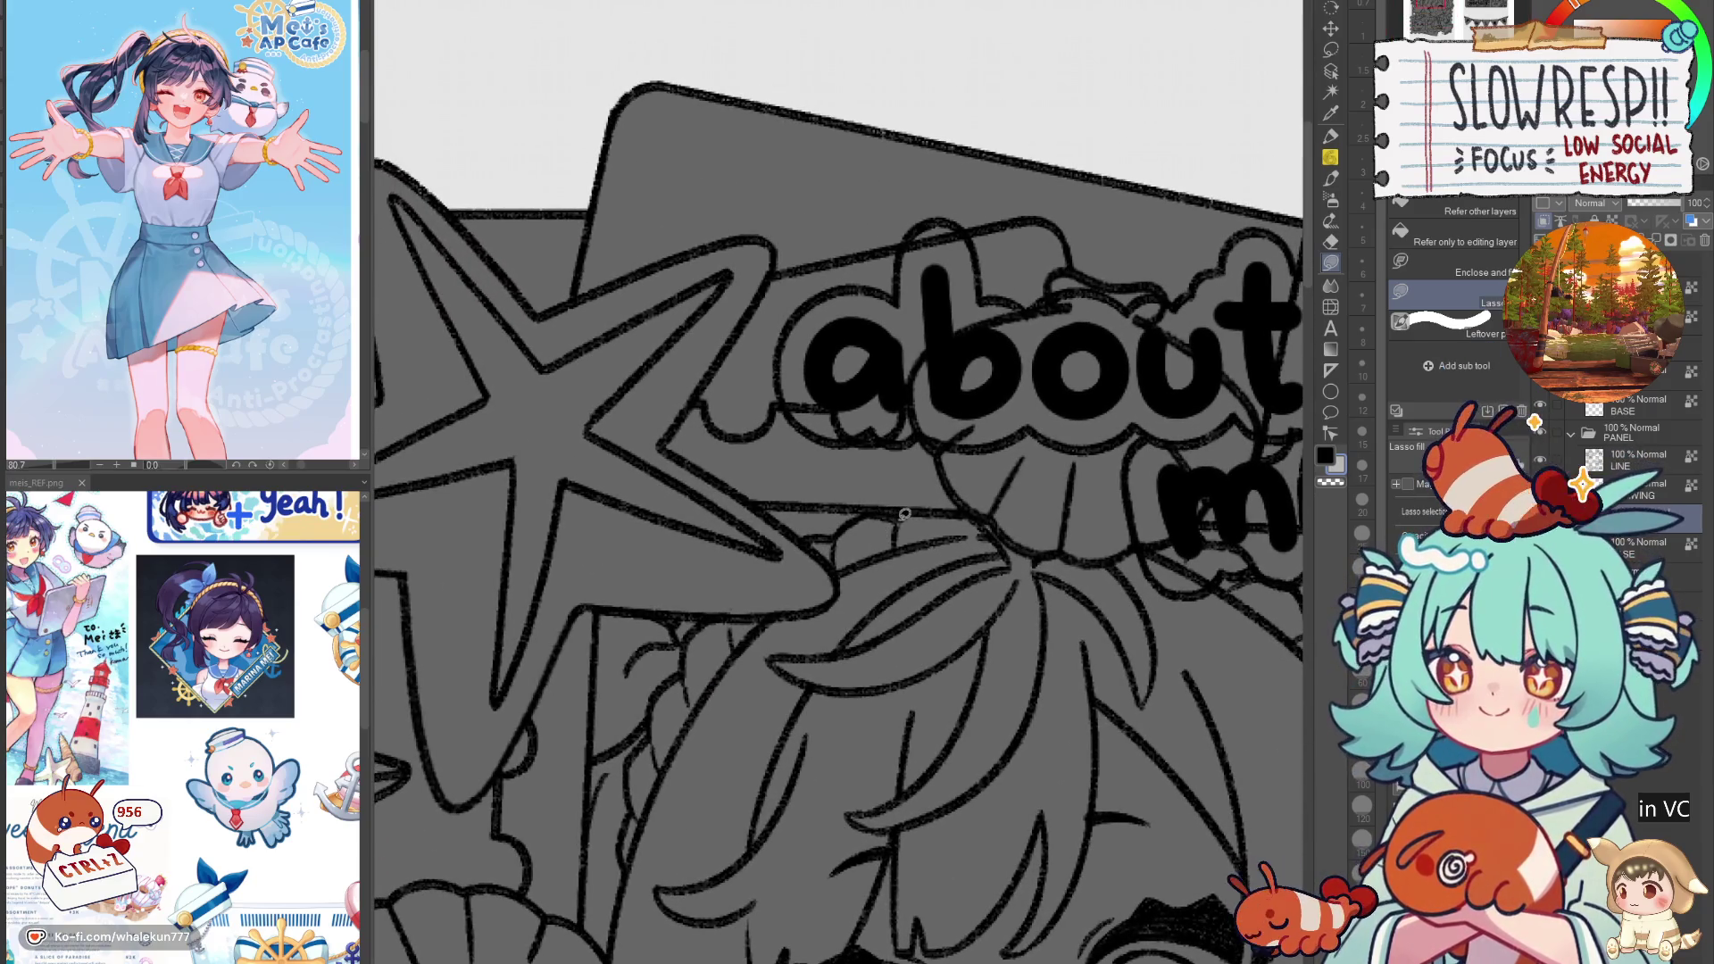
mouse_move(812, 542)
left_mouse_down()
mouse_move(834, 598)
mouse_move(694, 630)
mouse_move(685, 650)
mouse_move(839, 830)
mouse_move(1060, 582)
mouse_move(839, 497)
mouse_move(1070, 627)
left_mouse_up()
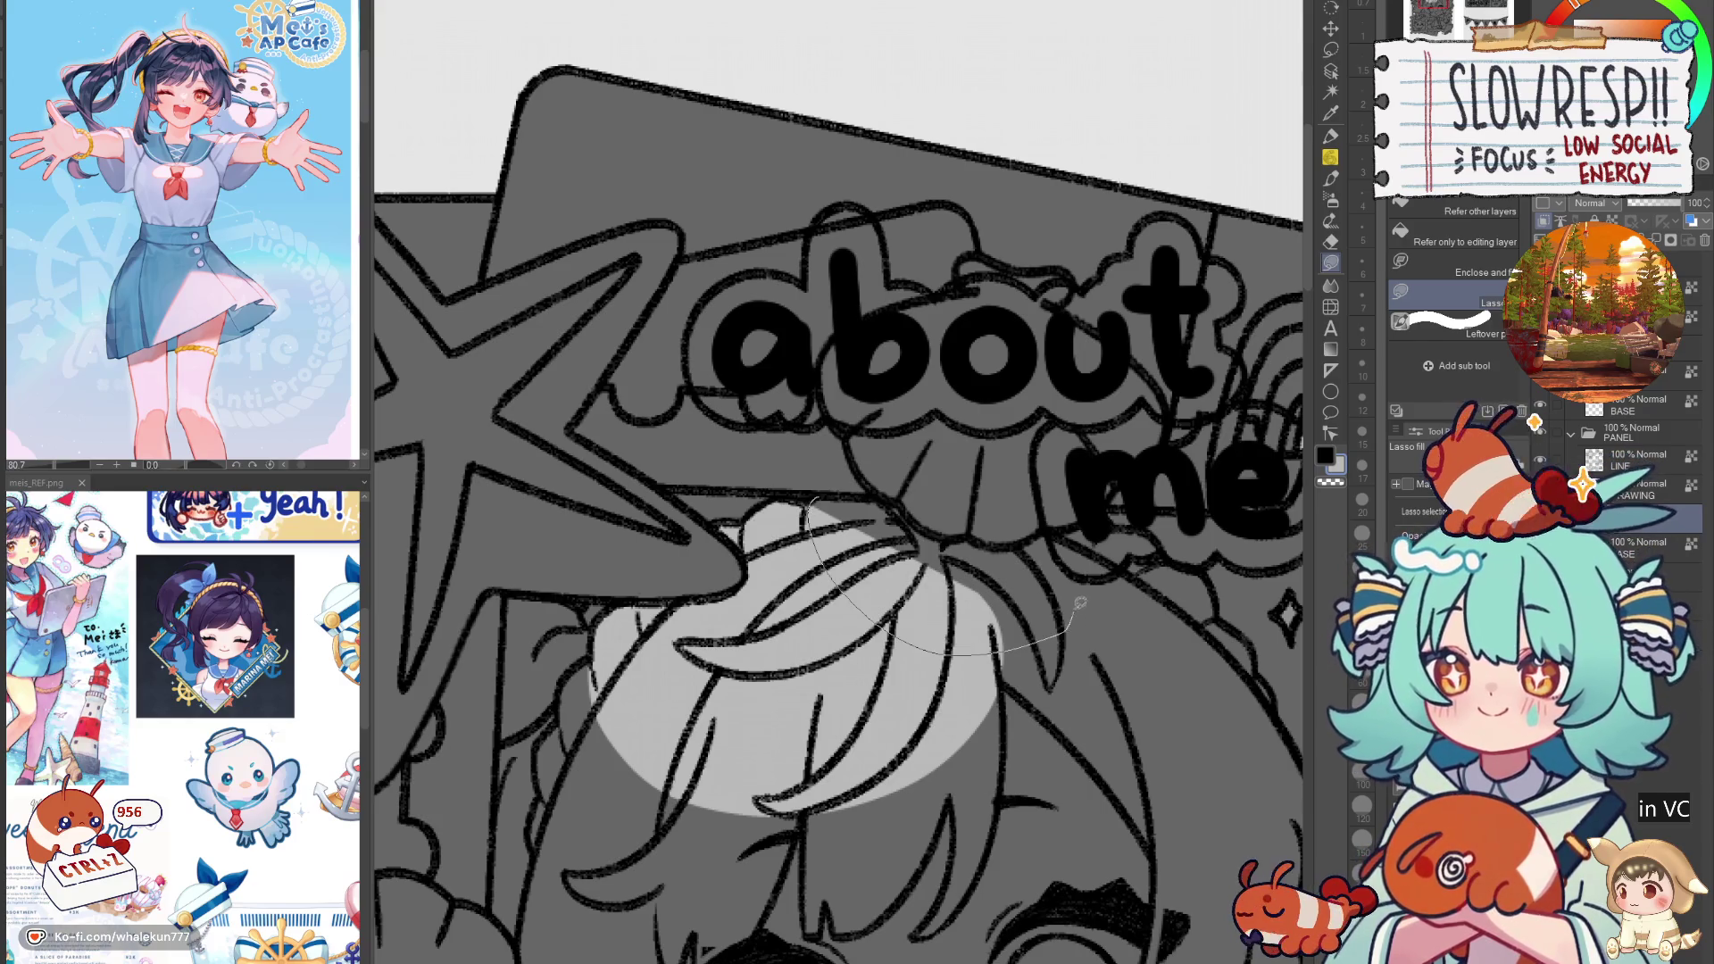
left_click_drag(999, 543, 848, 499)
left_click_drag(1159, 595, 896, 515)
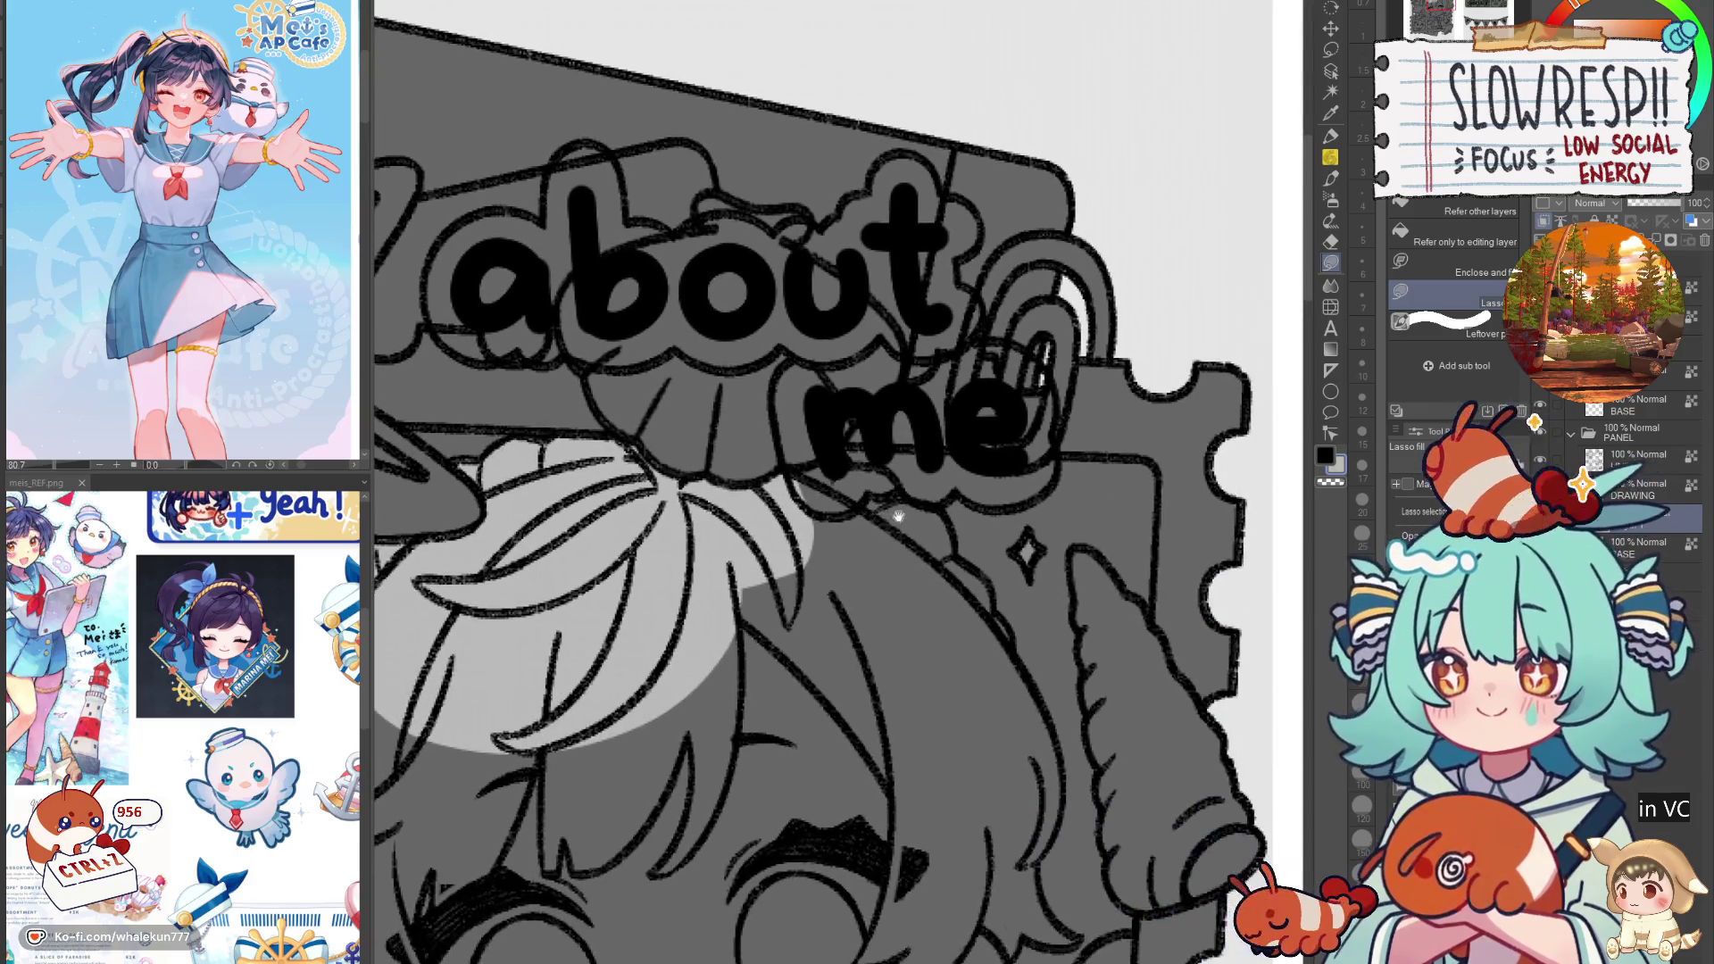
key("h")
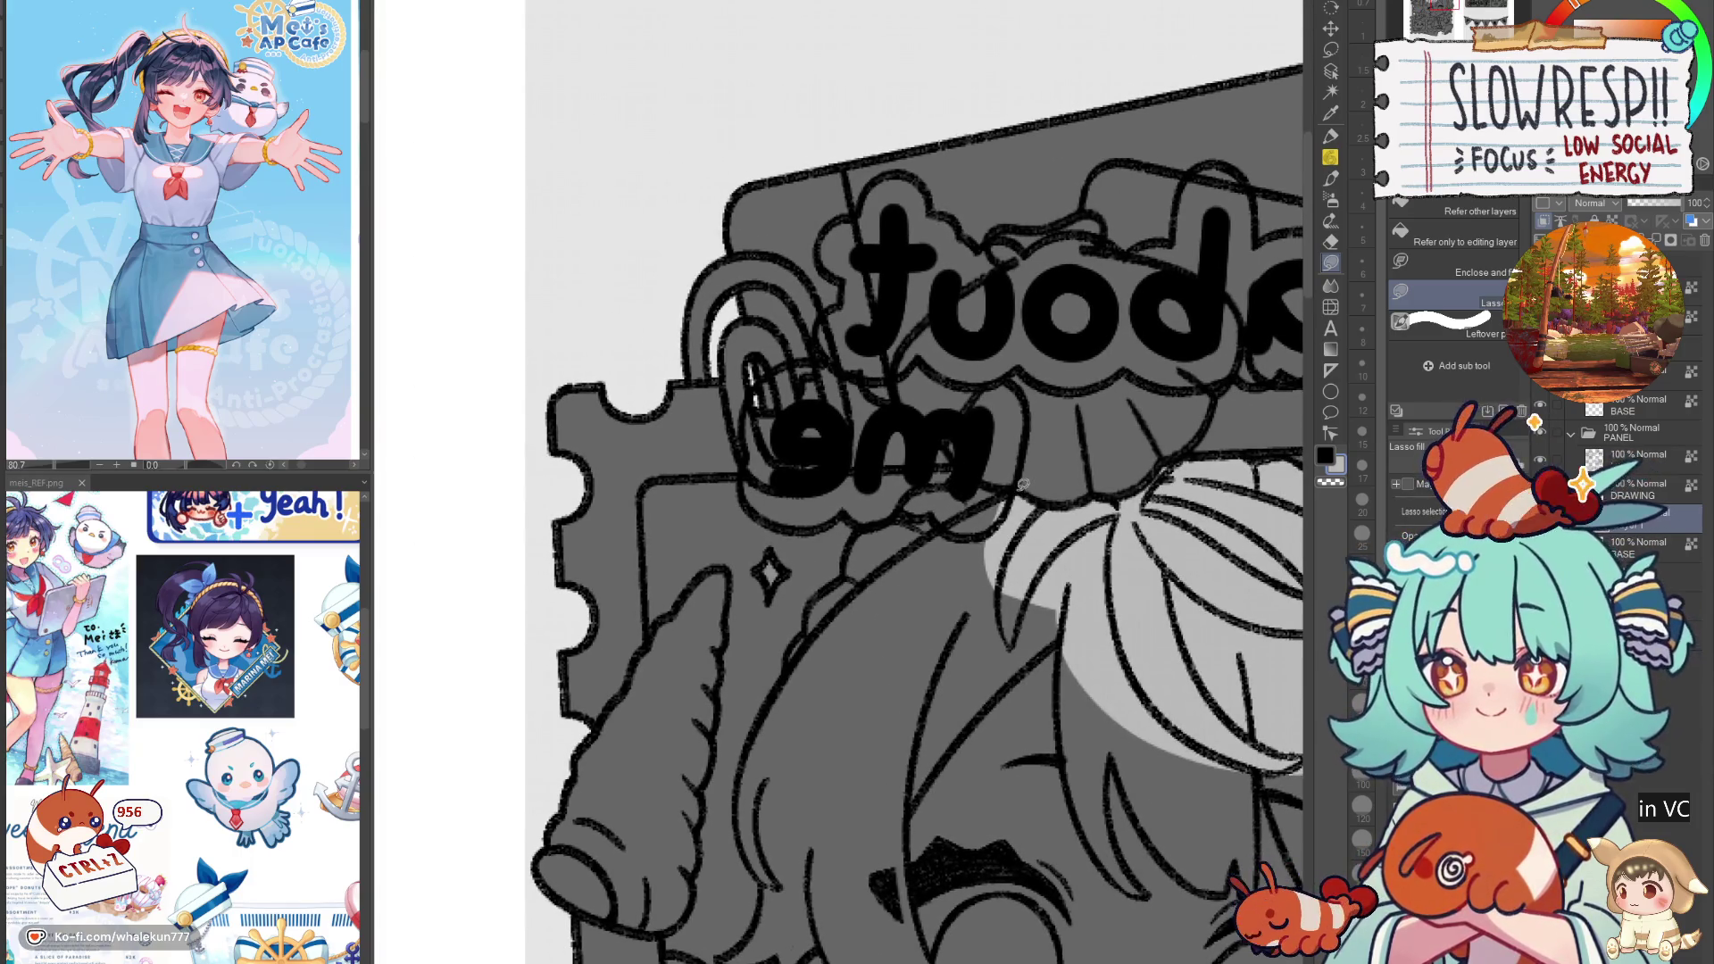
mouse_move(925, 483)
left_mouse_down()
mouse_move(879, 525)
mouse_move(901, 683)
mouse_move(898, 656)
left_mouse_up()
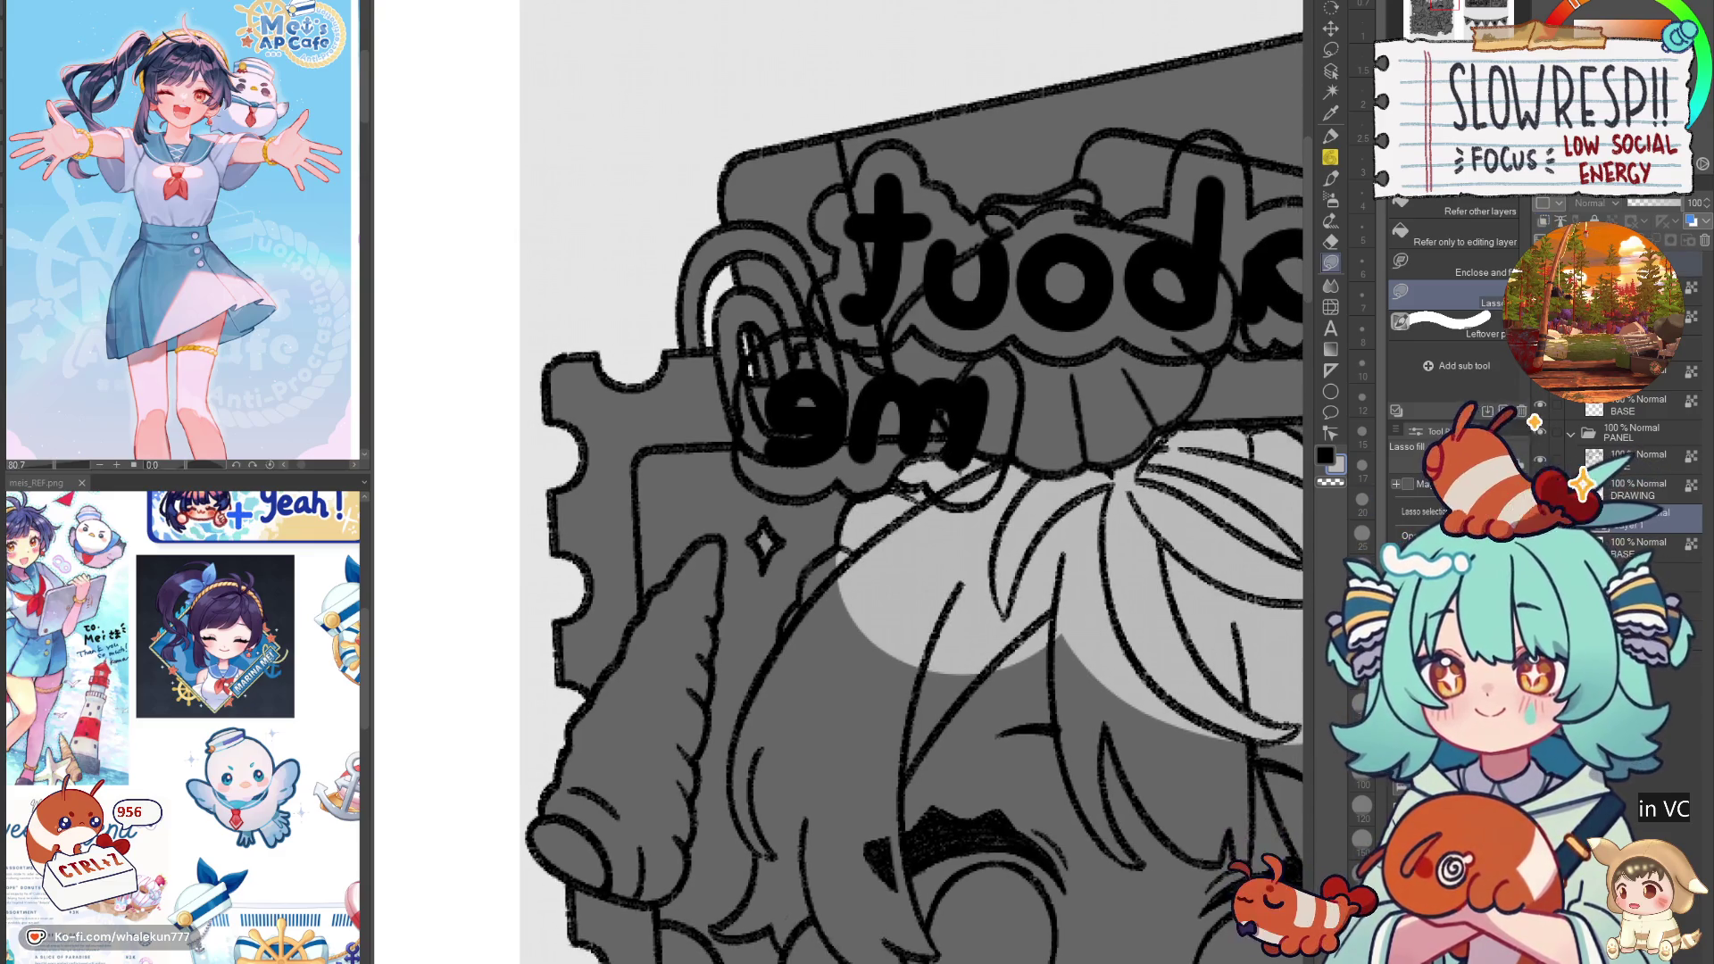
Step: Hide the about me lettering and fill another hair section light grey
key("ctrl+z")
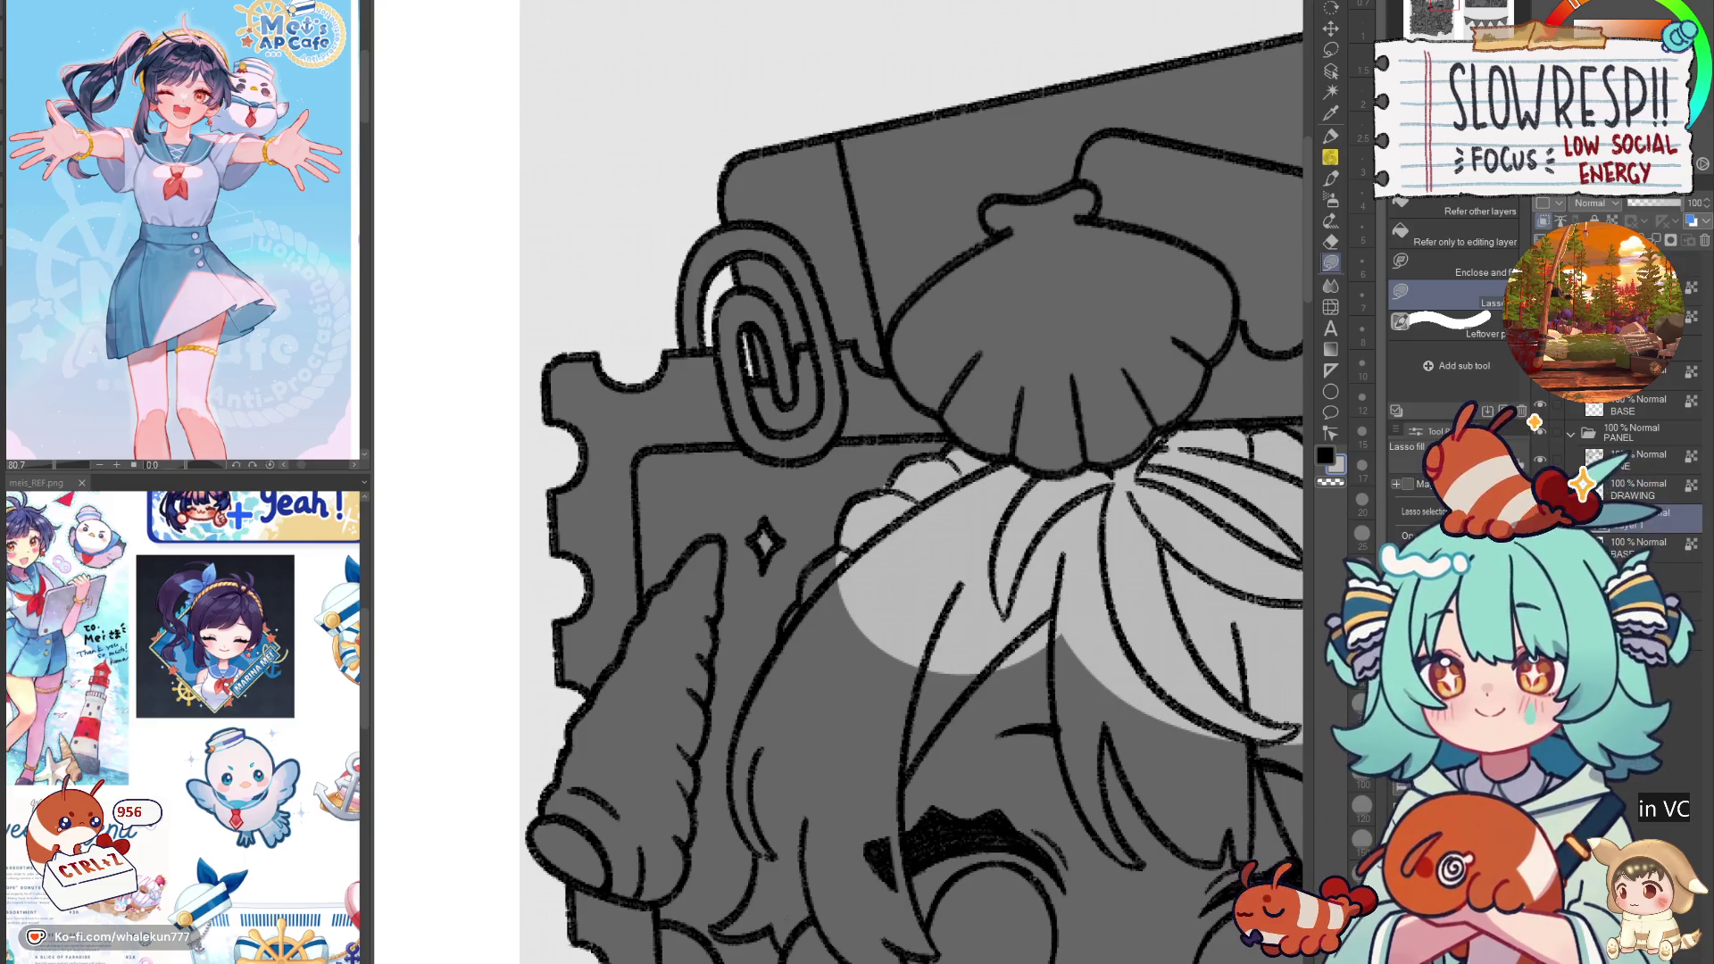
scroll(892, 441, "down", 1)
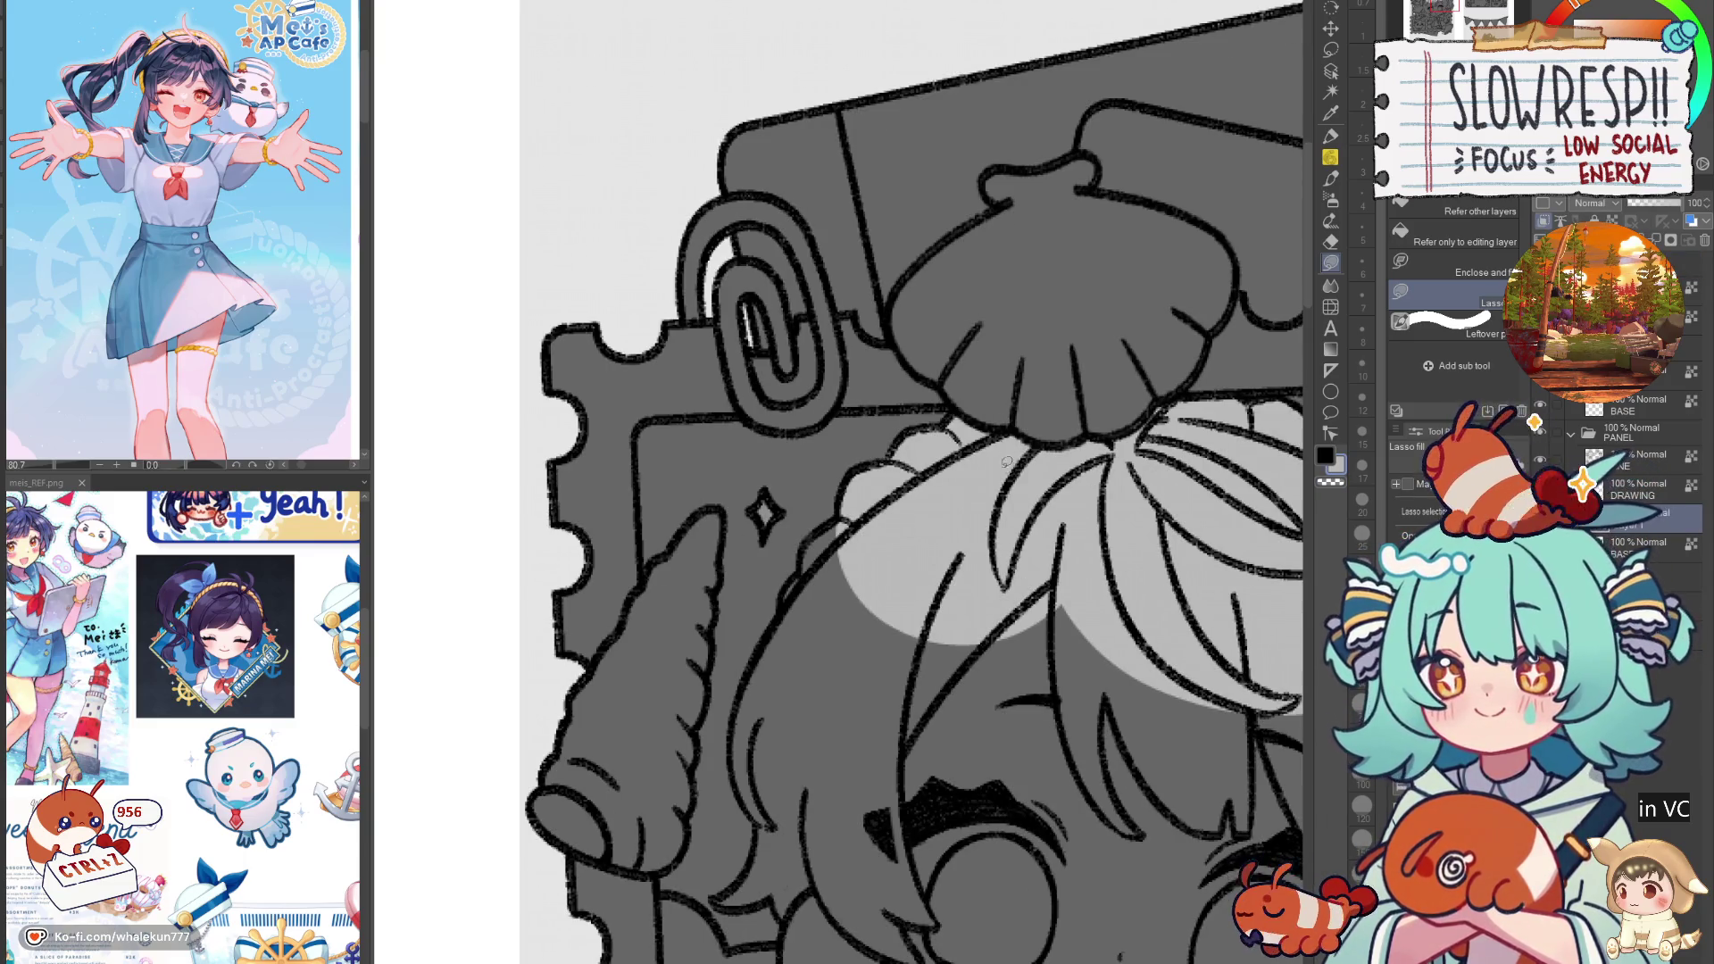
scroll(1002, 457, "down", 2)
mouse_move(903, 453)
left_mouse_down()
mouse_move(858, 502)
mouse_move(852, 616)
left_mouse_up()
scroll(854, 388, "down", 5)
mouse_move(809, 490)
left_mouse_down()
mouse_move(873, 625)
mouse_move(838, 614)
mouse_move(804, 656)
mouse_move(857, 574)
left_mouse_up()
scroll(861, 607, "down", 1)
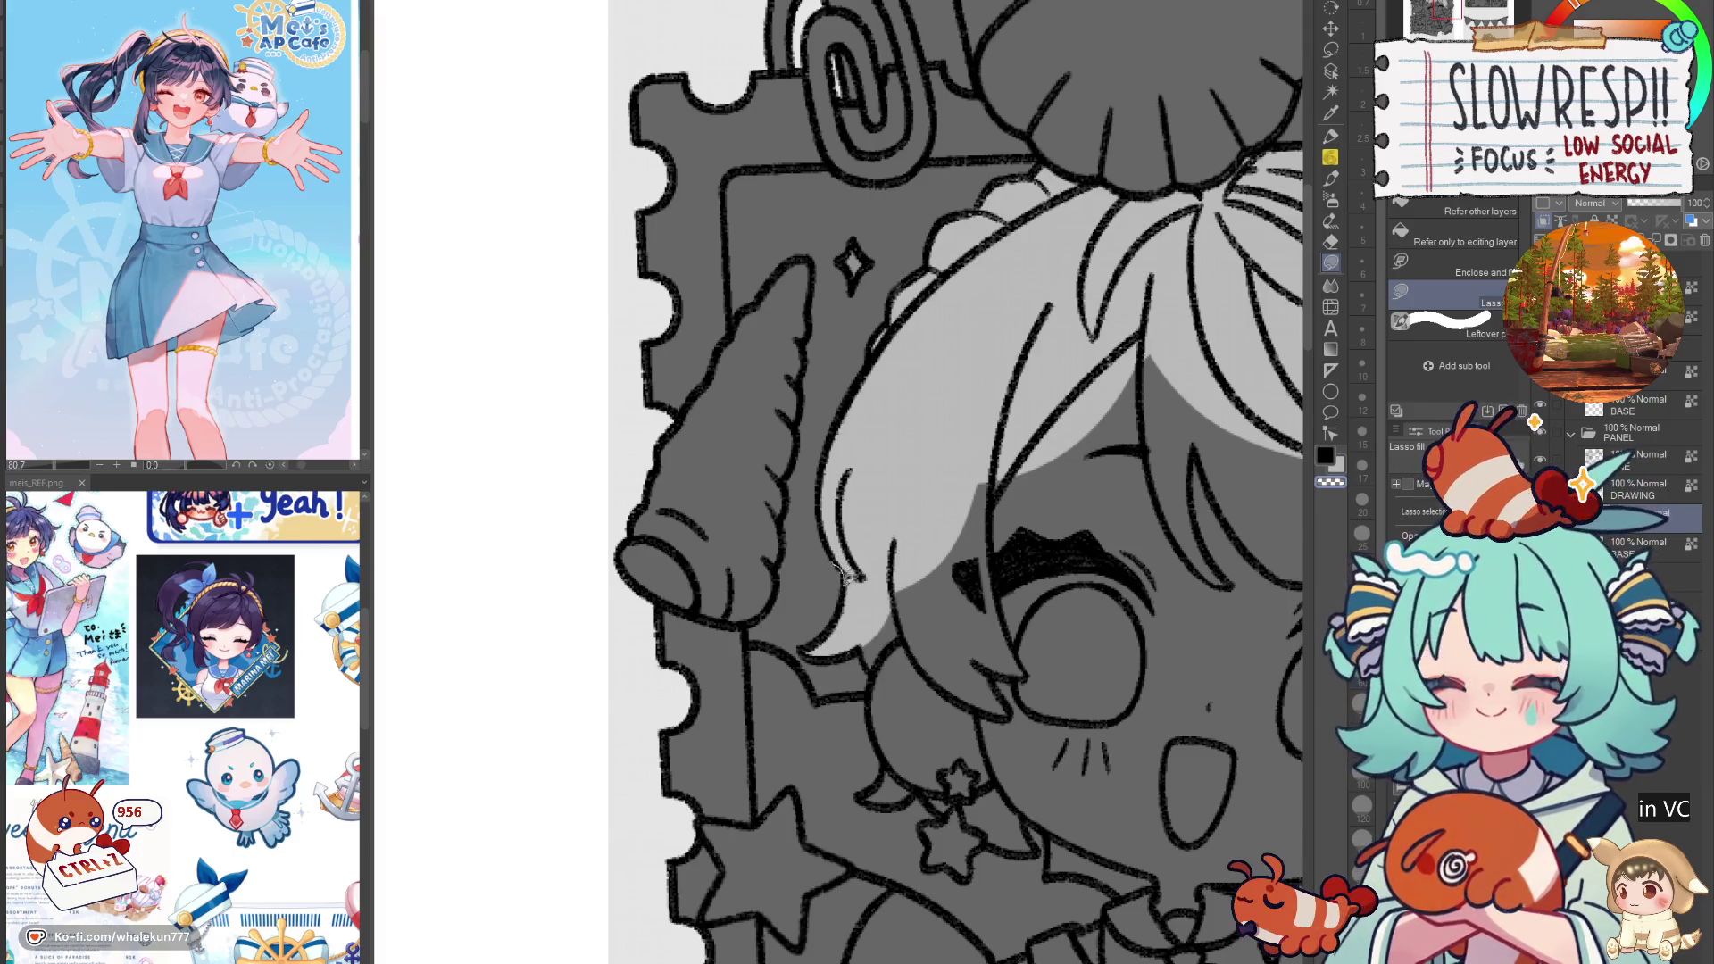
scroll(874, 623, "down", 3)
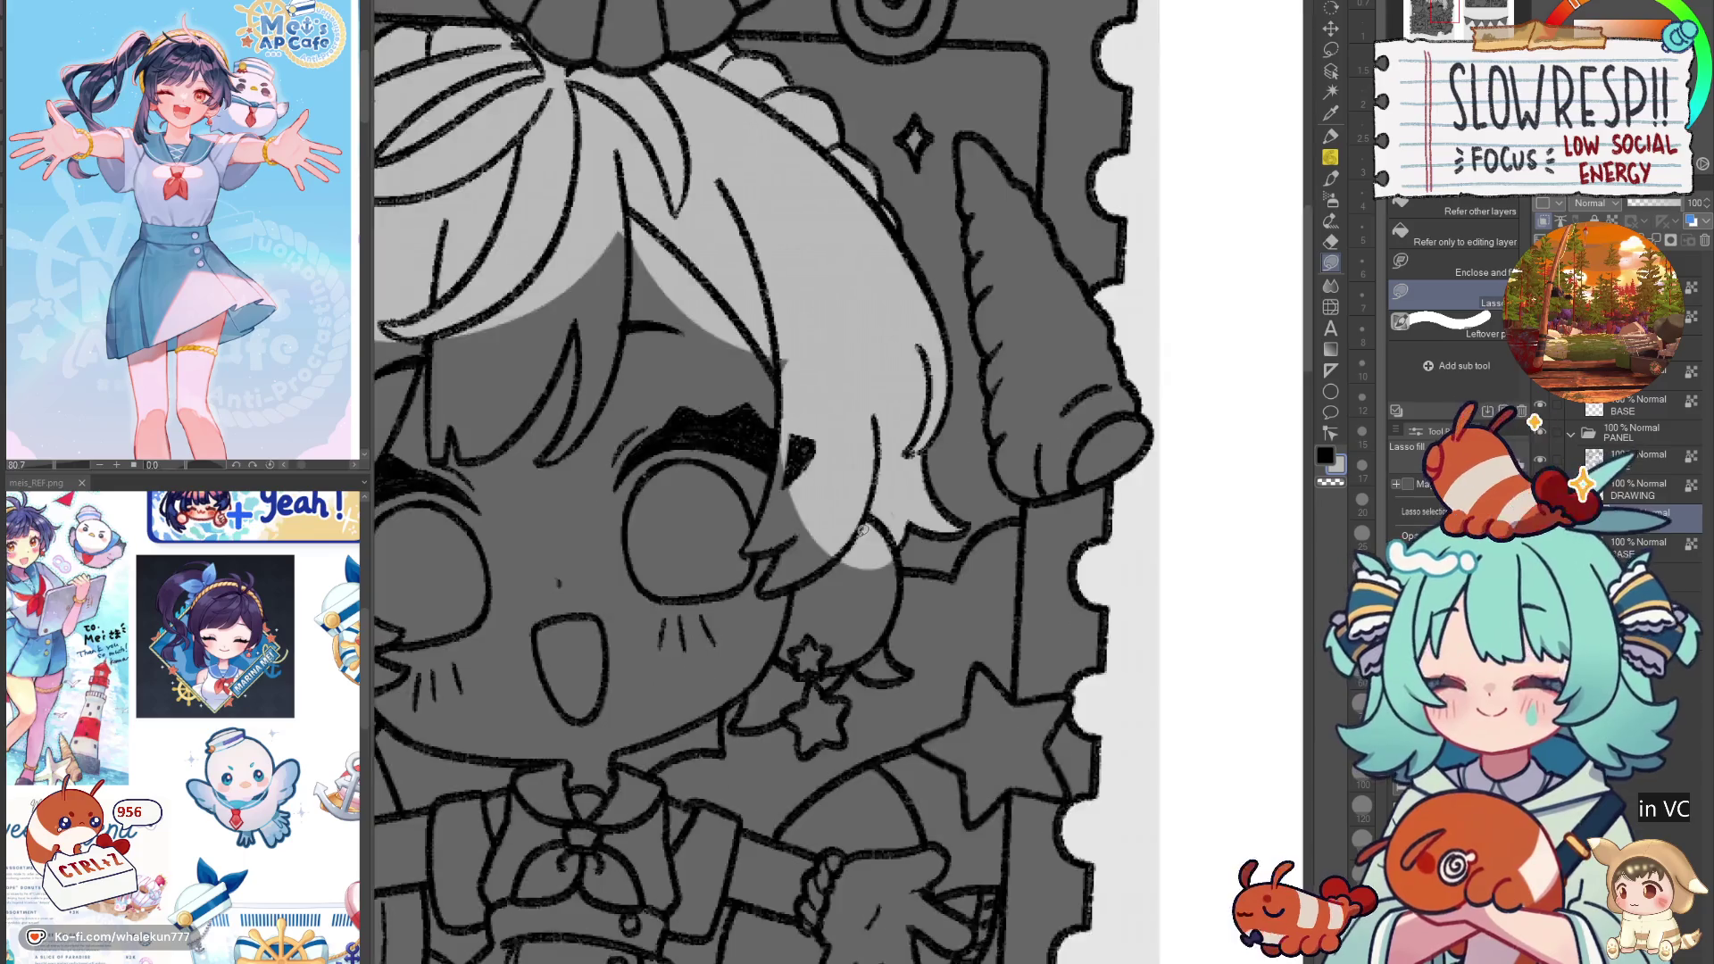
scroll(945, 705, "up", 2)
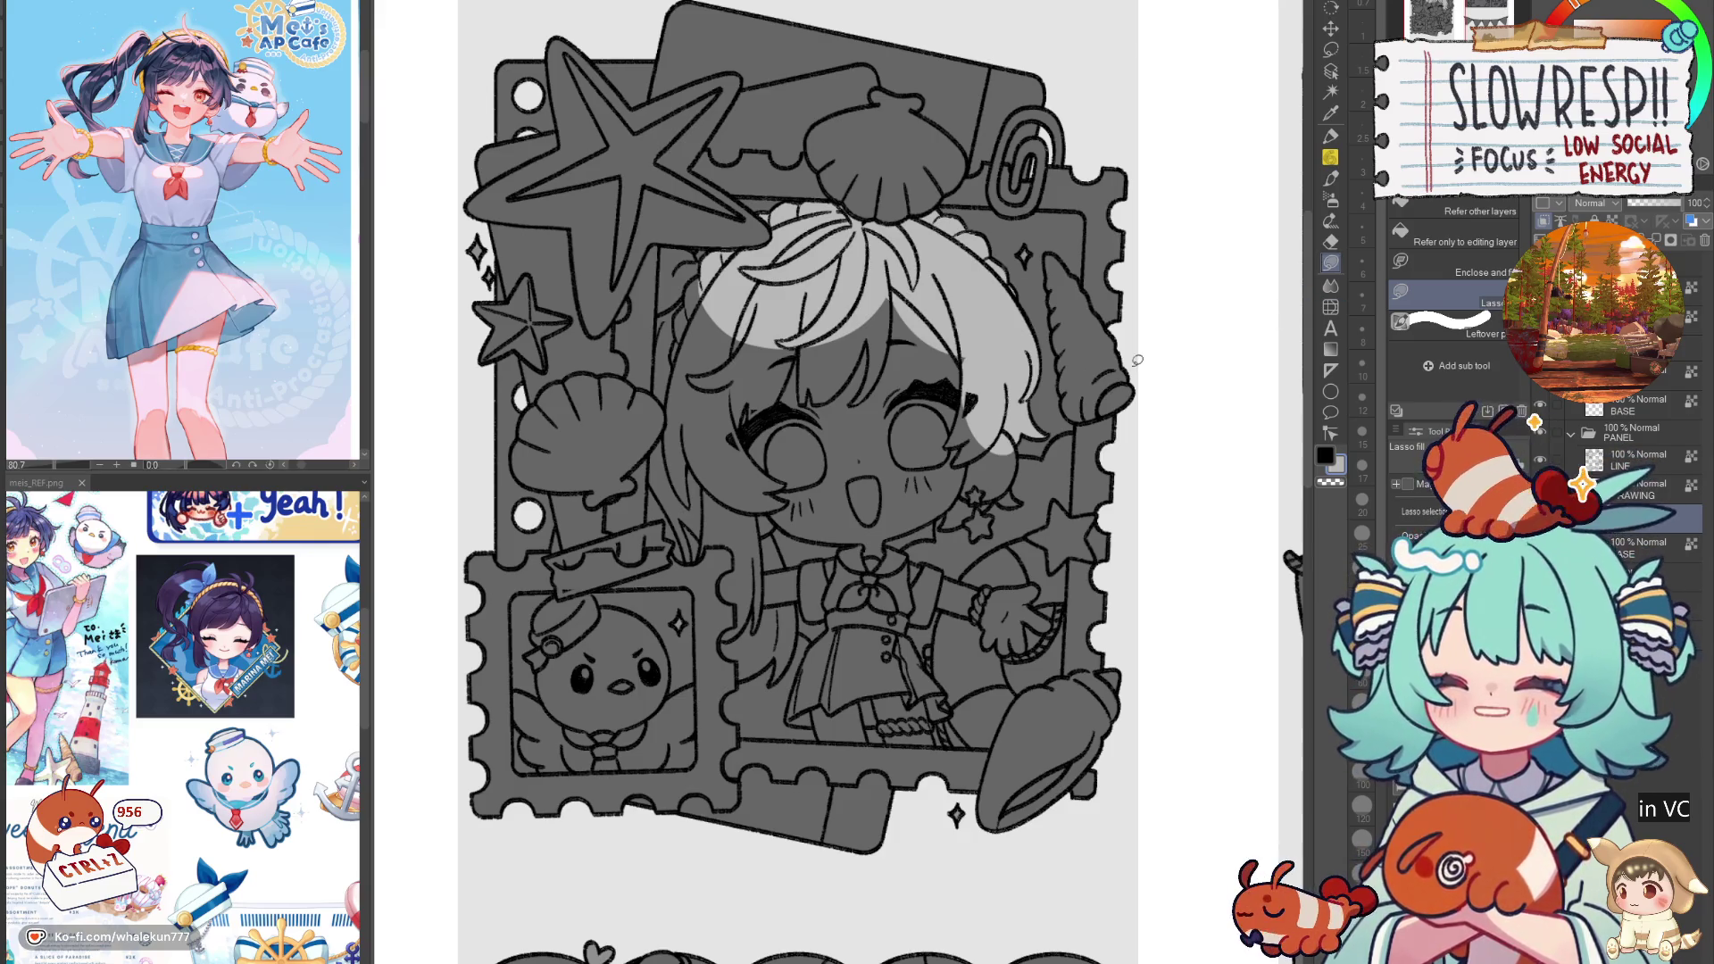
Step: Fill a strip of hair beside the eye light grey, extending it to the right
scroll(741, 415, "up", 5)
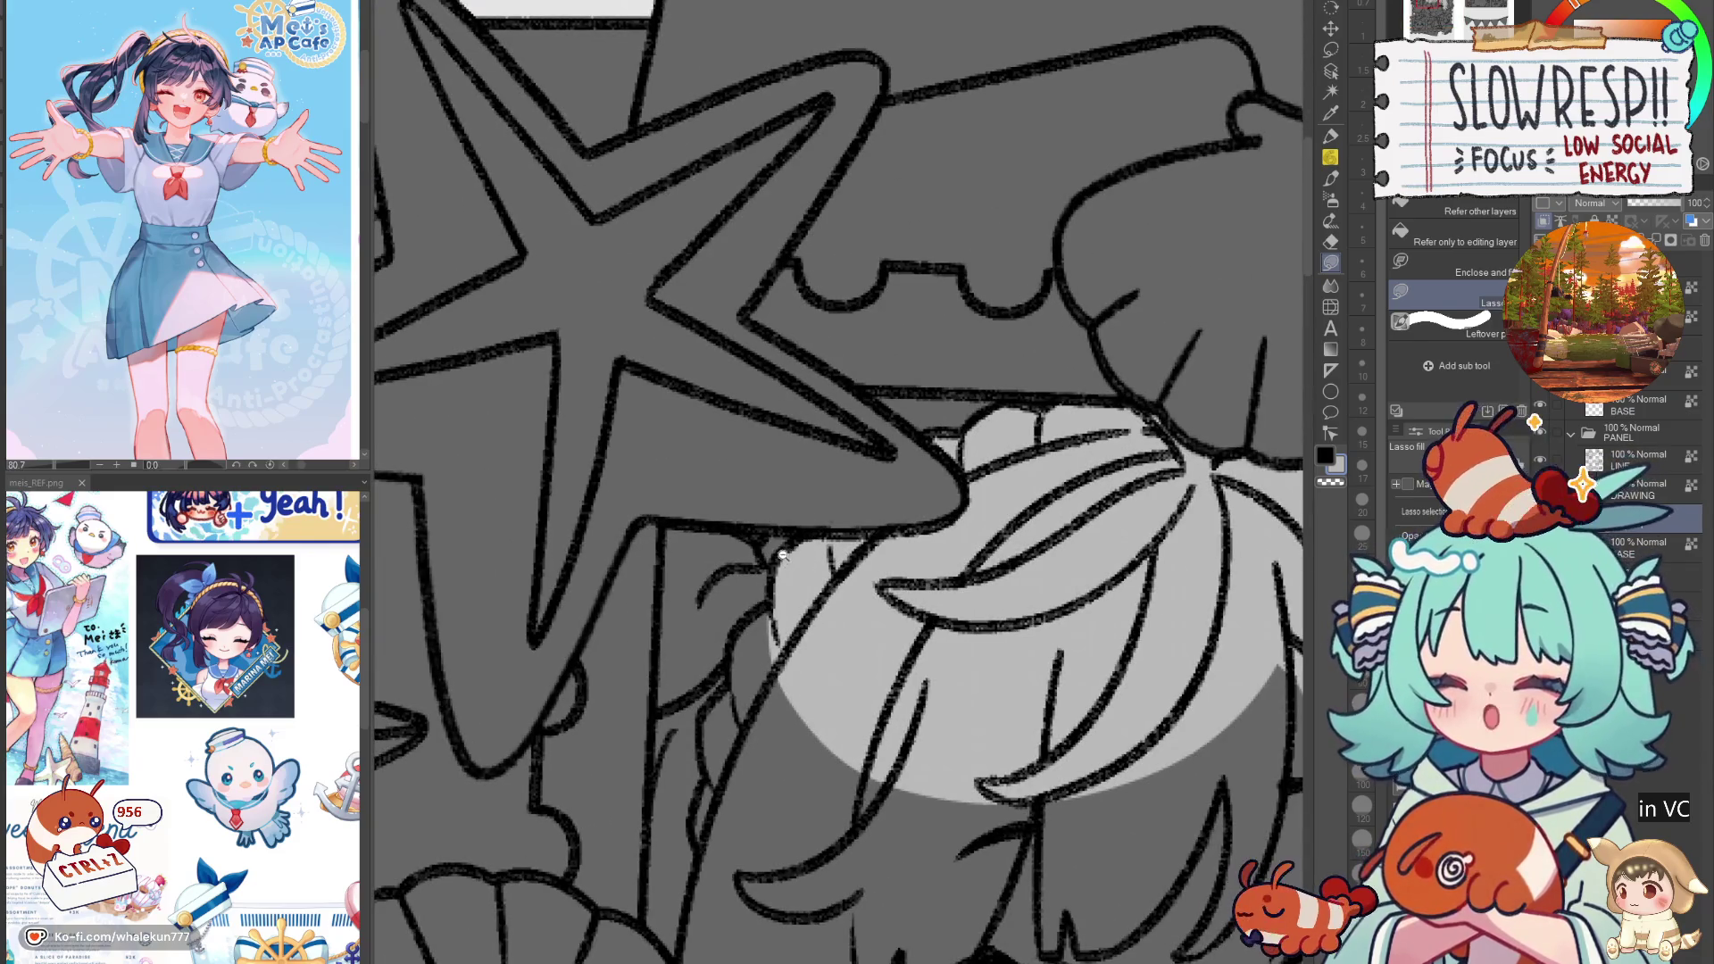
scroll(779, 553, "up", 1)
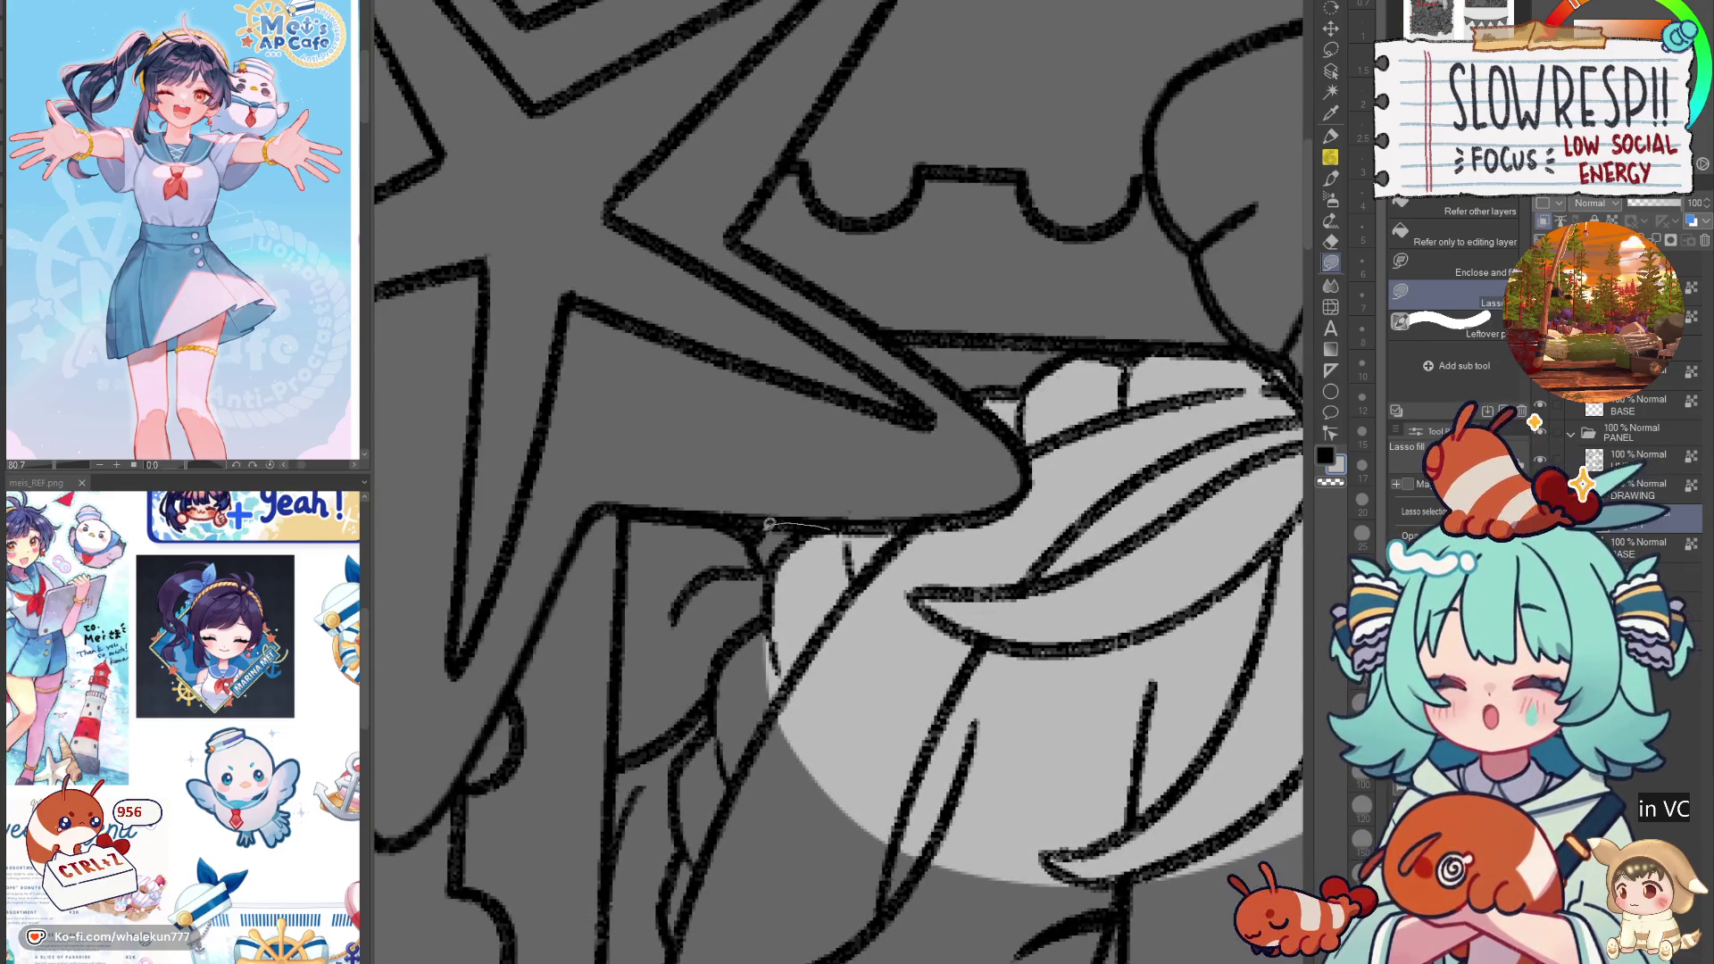
left_click_drag(769, 522, 879, 516)
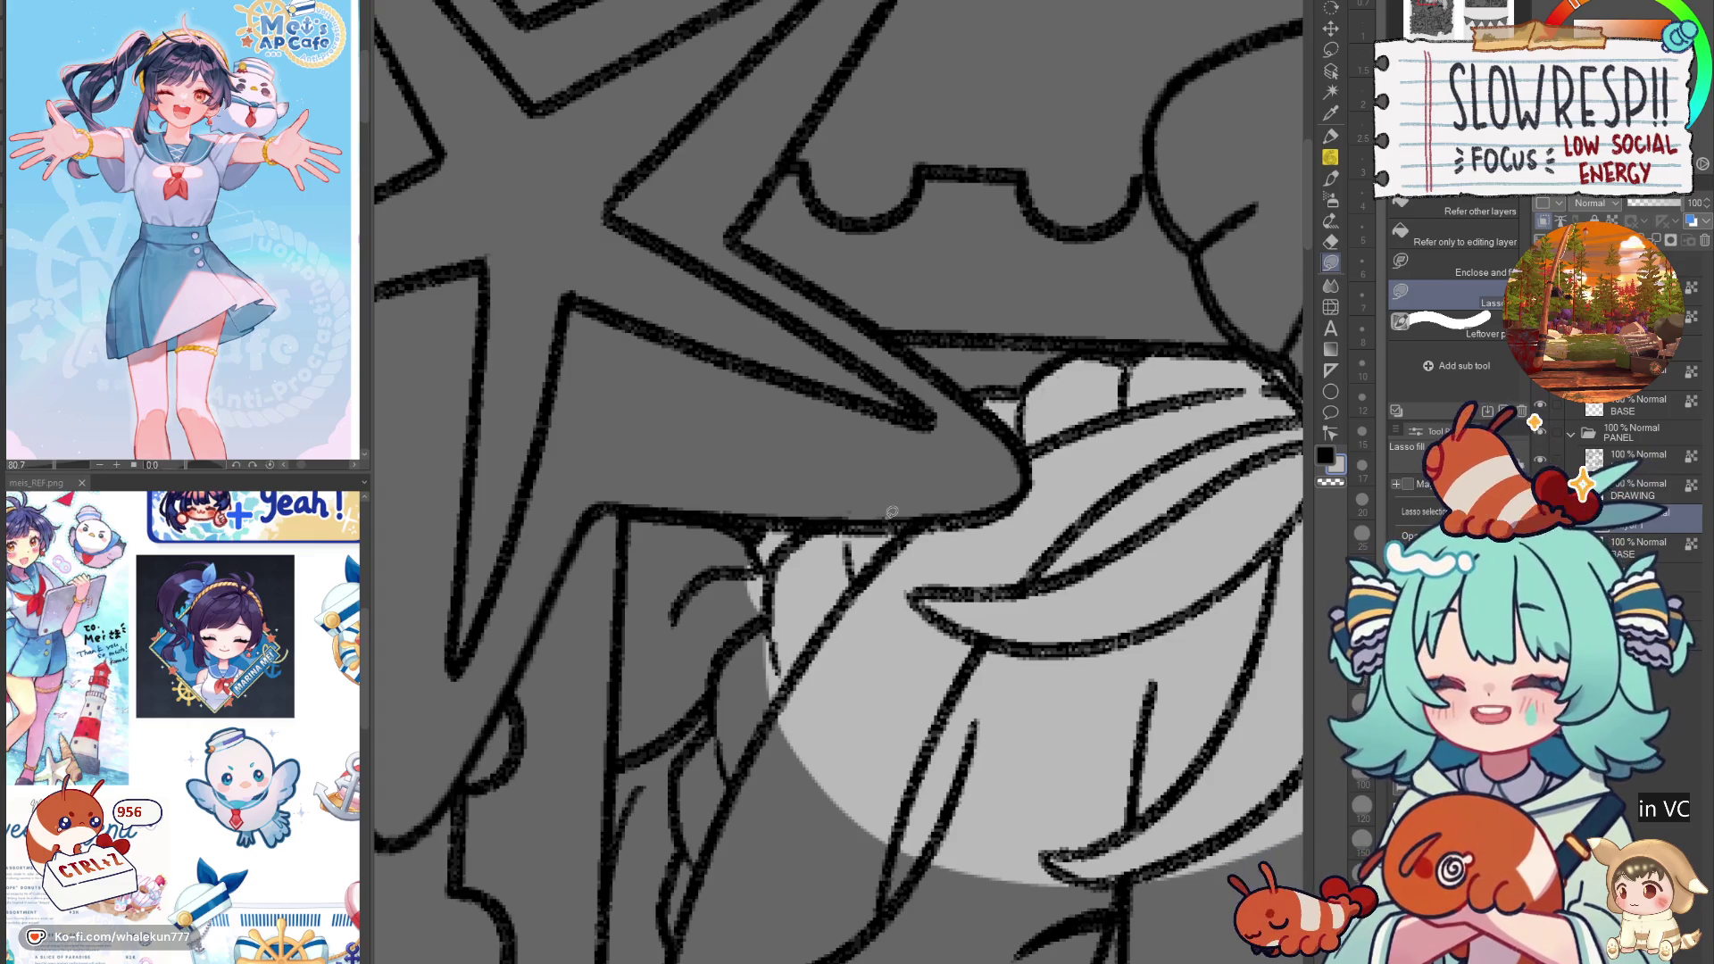
mouse_move(637, 509)
left_mouse_down()
mouse_move(674, 580)
mouse_move(634, 758)
mouse_move(616, 754)
left_mouse_up()
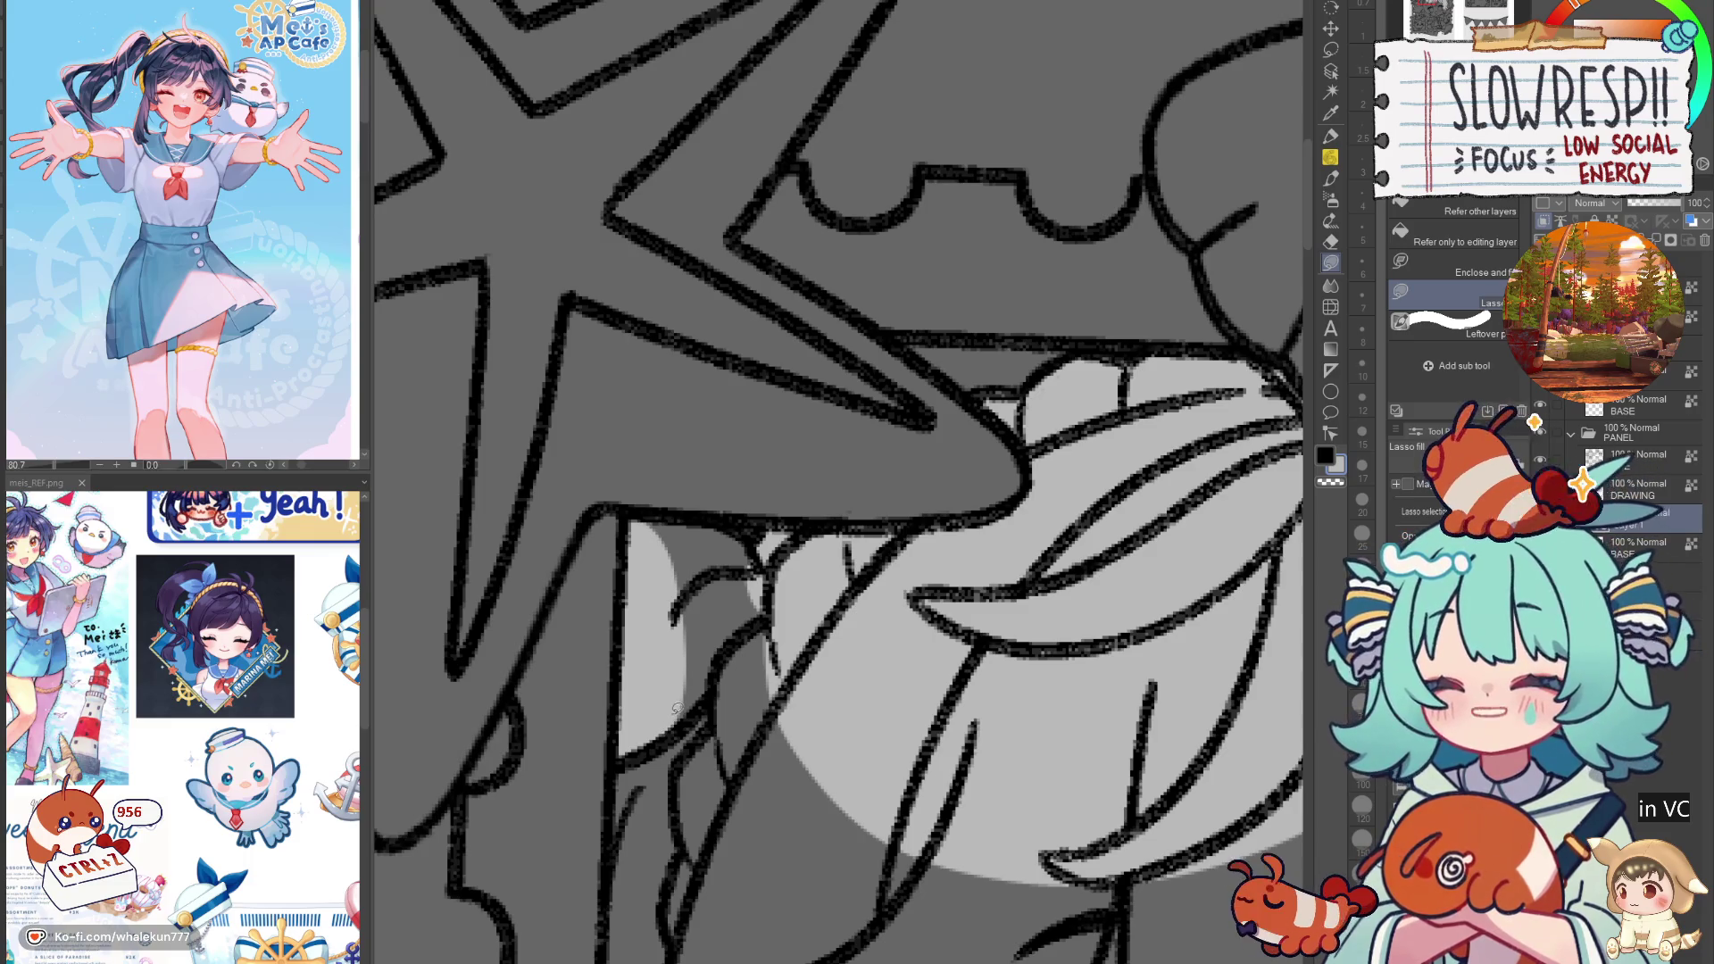
mouse_move(646, 511)
left_mouse_down()
mouse_move(820, 632)
mouse_move(691, 718)
mouse_move(759, 658)
left_mouse_up()
scroll(748, 730, "down", 3)
scroll(739, 618, "up", 1)
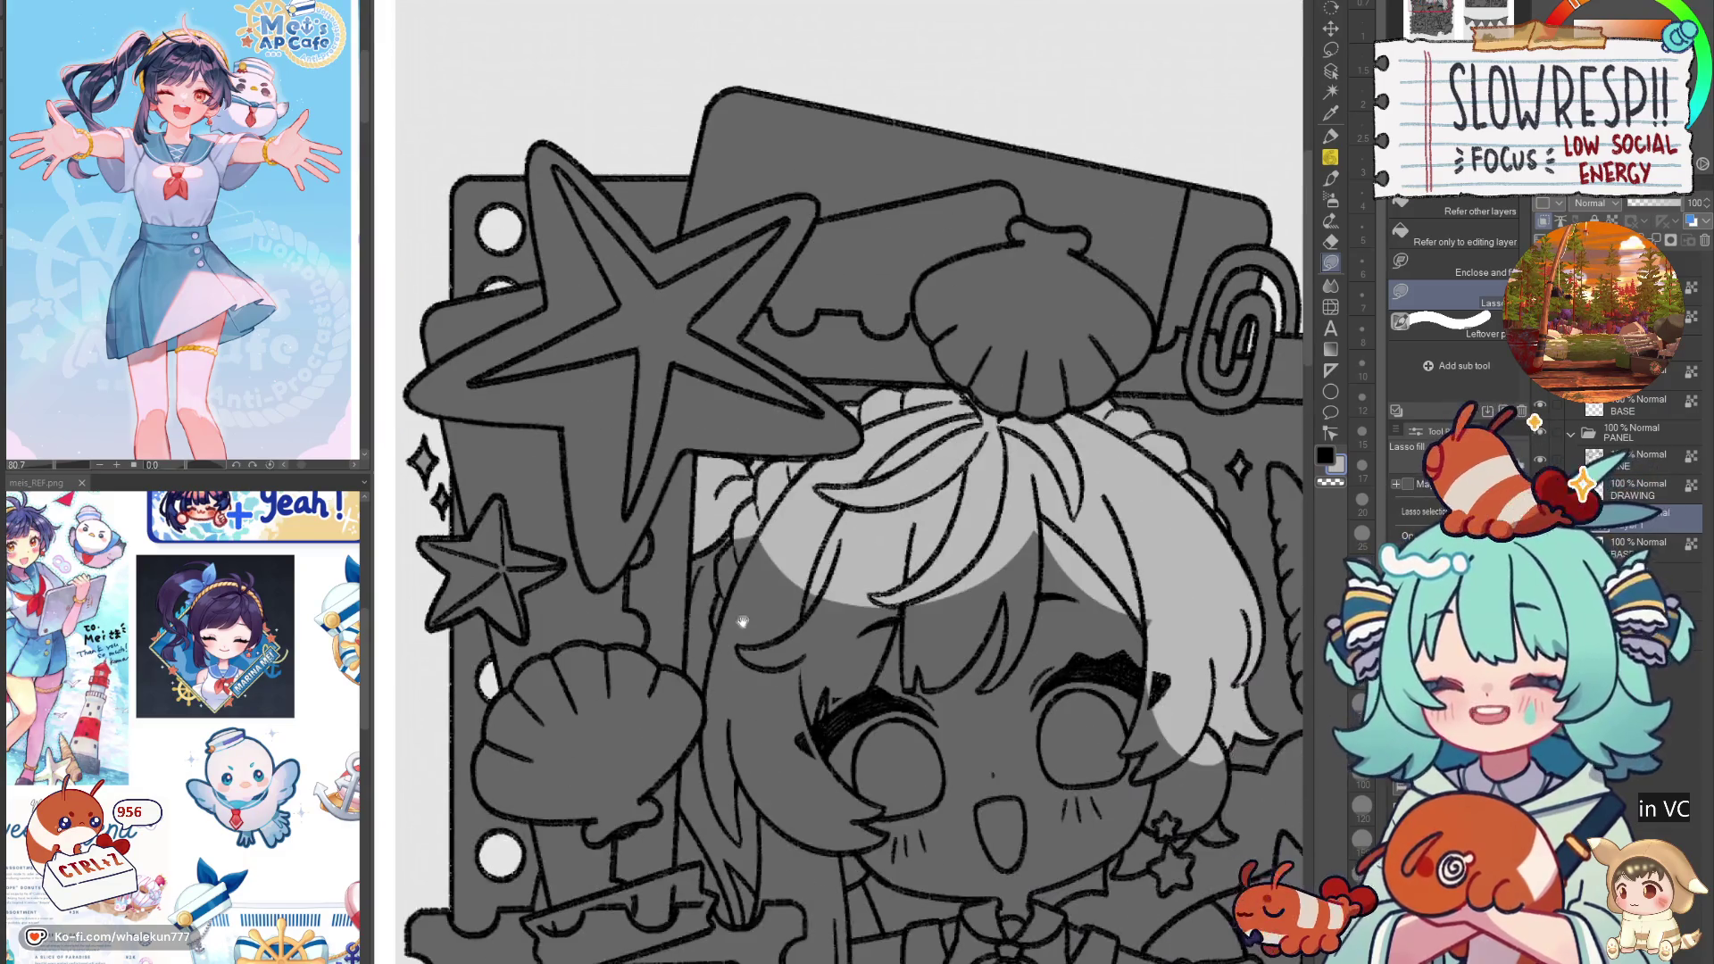
scroll(705, 674, "up", 4)
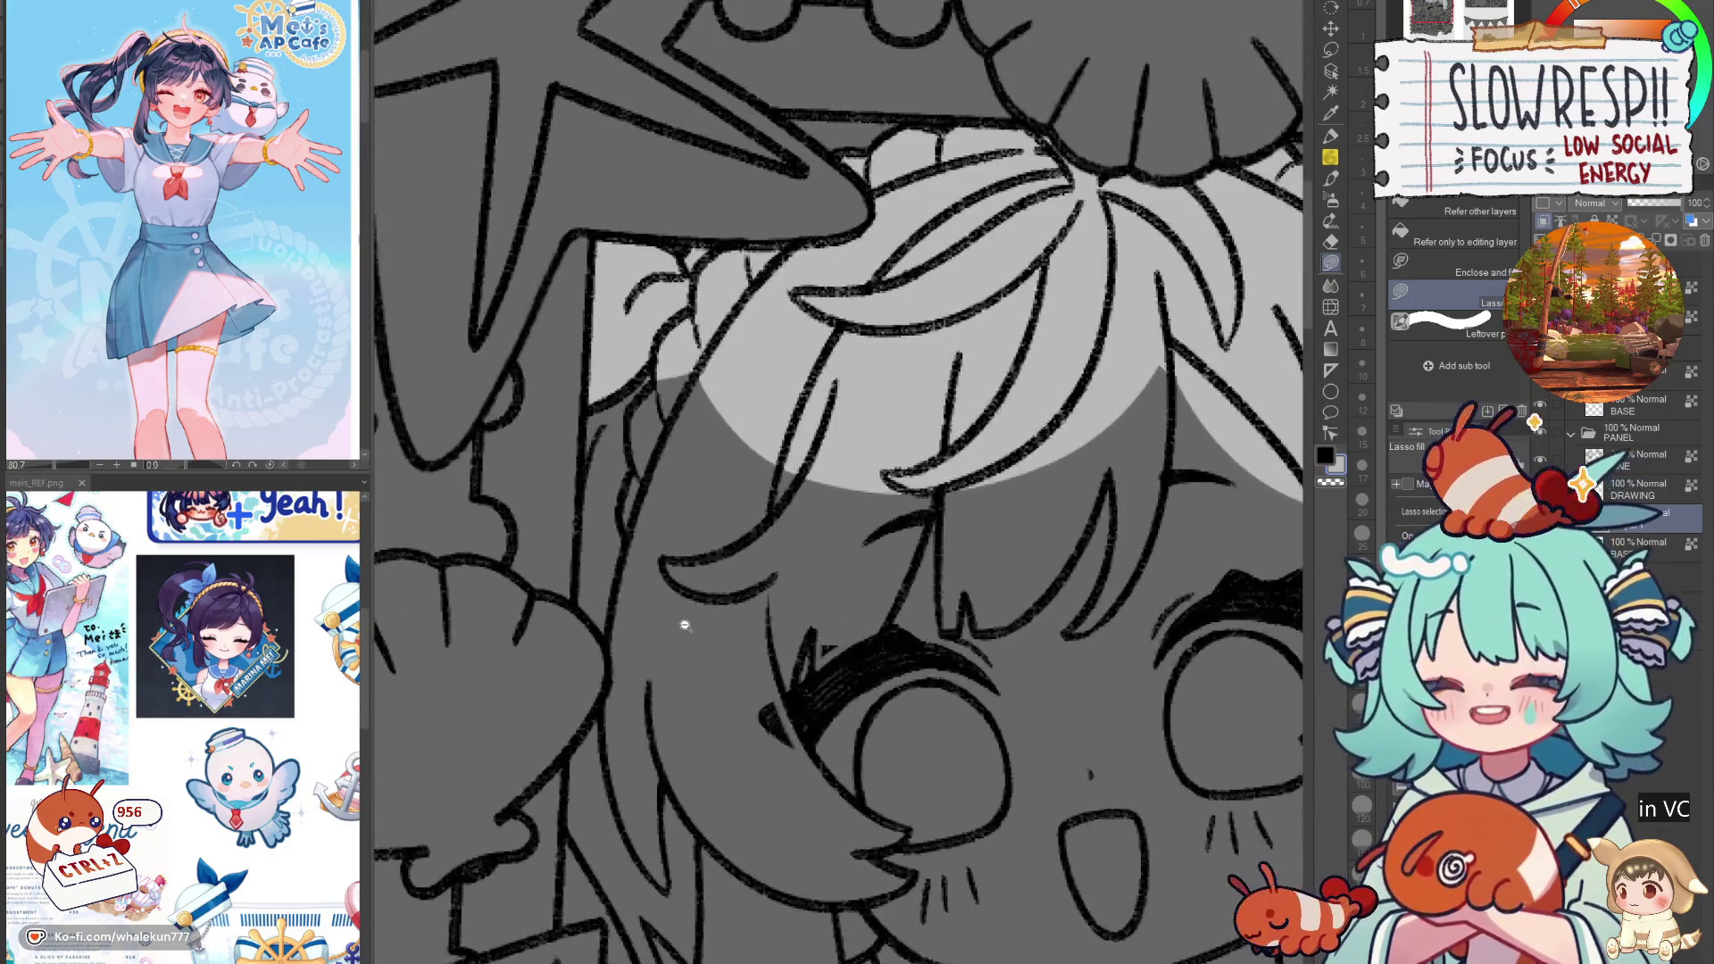
Step: Fill the enclosed hair area and the dark wedge between the grey areas, then outline the cheek hair
left_click_drag(711, 680, 719, 689)
mouse_move(755, 497)
left_mouse_down()
mouse_move(647, 689)
mouse_move(610, 655)
left_mouse_up()
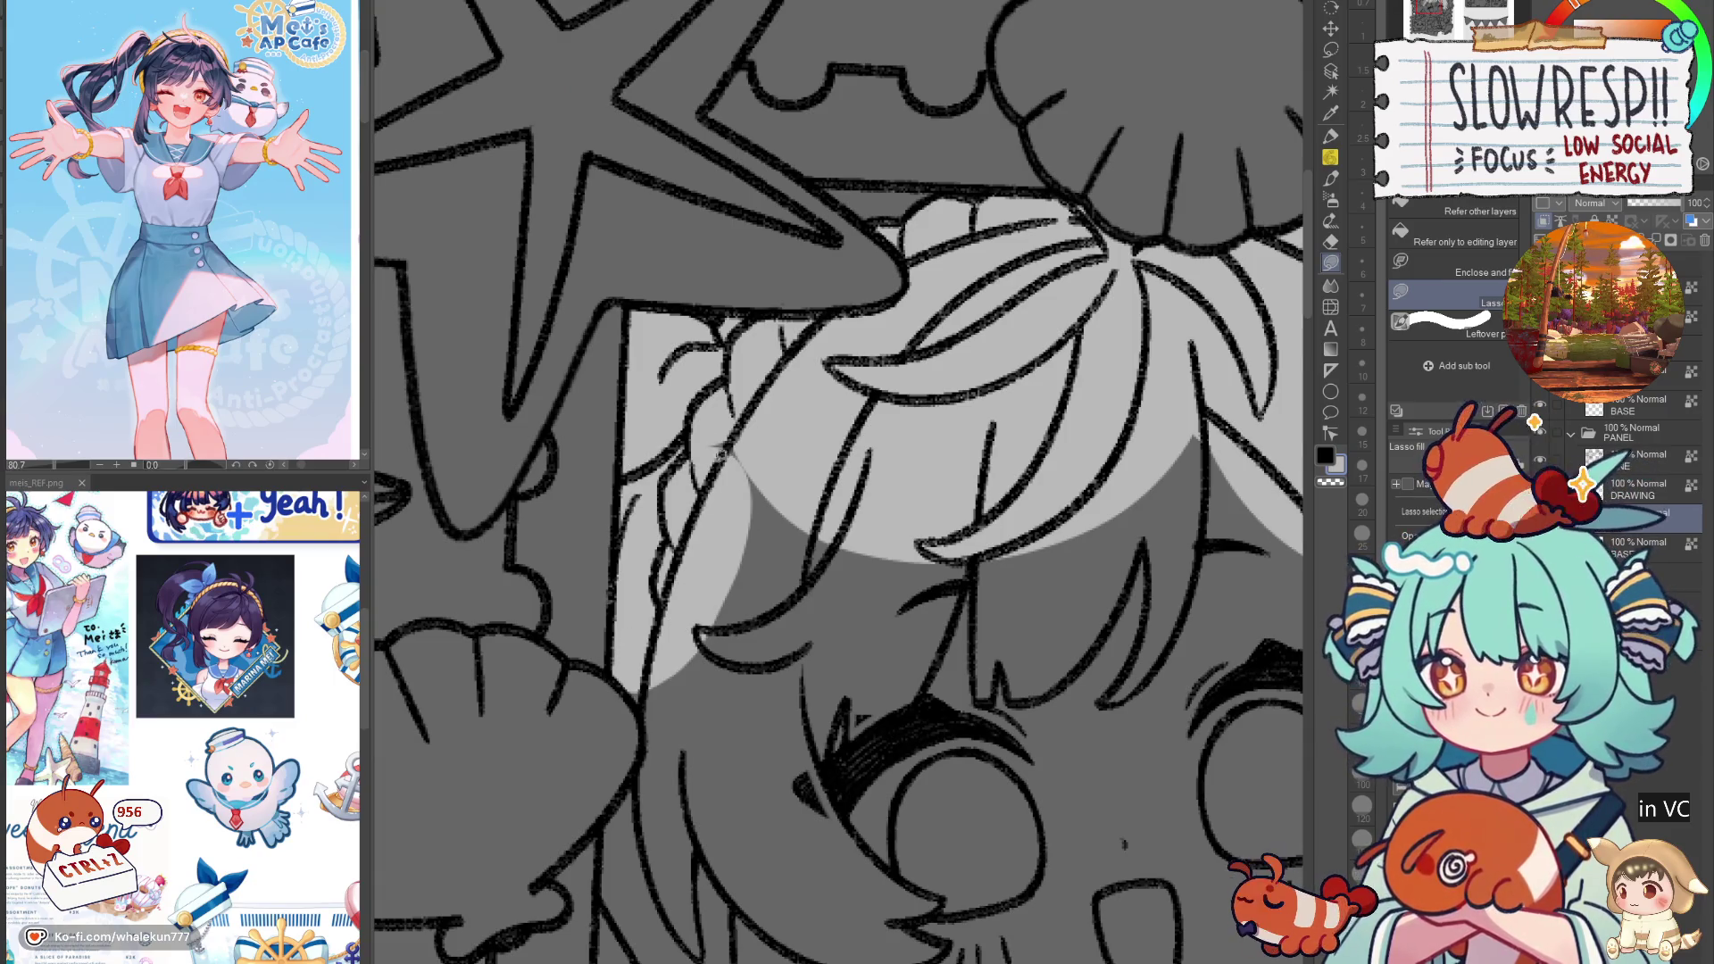
mouse_move(723, 444)
left_mouse_down()
mouse_move(786, 607)
mouse_move(946, 464)
left_mouse_up()
left_click_drag(878, 759, 913, 464)
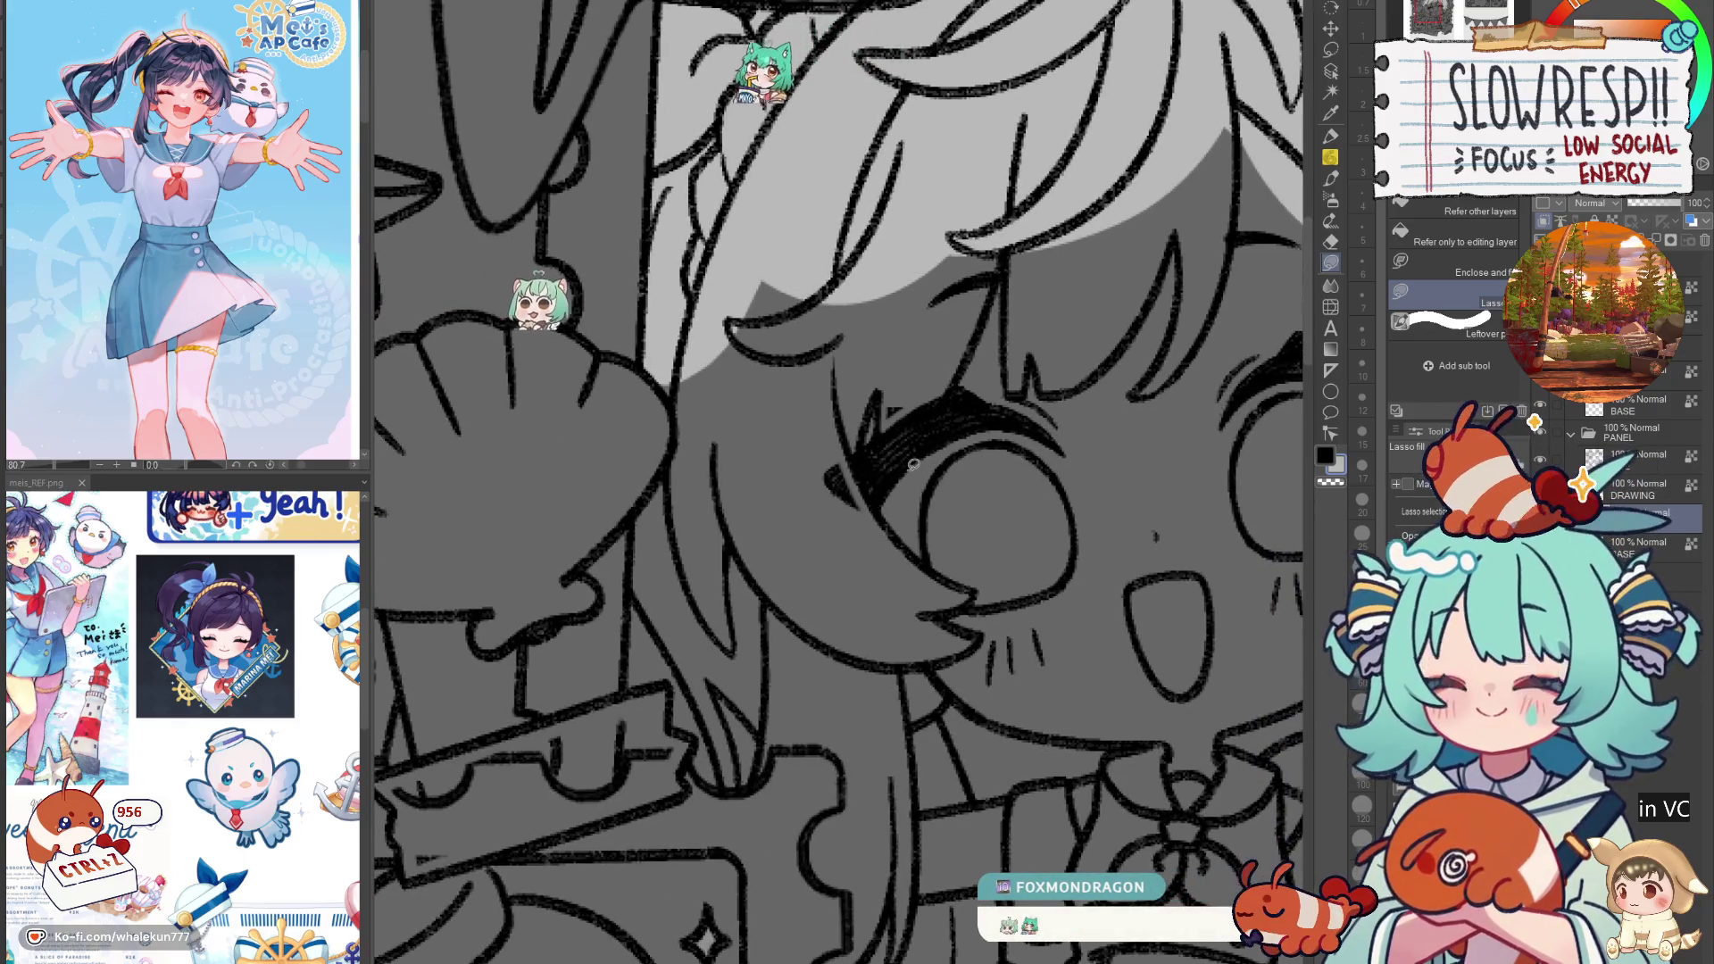
mouse_move(654, 371)
left_mouse_down()
mouse_move(676, 439)
mouse_move(632, 562)
mouse_move(705, 650)
mouse_move(812, 620)
mouse_move(902, 489)
left_mouse_up()
scroll(730, 498, "down", 3)
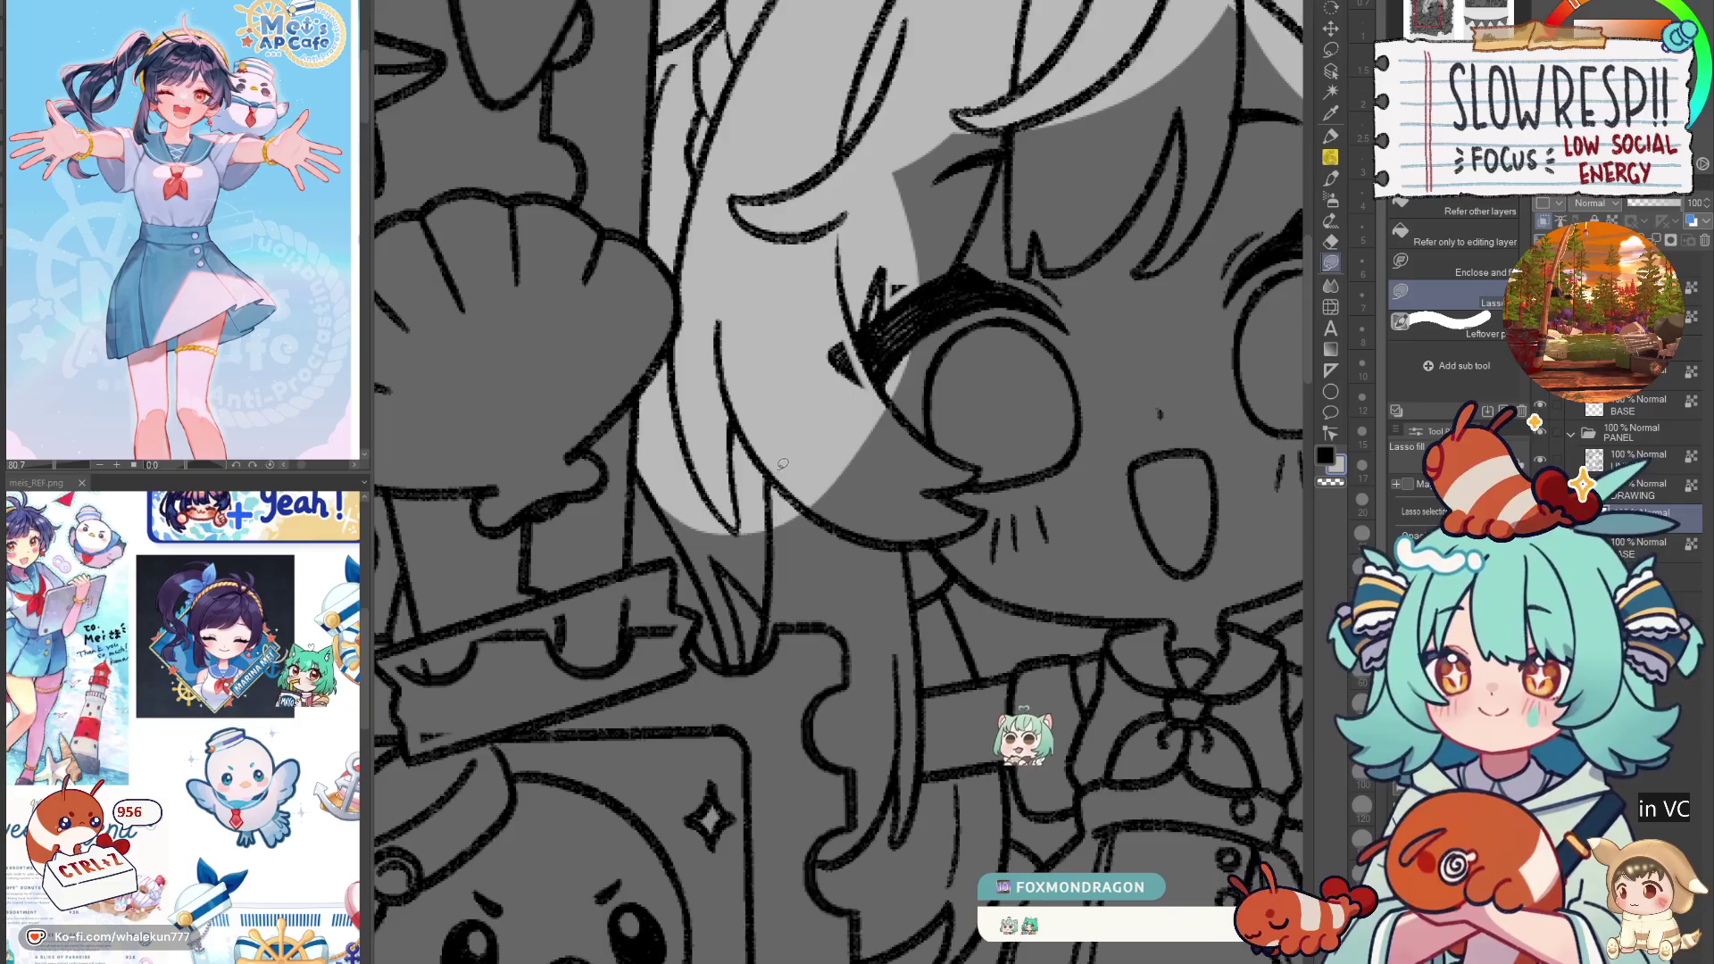
scroll(730, 498, "up", 2)
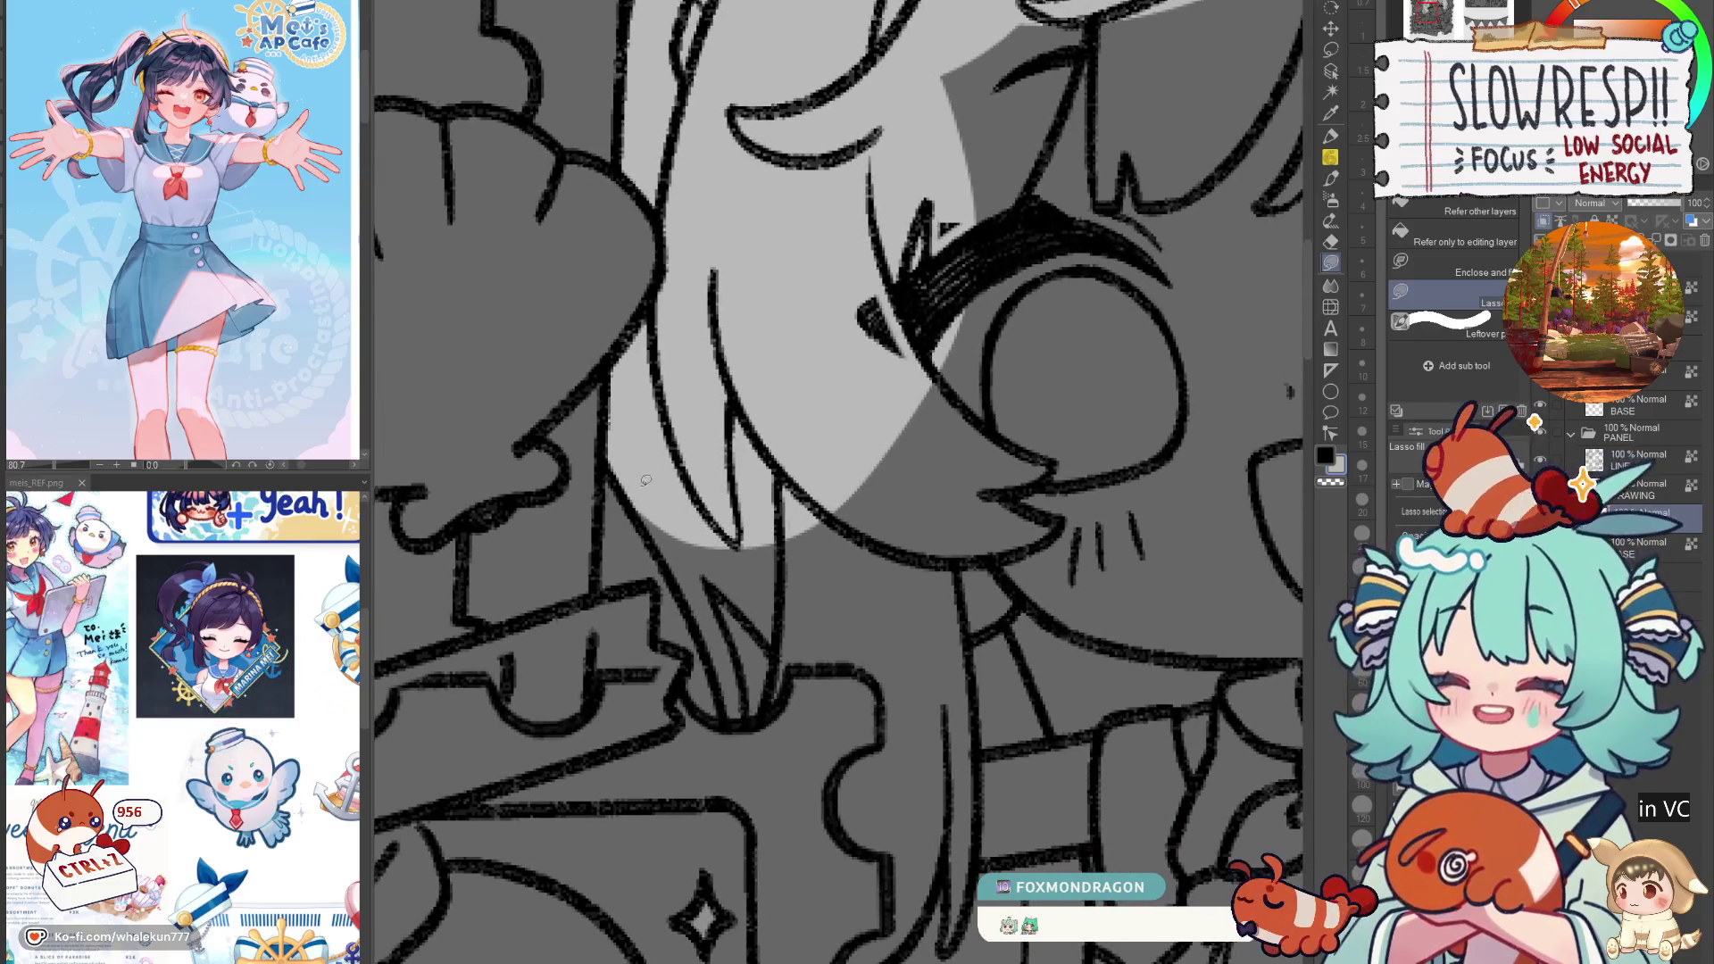
mouse_move(631, 494)
left_mouse_down()
mouse_move(724, 642)
mouse_move(836, 466)
mouse_move(862, 350)
left_mouse_up()
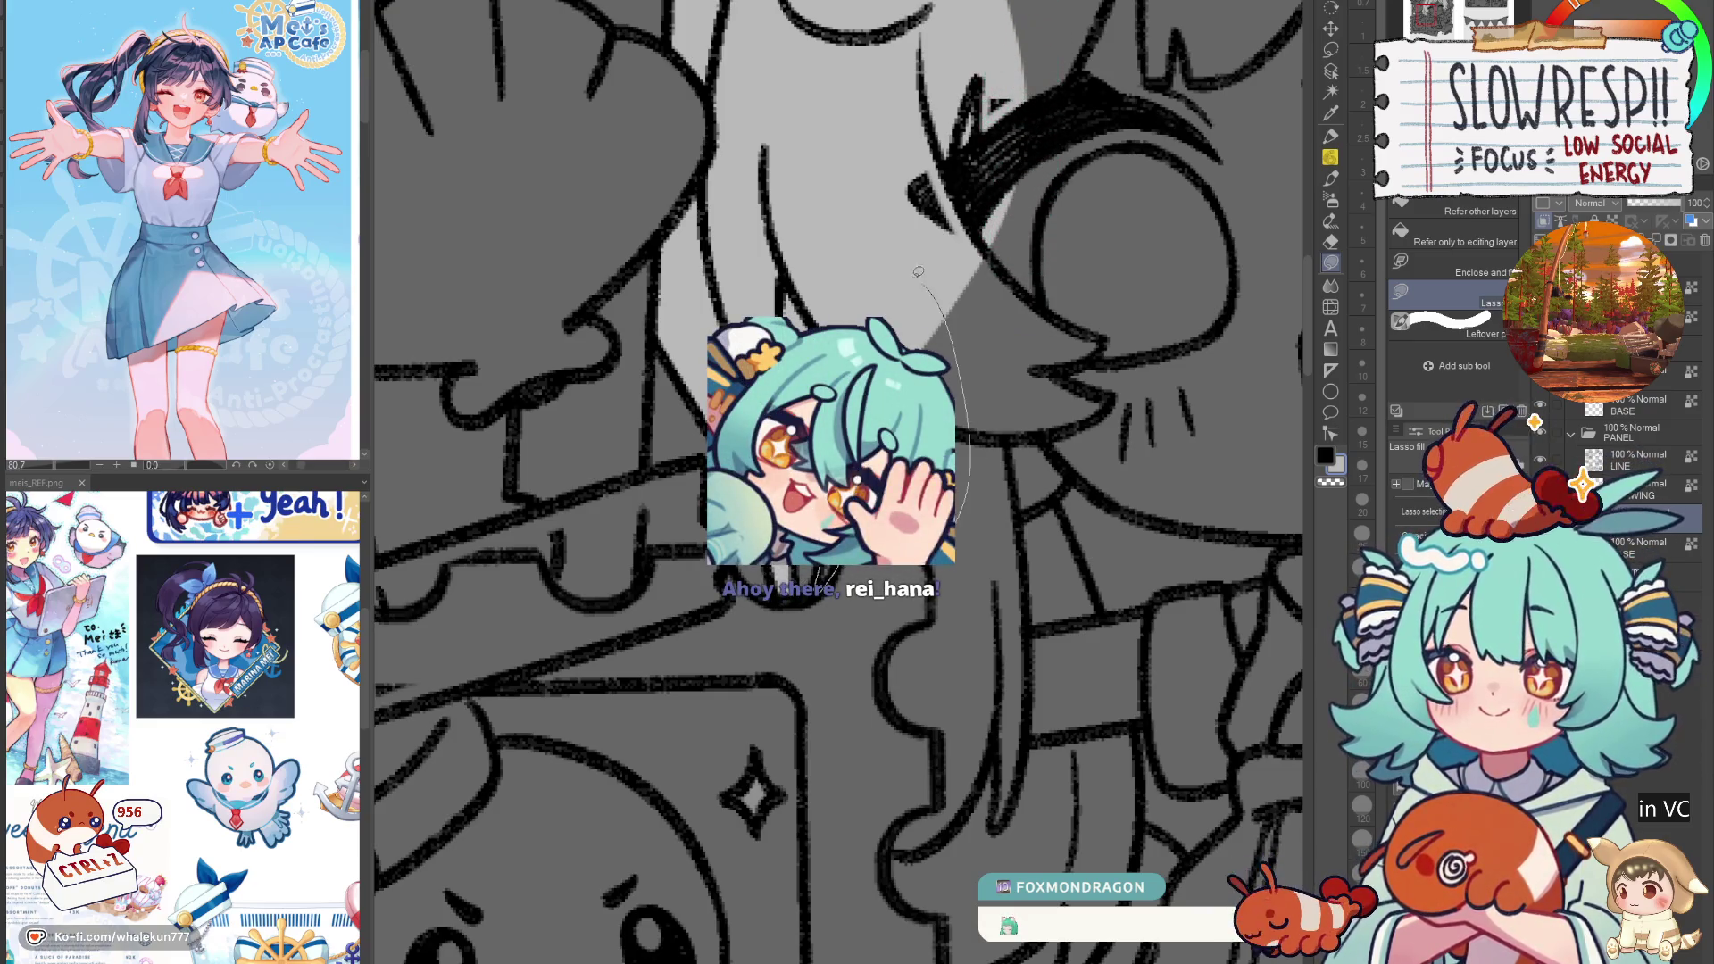
Step: Fill the outlined hair area, the chin and neck, and the face light grey
left_click_drag(862, 350, 760, 246)
mouse_move(864, 452)
left_mouse_down()
mouse_move(810, 583)
mouse_move(761, 549)
mouse_move(754, 584)
mouse_move(776, 640)
mouse_move(863, 697)
mouse_move(848, 366)
left_mouse_up()
left_click_drag(996, 716, 931, 627)
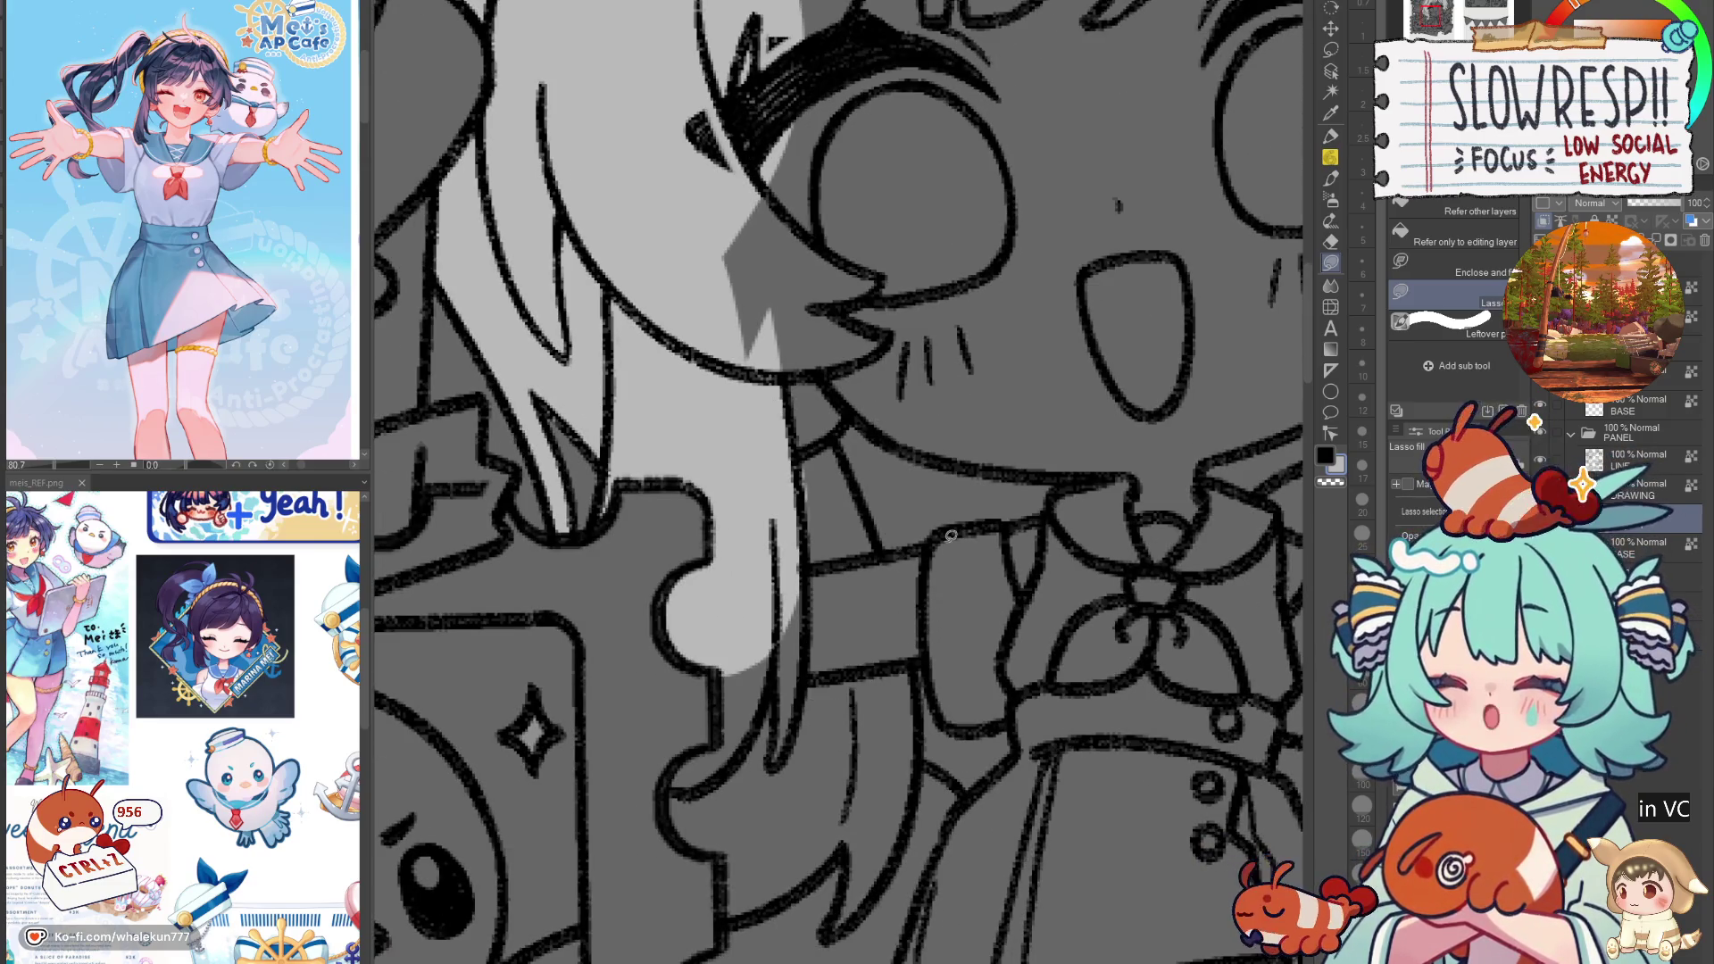
left_click_drag(975, 623, 960, 681)
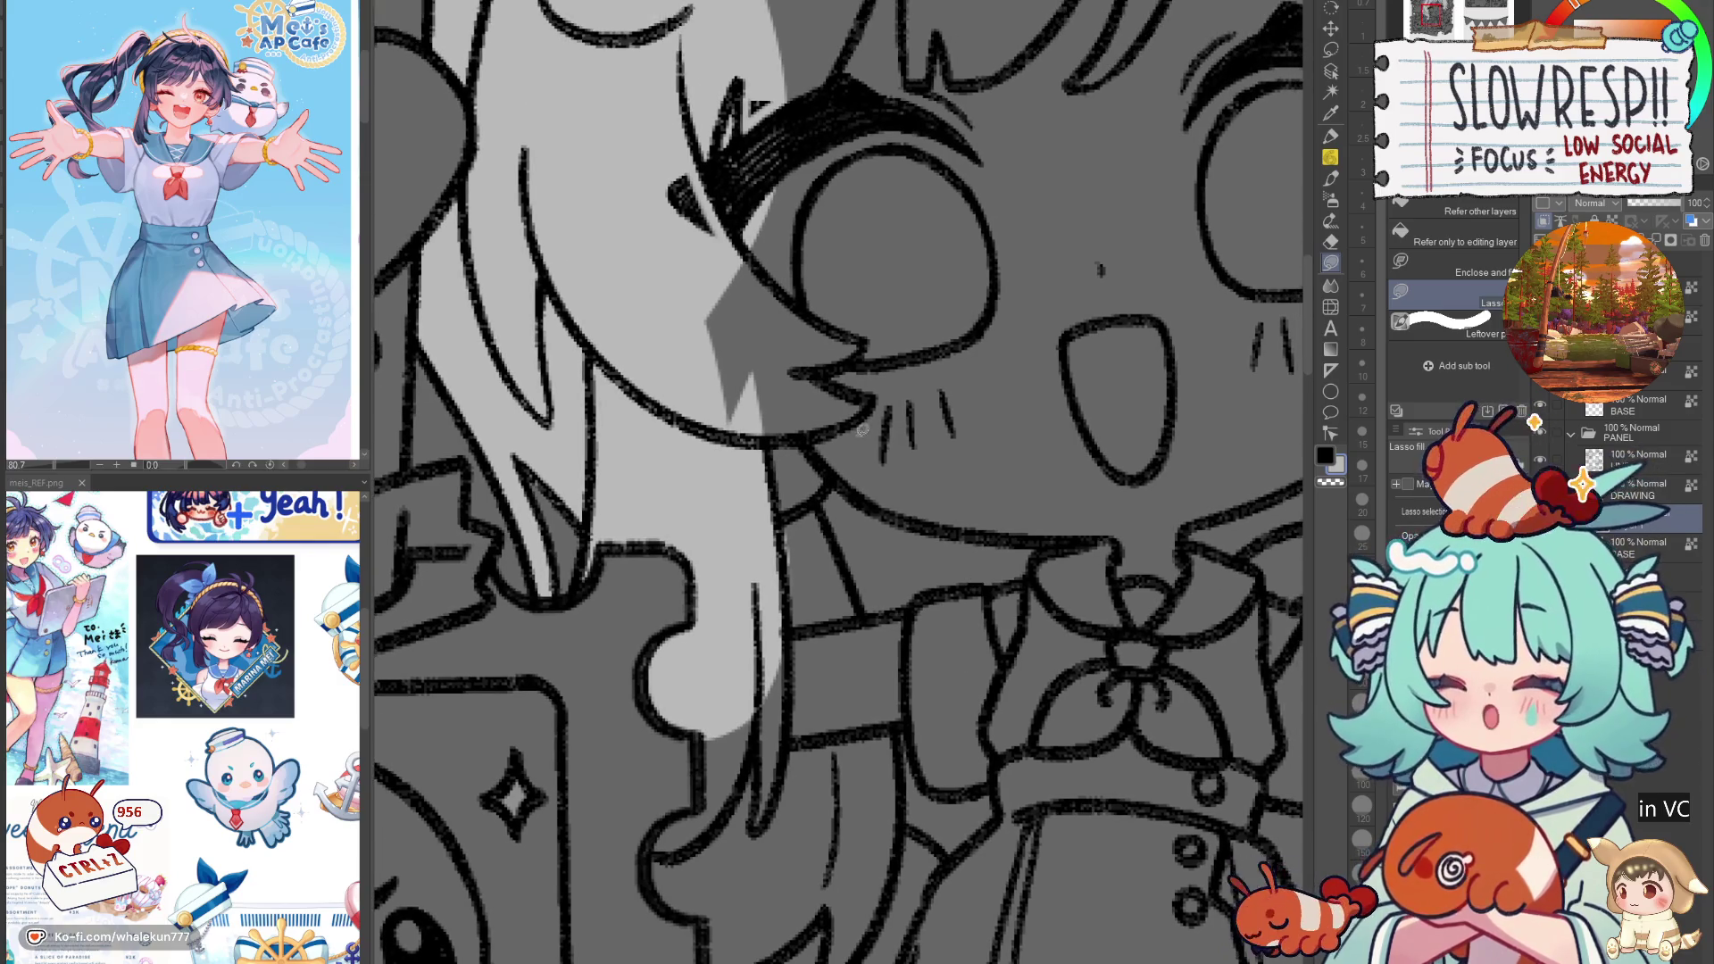
mouse_move(830, 522)
left_mouse_down()
mouse_move(812, 686)
mouse_move(871, 375)
mouse_move(848, 487)
left_mouse_up()
mouse_move(803, 154)
left_mouse_down()
mouse_move(732, 421)
mouse_move(892, 741)
mouse_move(910, 254)
left_mouse_up()
left_click_drag(1016, 362, 891, 563)
scroll(891, 562, "down", 3)
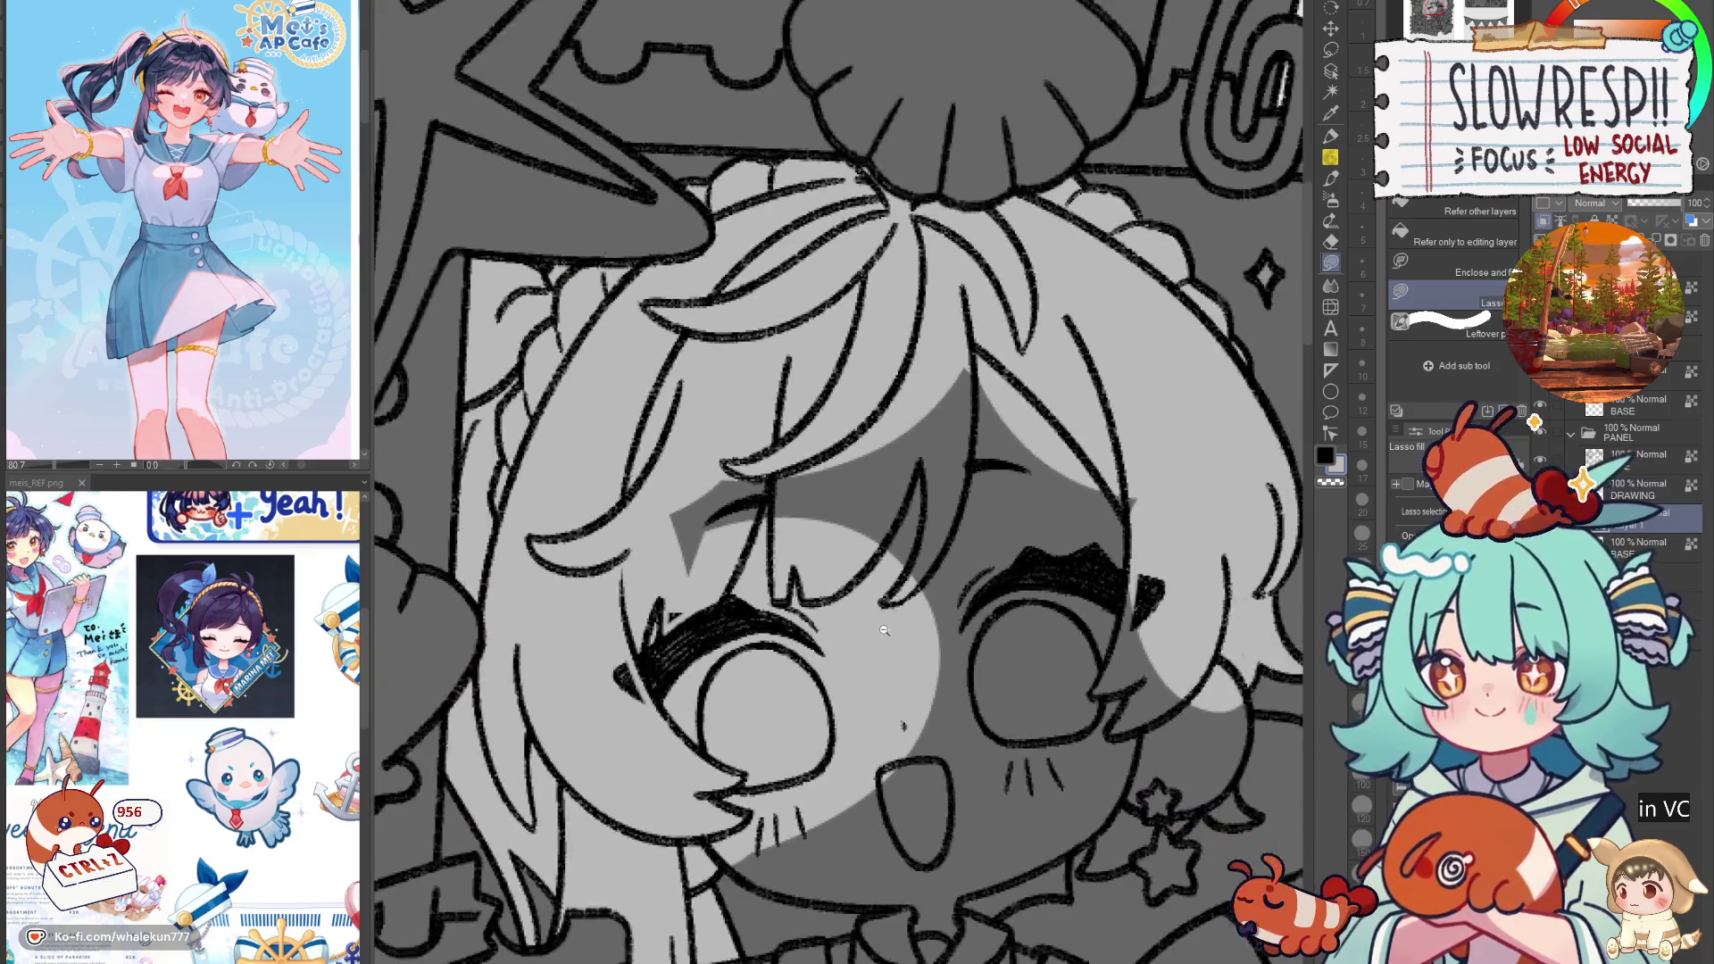
scroll(821, 685, "up", 2)
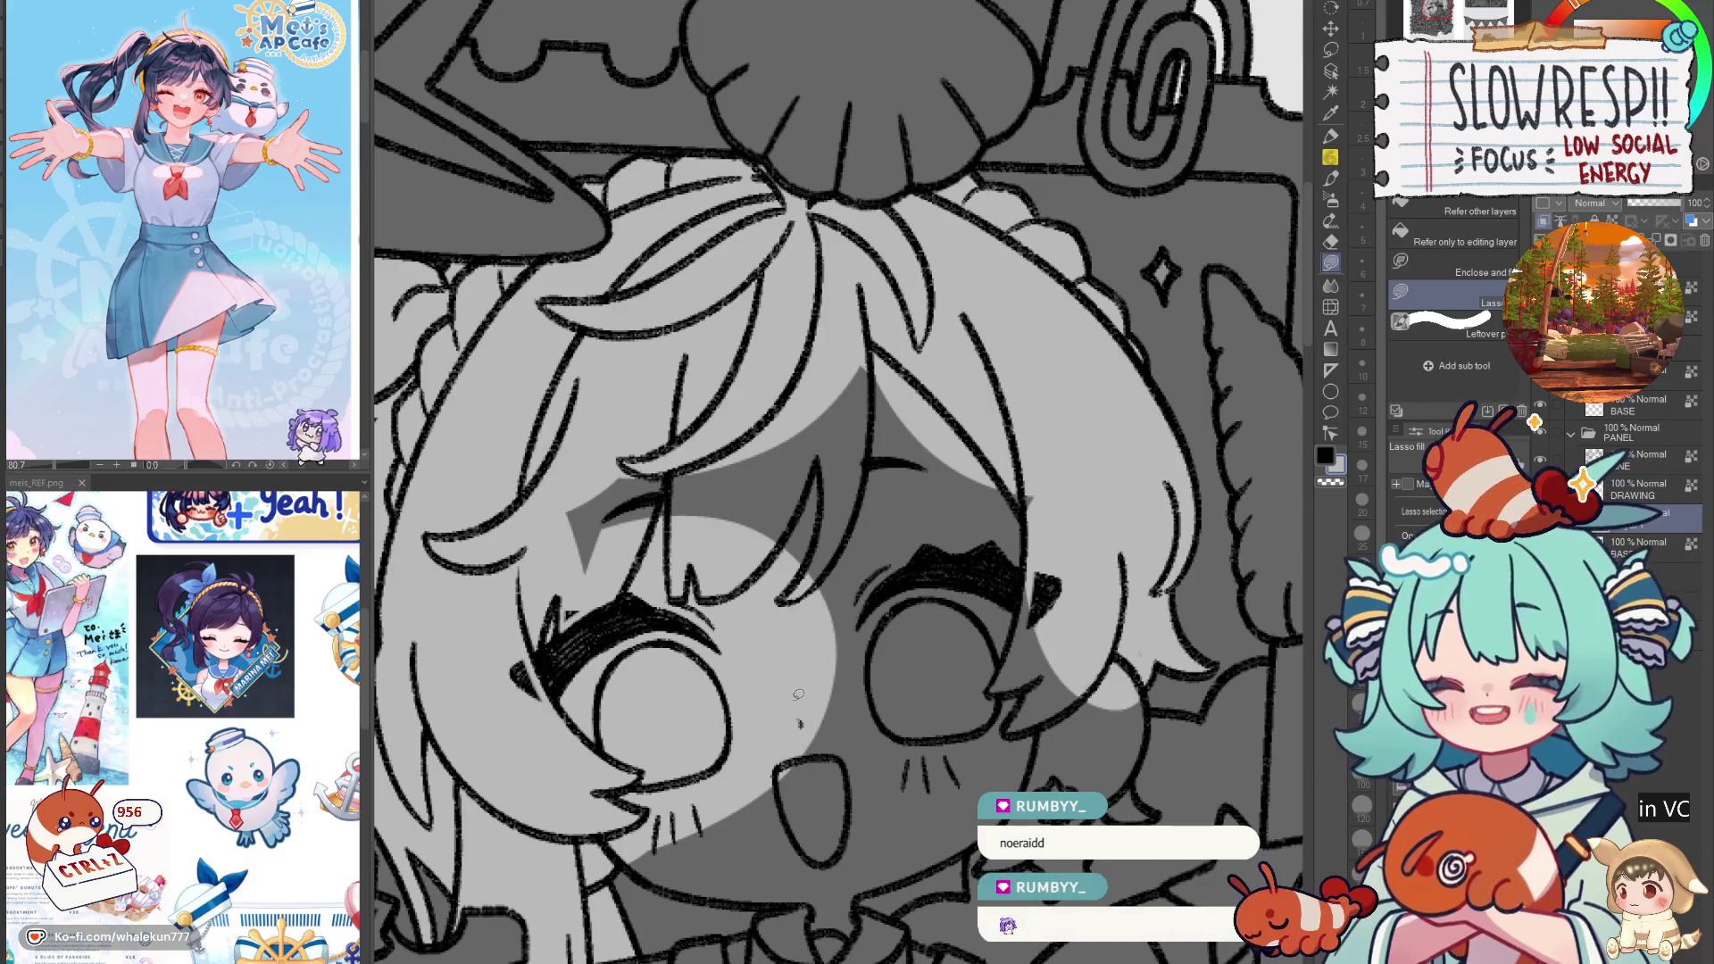
Step: Fill the area beside the chin, the earring and the dark cheek shadow light grey
left_click_drag(829, 553, 781, 612)
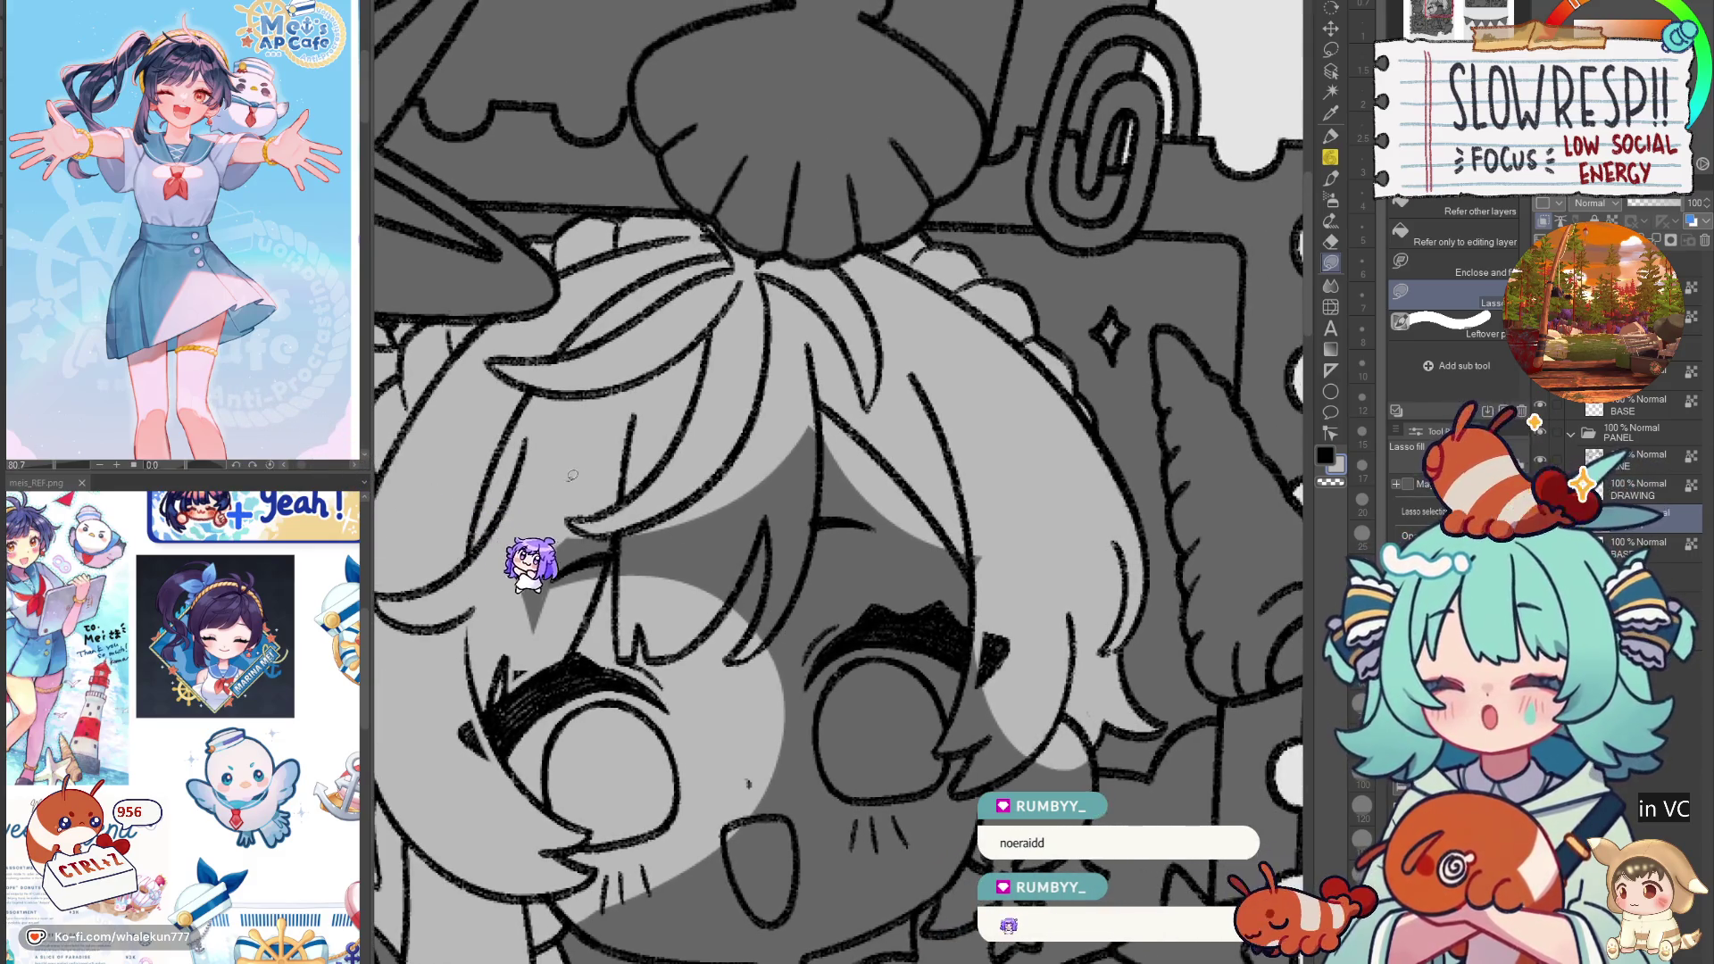
left_click_drag(995, 557, 861, 472)
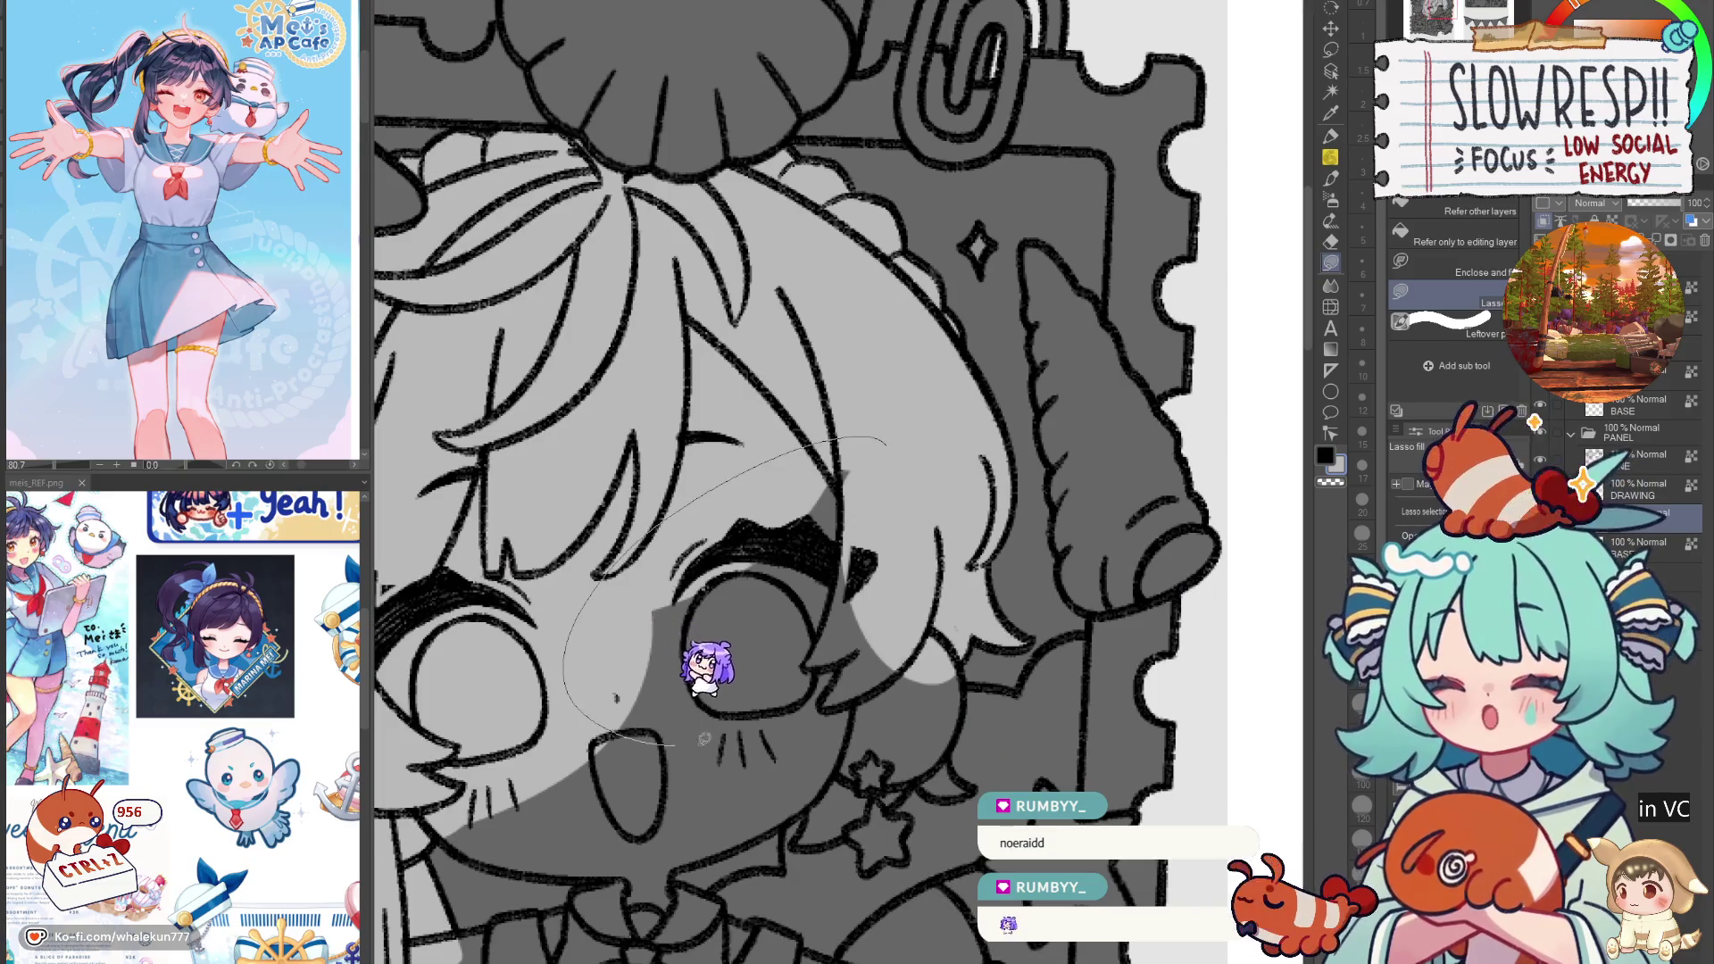
left_click_drag(663, 810, 873, 516)
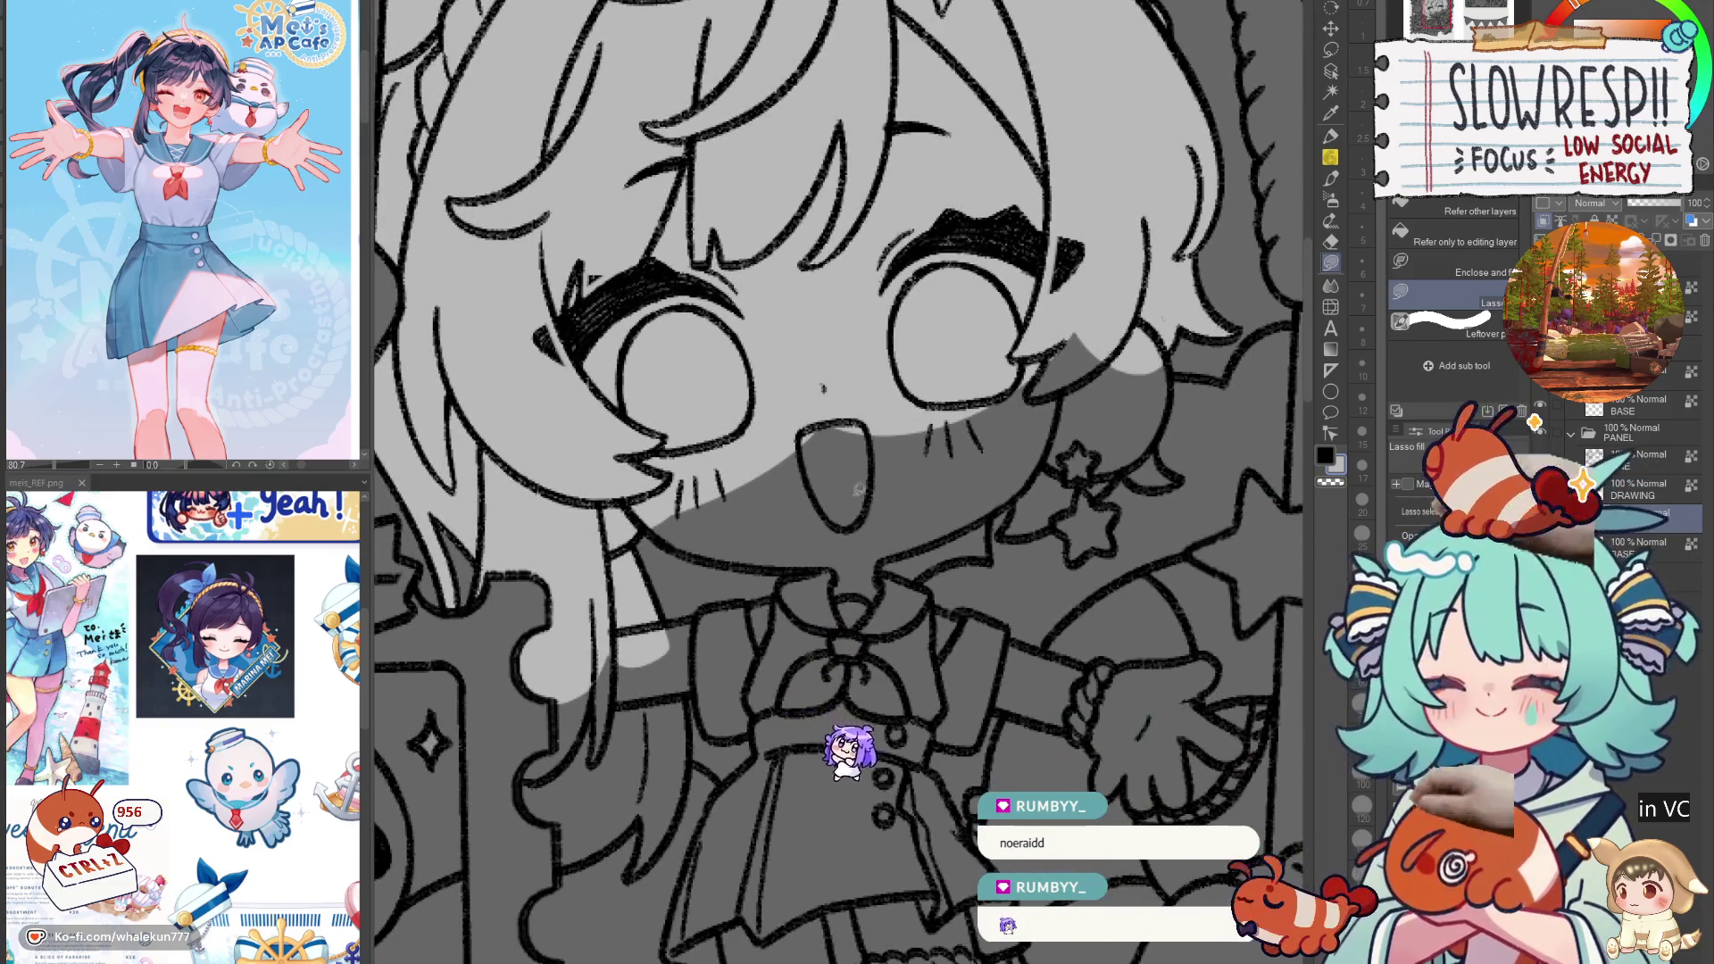
mouse_move(707, 542)
left_mouse_down()
mouse_move(668, 616)
mouse_move(857, 629)
mouse_move(789, 446)
left_mouse_up()
mouse_move(858, 621)
left_mouse_down()
mouse_move(1076, 533)
mouse_move(1000, 471)
left_mouse_up()
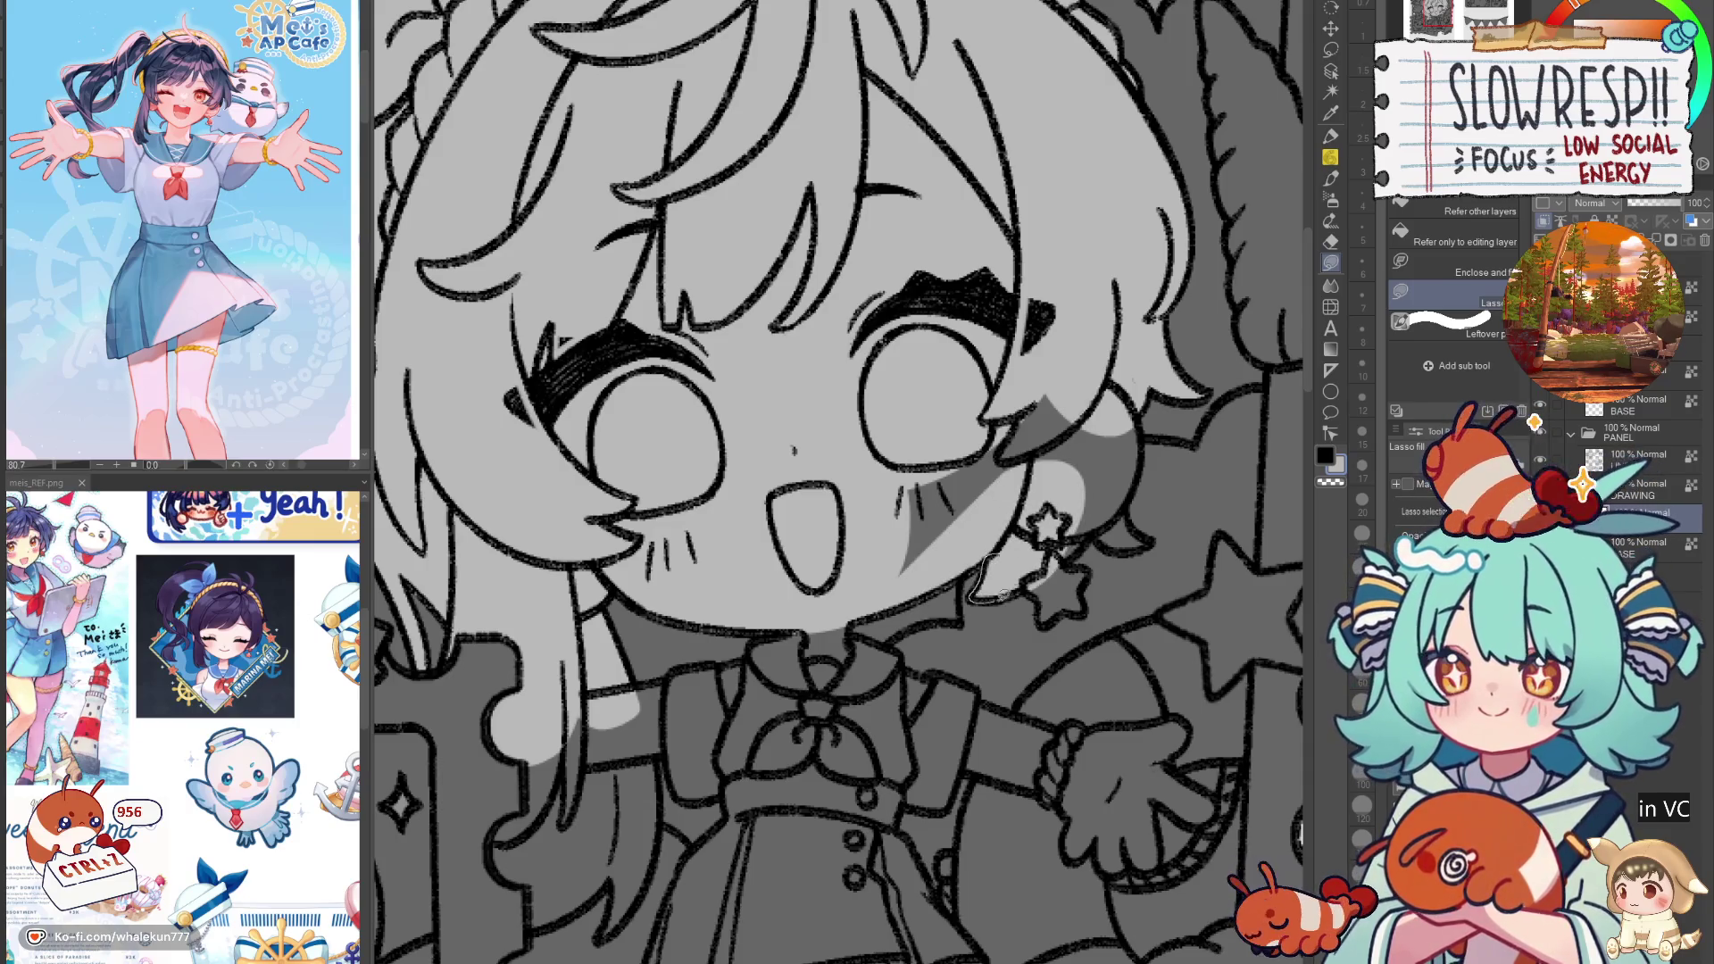
mouse_move(1087, 543)
left_mouse_down()
mouse_move(1071, 491)
mouse_move(1020, 580)
left_mouse_up()
mouse_move(982, 518)
left_mouse_down()
mouse_move(803, 625)
mouse_move(1016, 448)
mouse_move(924, 460)
mouse_move(966, 497)
left_mouse_up()
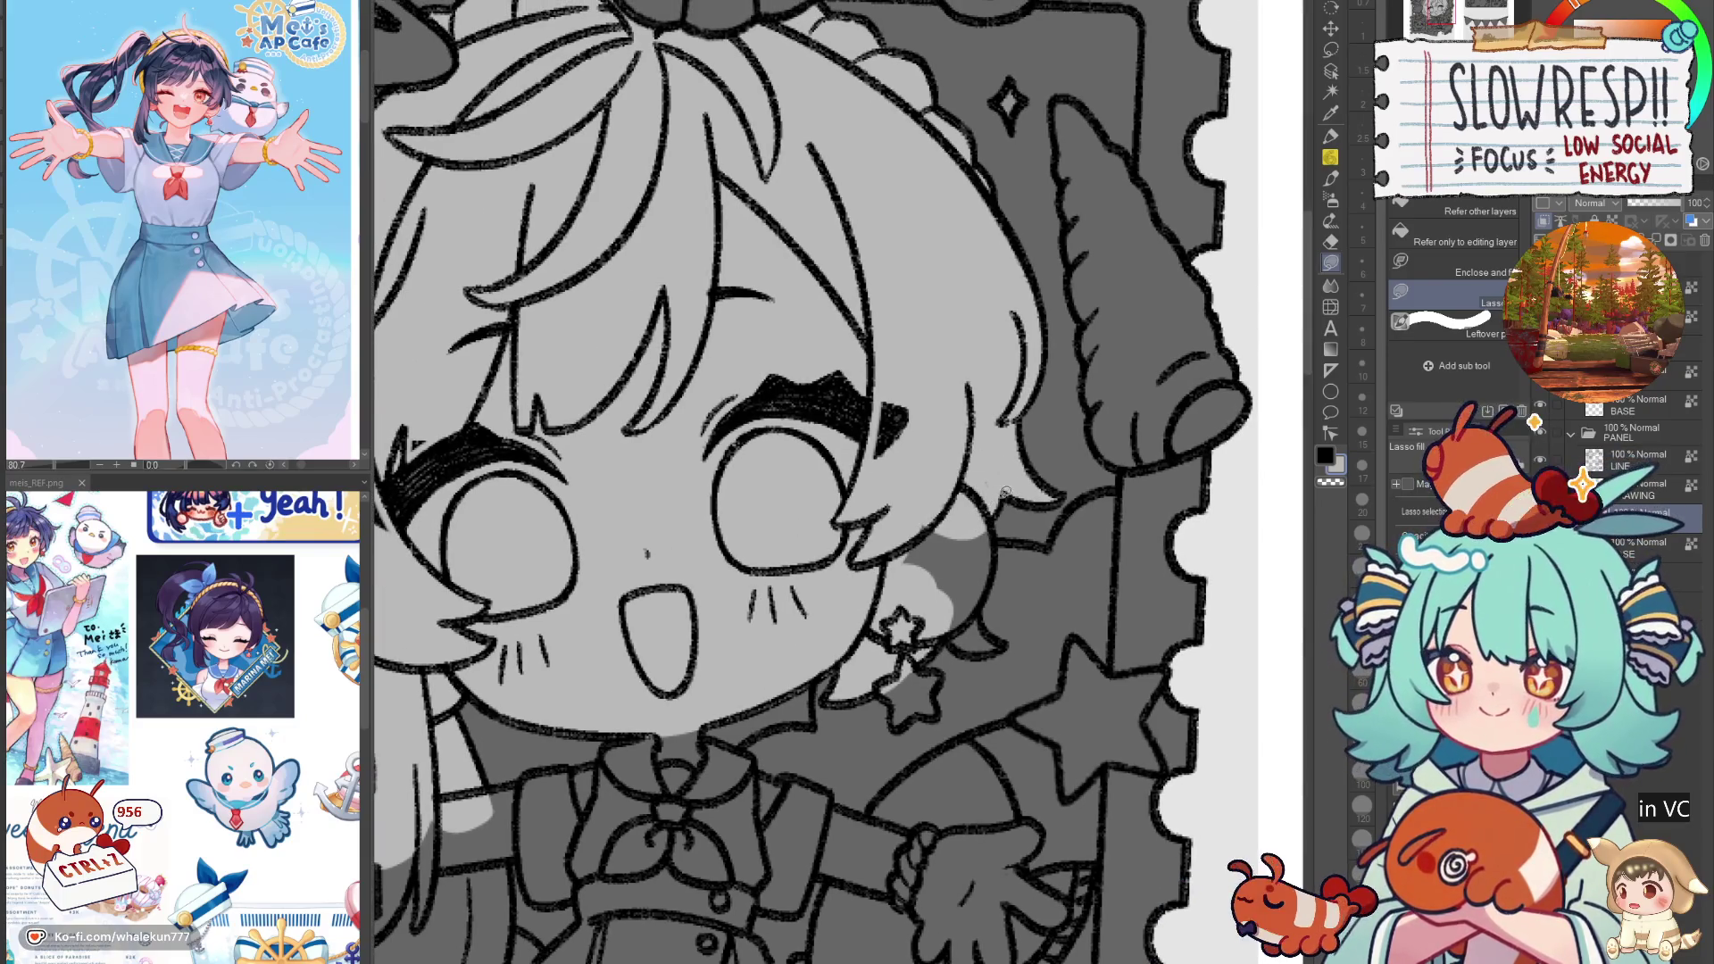
left_click(1641, 455)
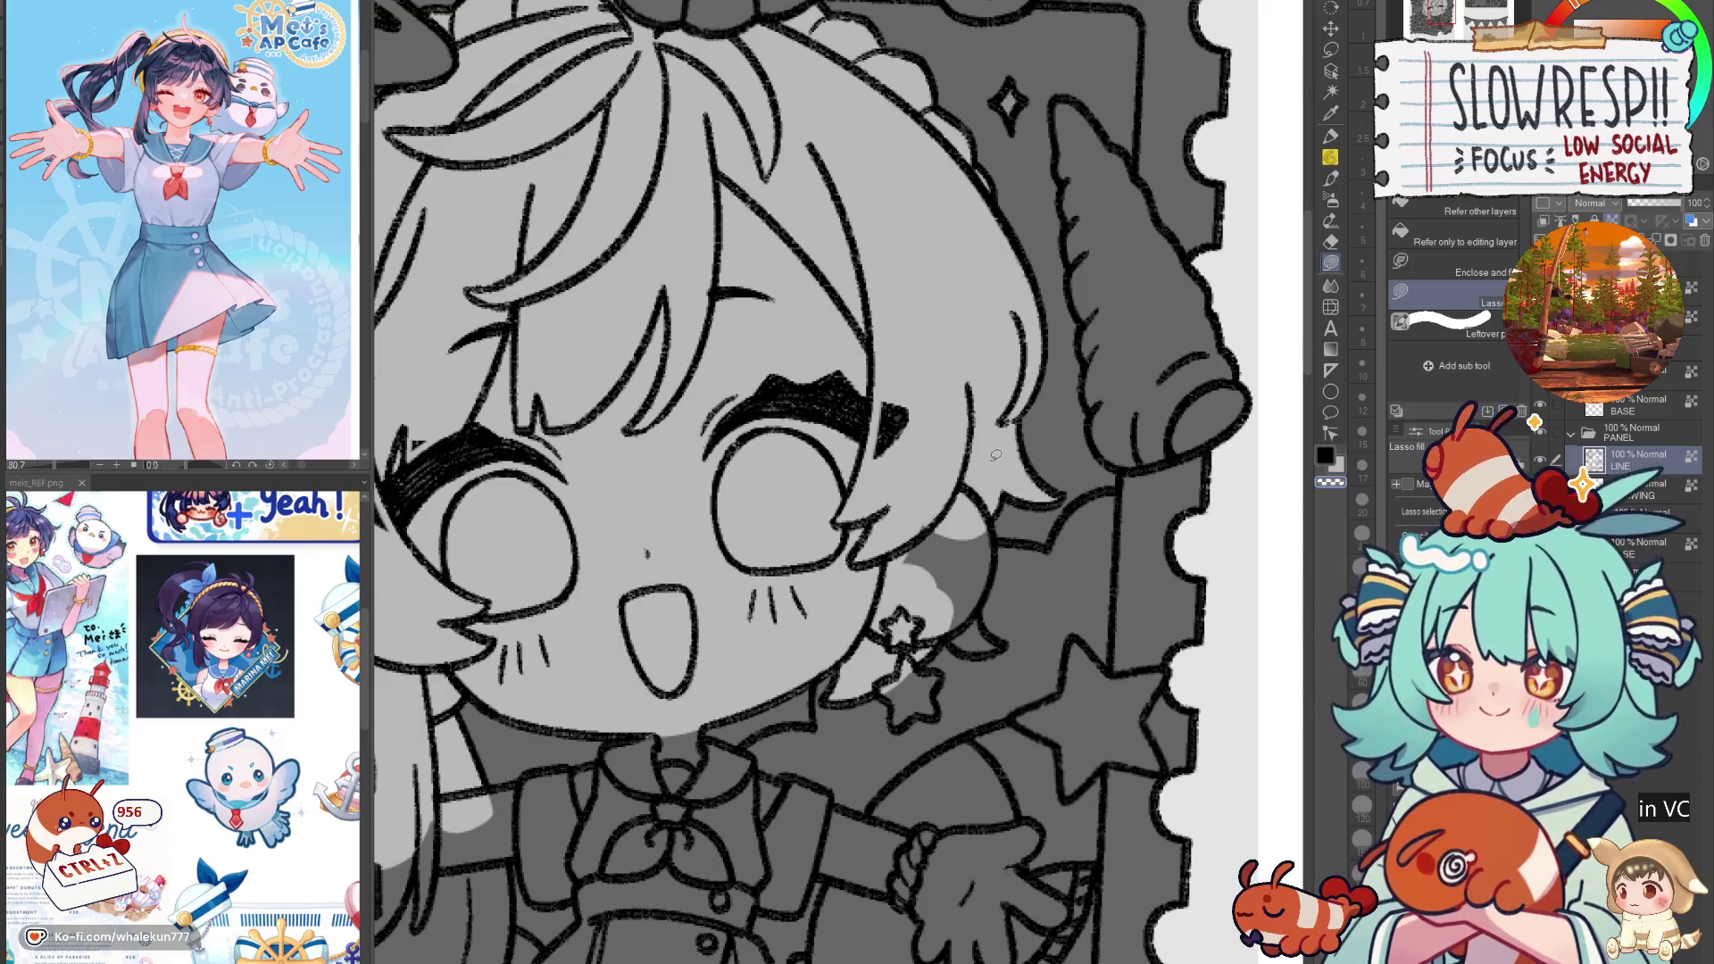
Step: On the layer below LINE, fill around the earring and the long hair strand light grey
key("alt+bracketleft")
mouse_move(985, 516)
left_mouse_down()
mouse_move(1002, 560)
mouse_move(955, 629)
mouse_move(951, 477)
left_mouse_up()
mouse_move(989, 606)
left_mouse_down()
mouse_move(999, 638)
mouse_move(932, 656)
mouse_move(970, 615)
mouse_move(929, 647)
mouse_move(946, 634)
mouse_move(964, 665)
mouse_move(948, 587)
left_mouse_up()
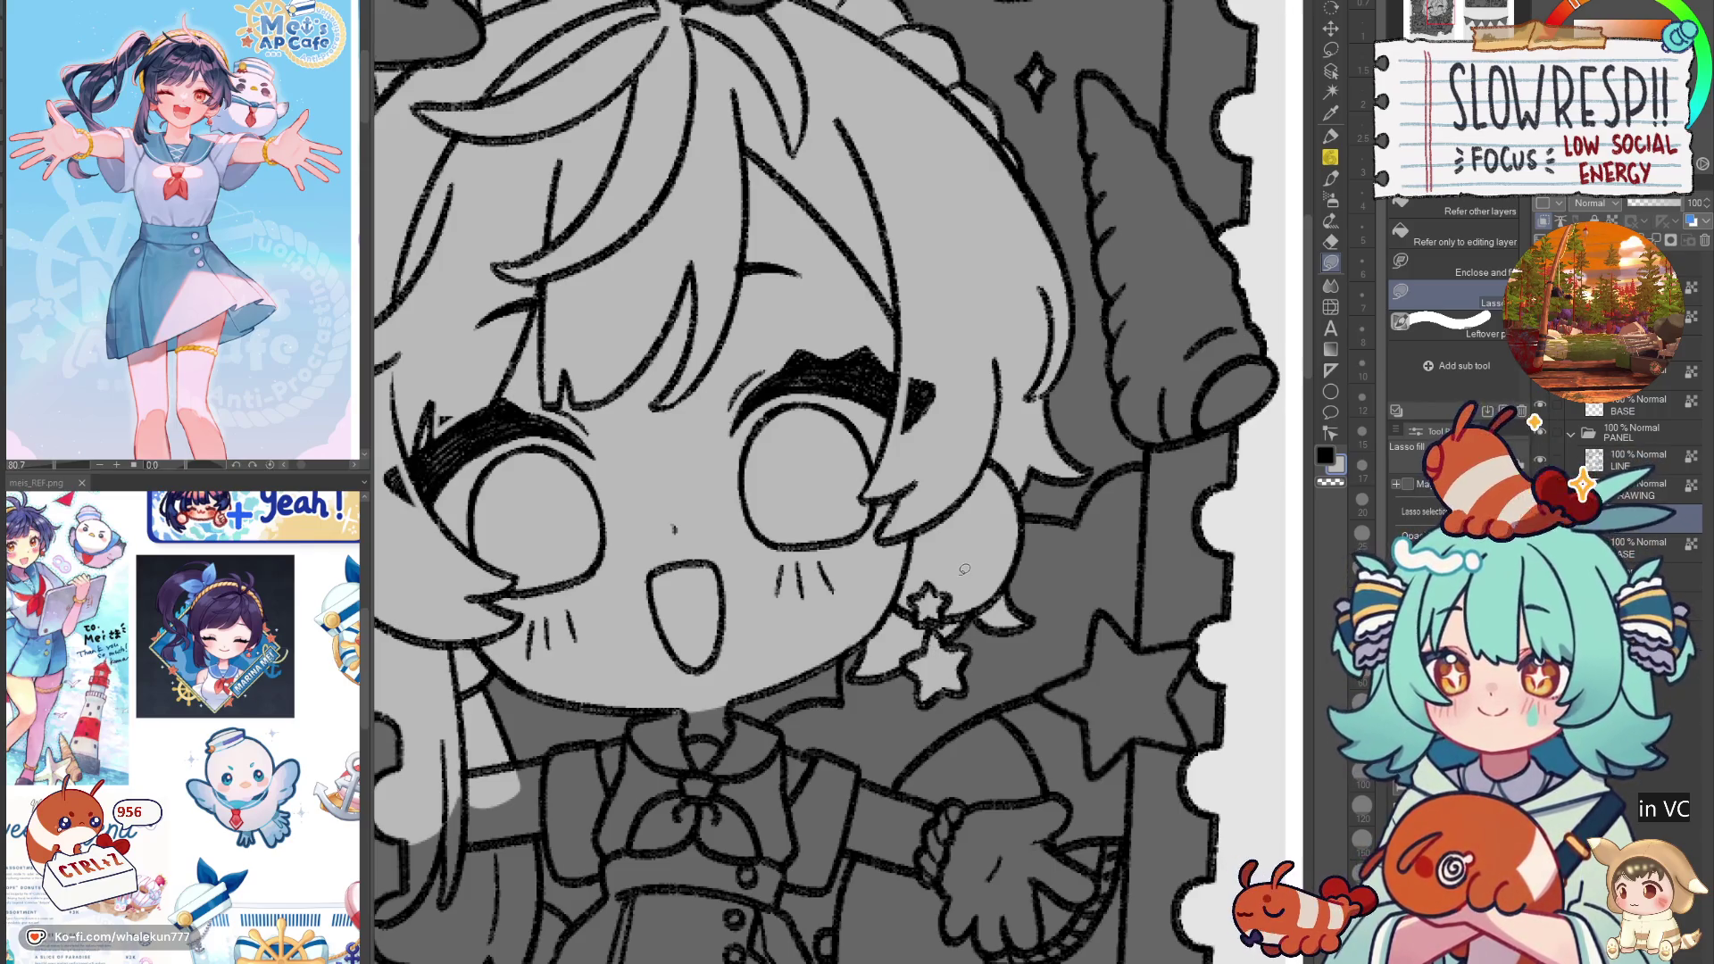
scroll(870, 792, "down", 5)
scroll(803, 604, "up", 5)
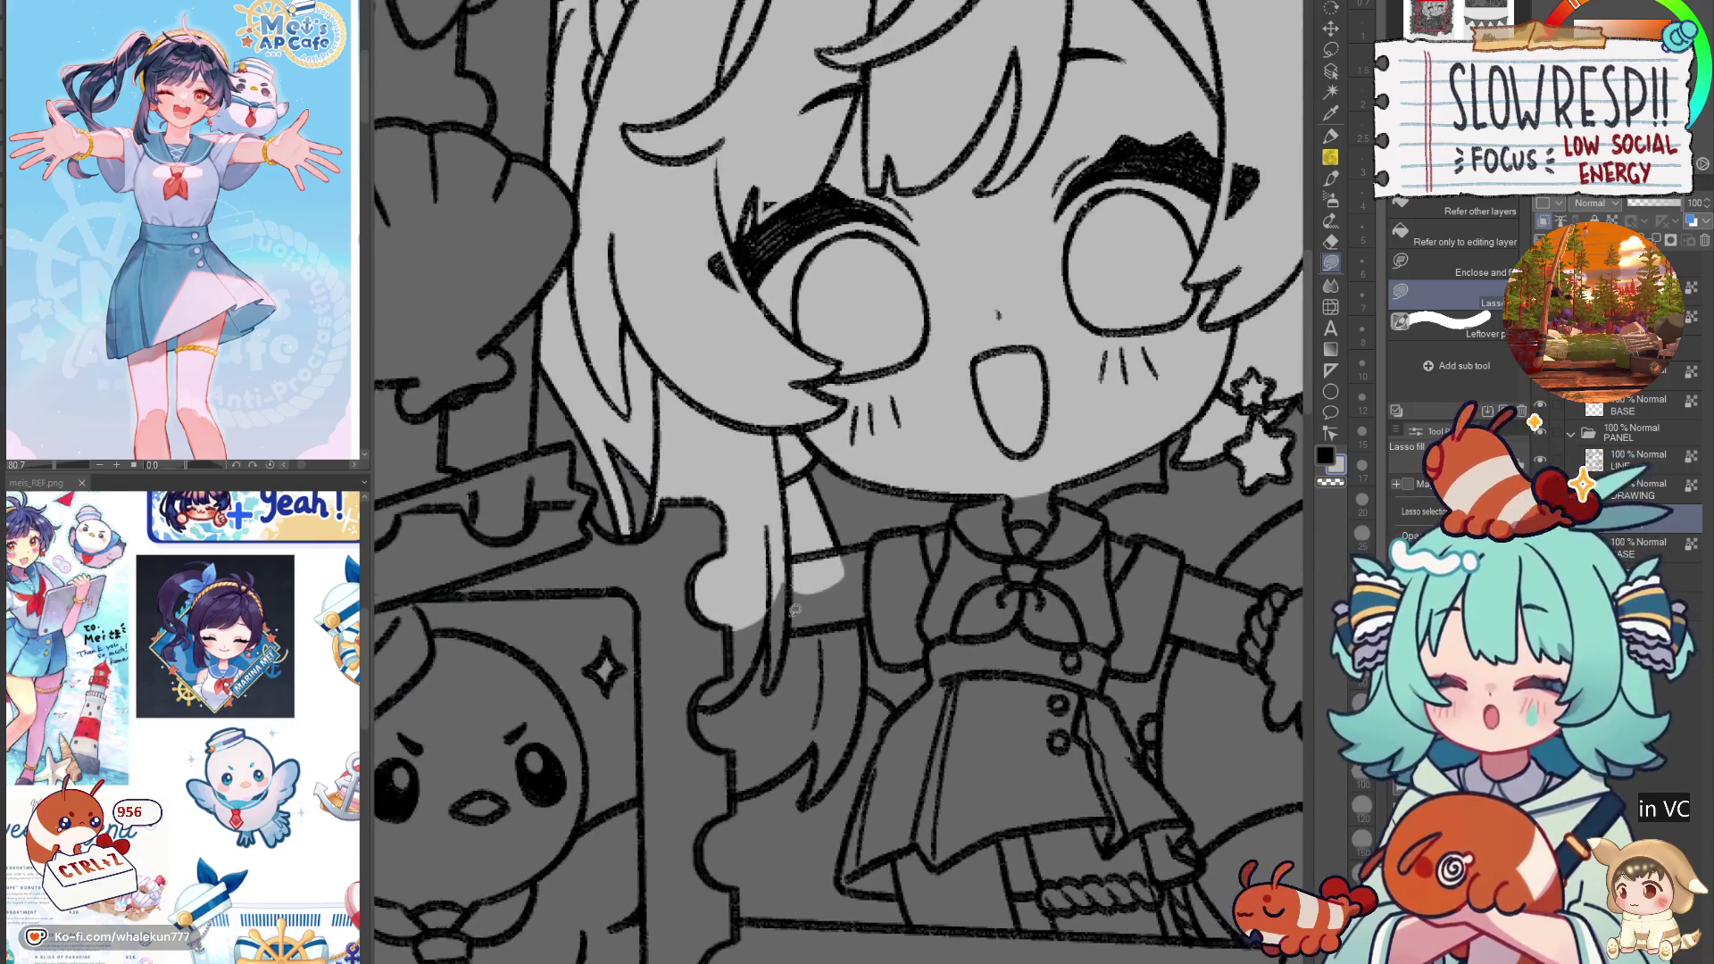
left_click_drag(738, 614, 698, 709)
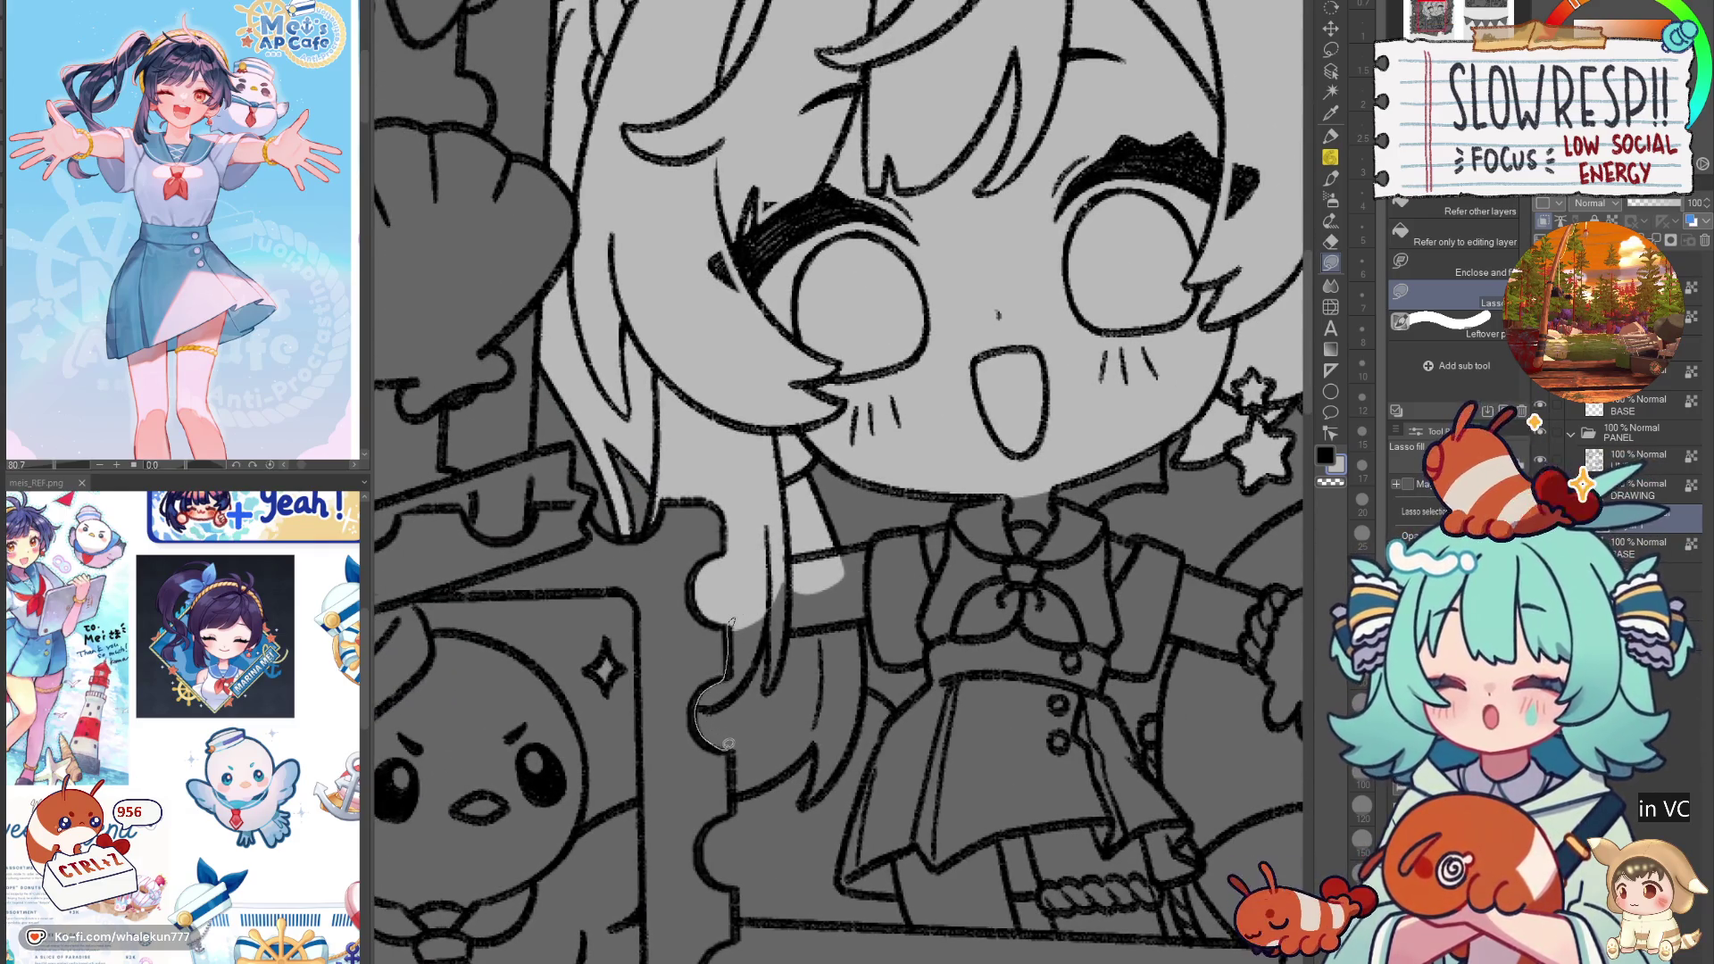
mouse_move(737, 784)
left_mouse_down()
mouse_move(808, 758)
mouse_move(812, 542)
mouse_move(794, 539)
mouse_move(879, 616)
mouse_move(807, 630)
mouse_move(867, 638)
mouse_move(863, 725)
mouse_move(823, 790)
mouse_move(864, 625)
mouse_move(848, 591)
left_mouse_up()
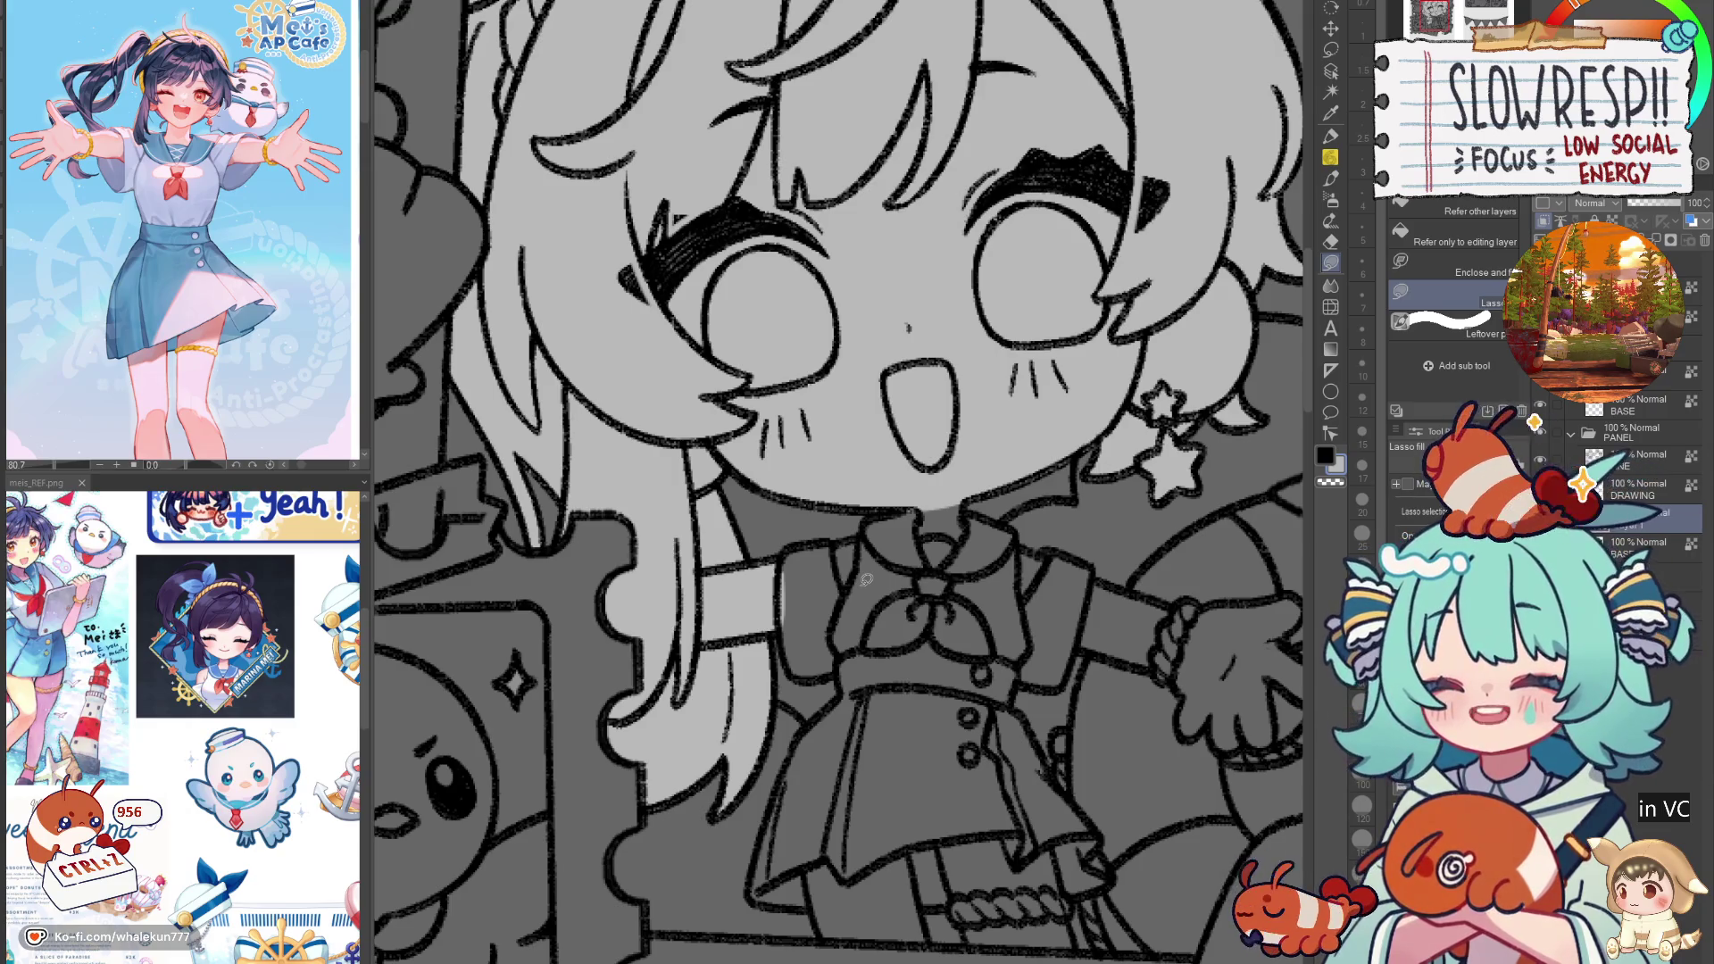
left_click_drag(866, 578, 817, 565)
left_click_drag(748, 686, 785, 673)
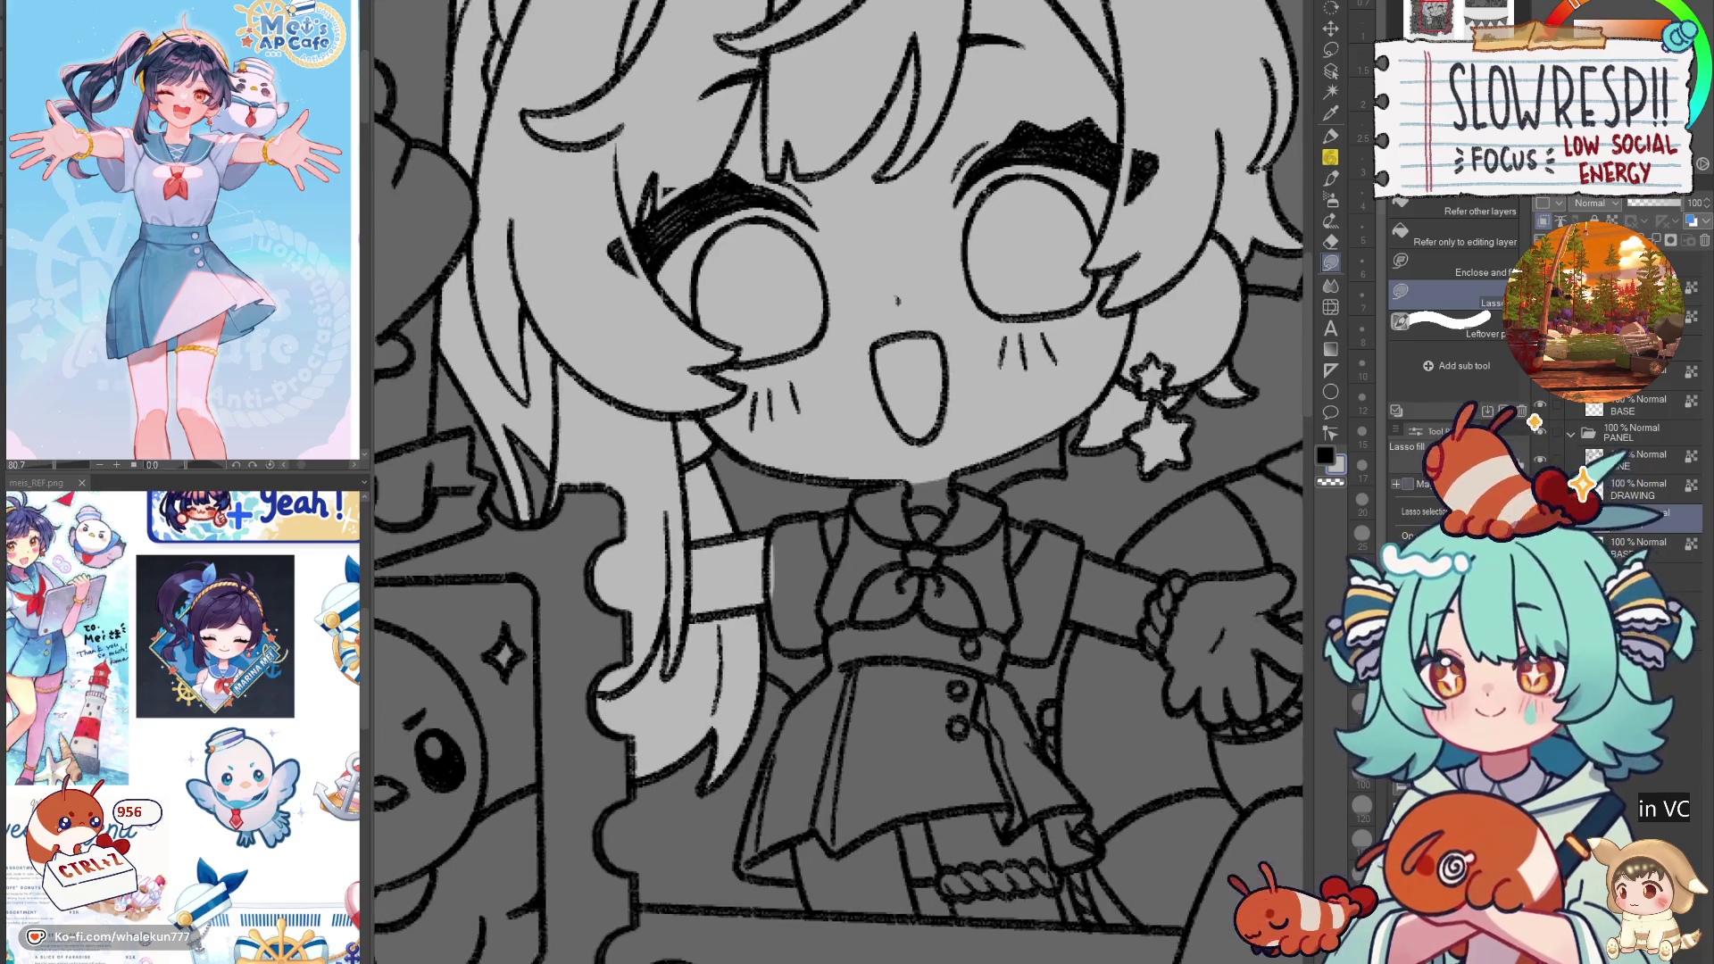
Step: Shrink the eraser, then lasso-fill the collar and sleeve area light grey
key("e")
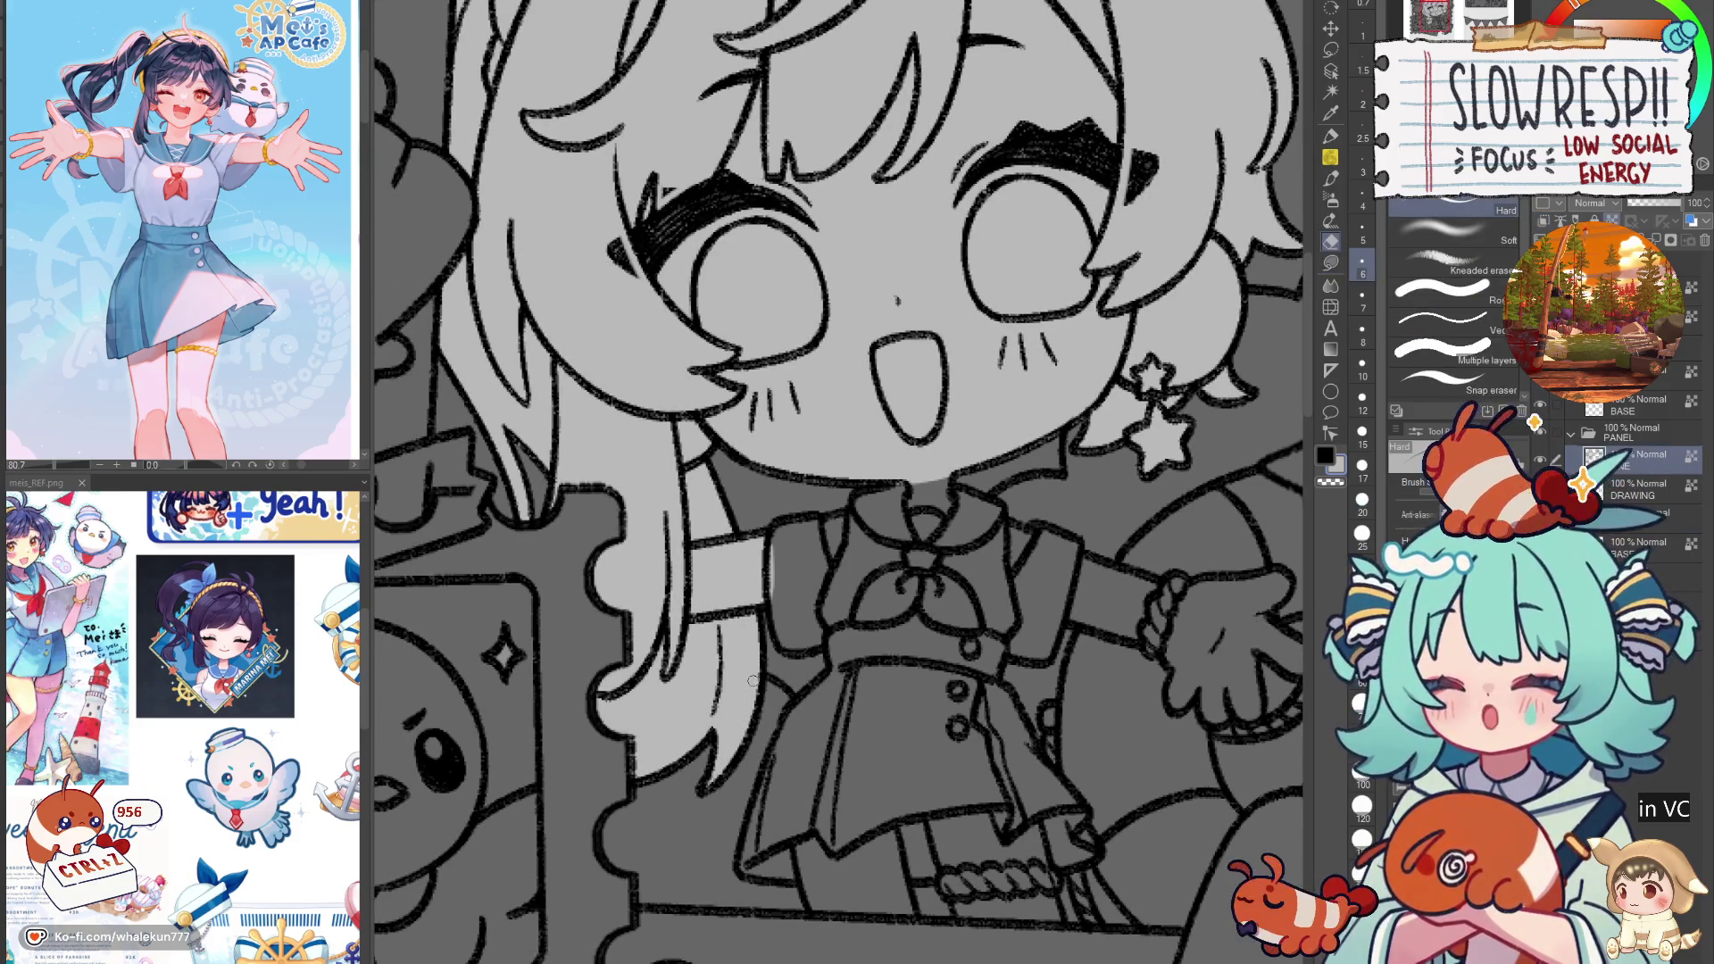
key("bracketleft")
key("bracketleft")
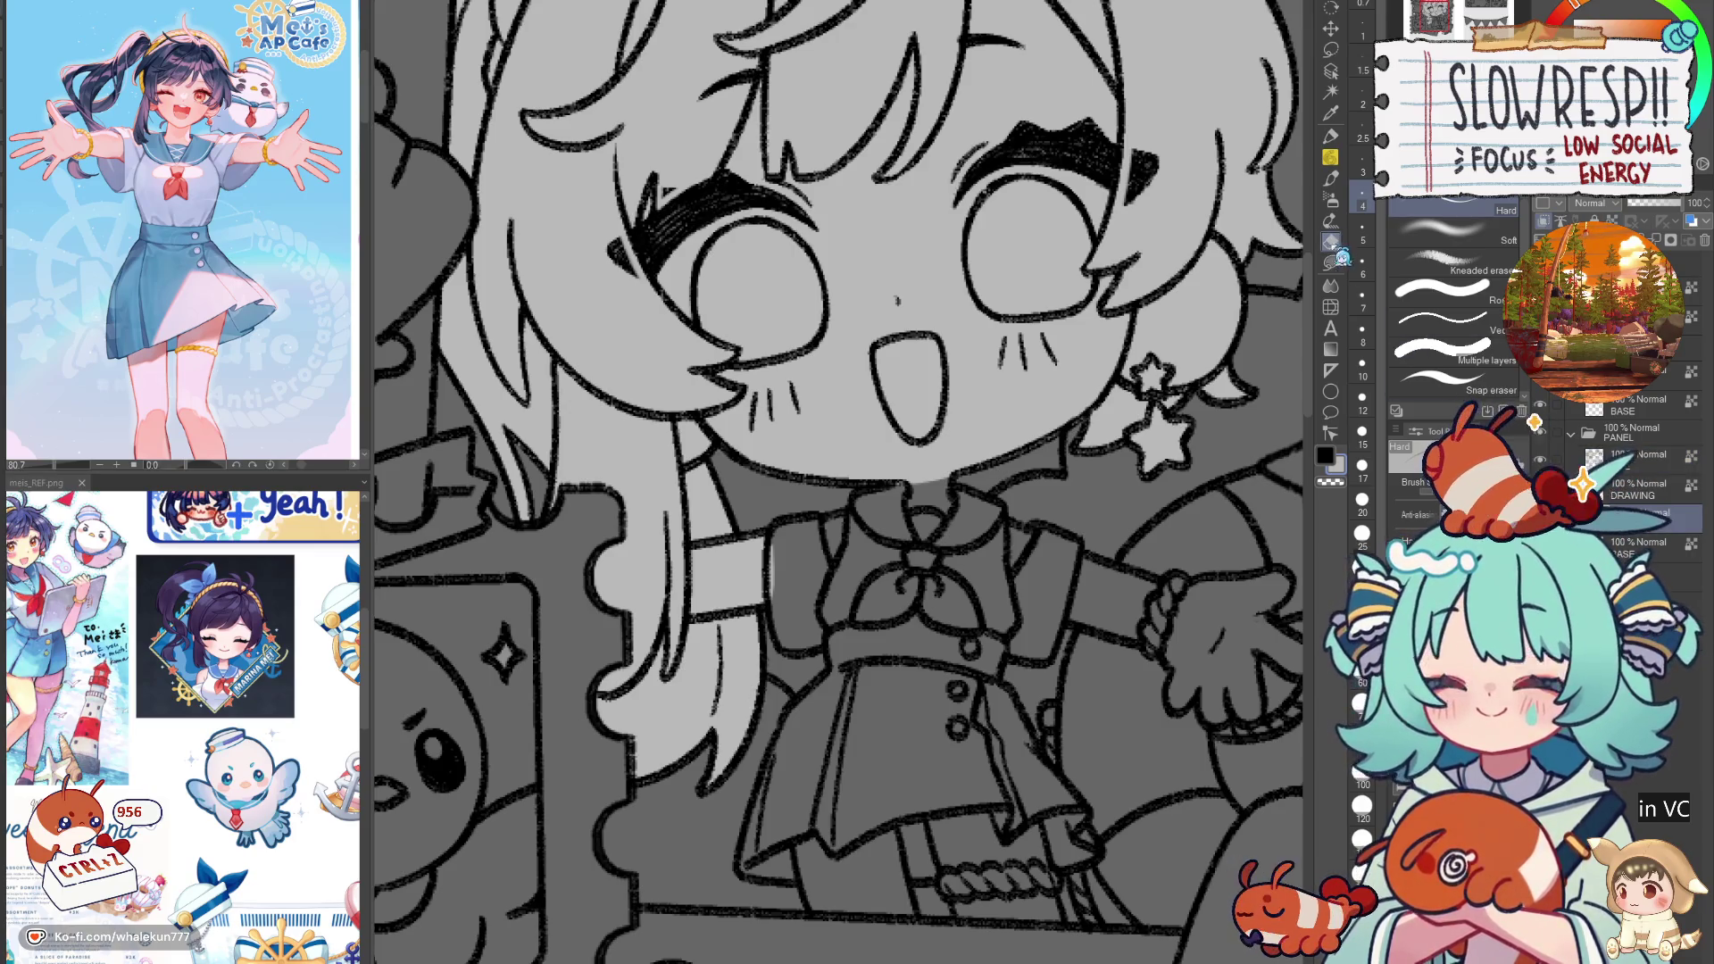
key("g")
left_click_drag(957, 633, 909, 697)
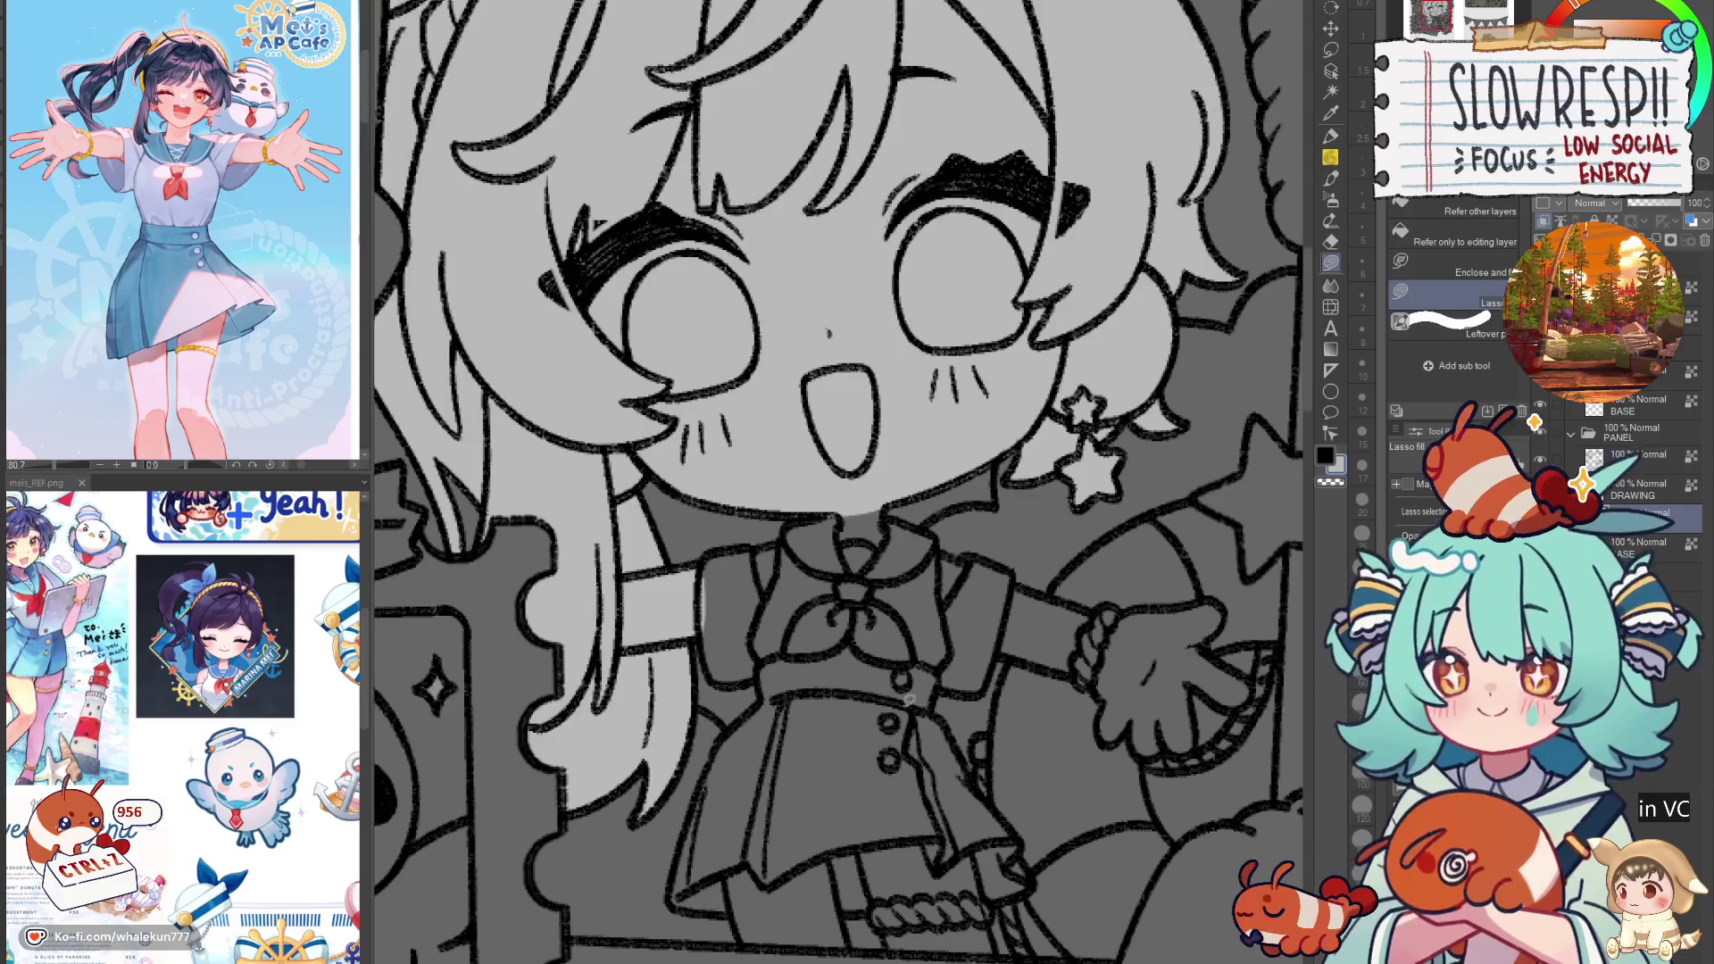
mouse_move(703, 623)
left_mouse_down()
mouse_move(717, 681)
mouse_move(790, 667)
left_mouse_up()
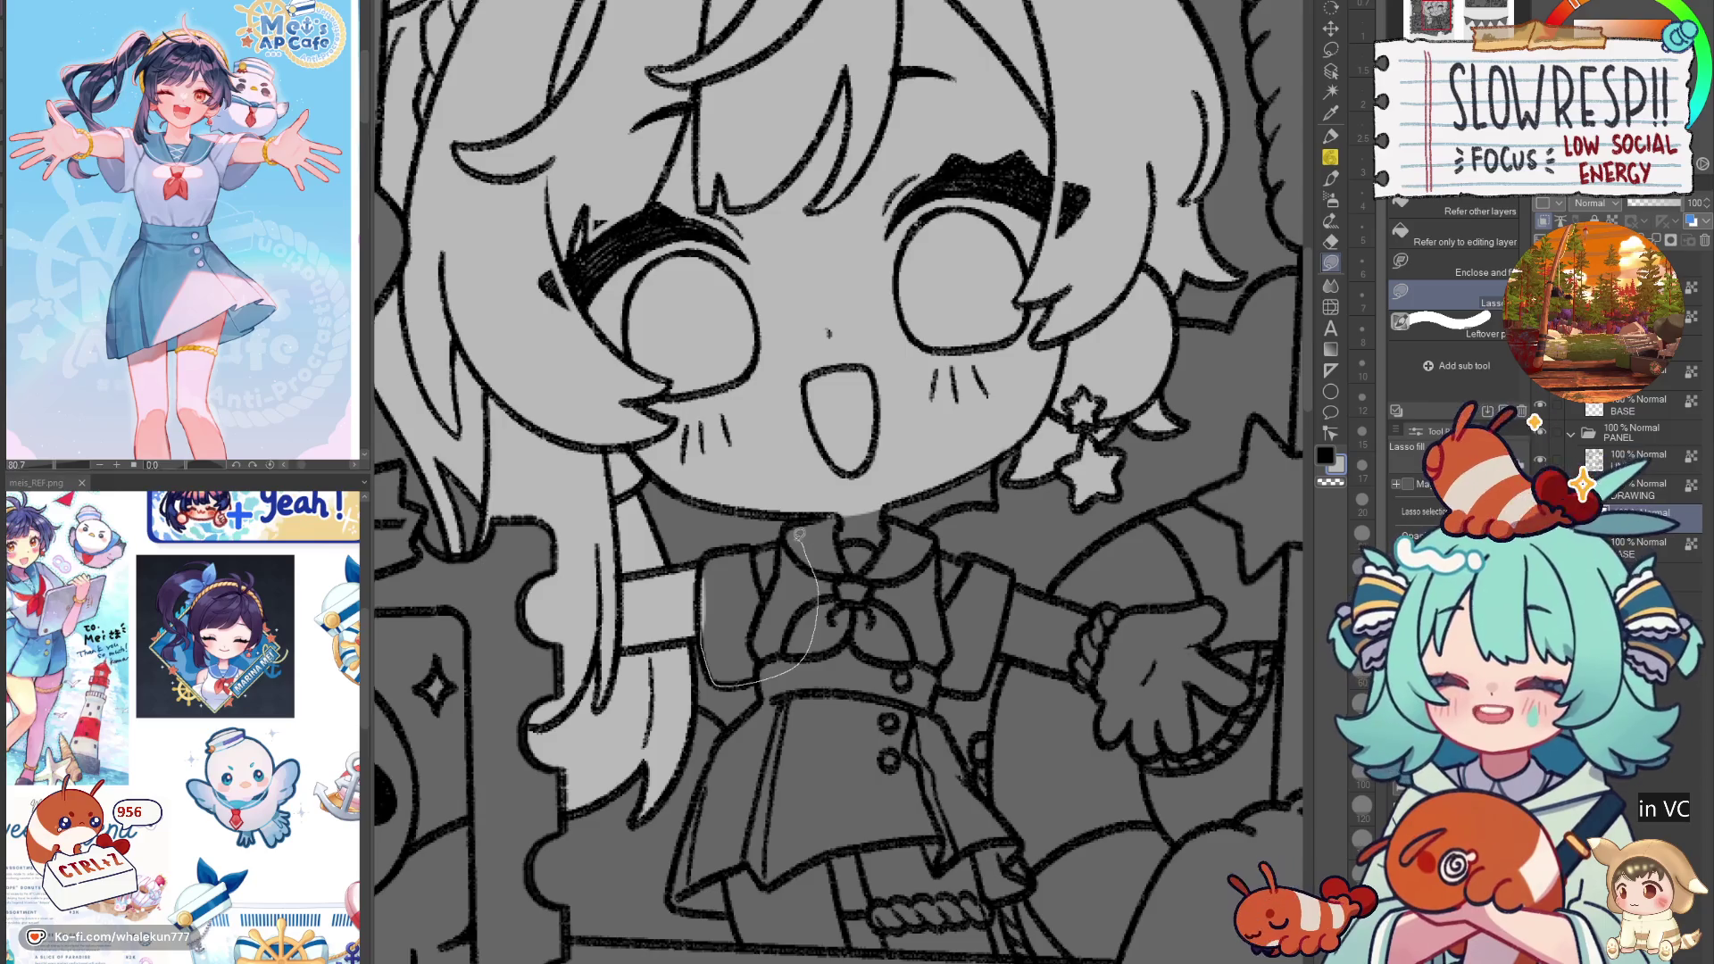
left_click_drag(733, 544, 705, 604)
mouse_move(832, 551)
left_mouse_down()
mouse_move(772, 596)
mouse_move(804, 670)
mouse_move(807, 549)
mouse_move(822, 590)
left_mouse_up()
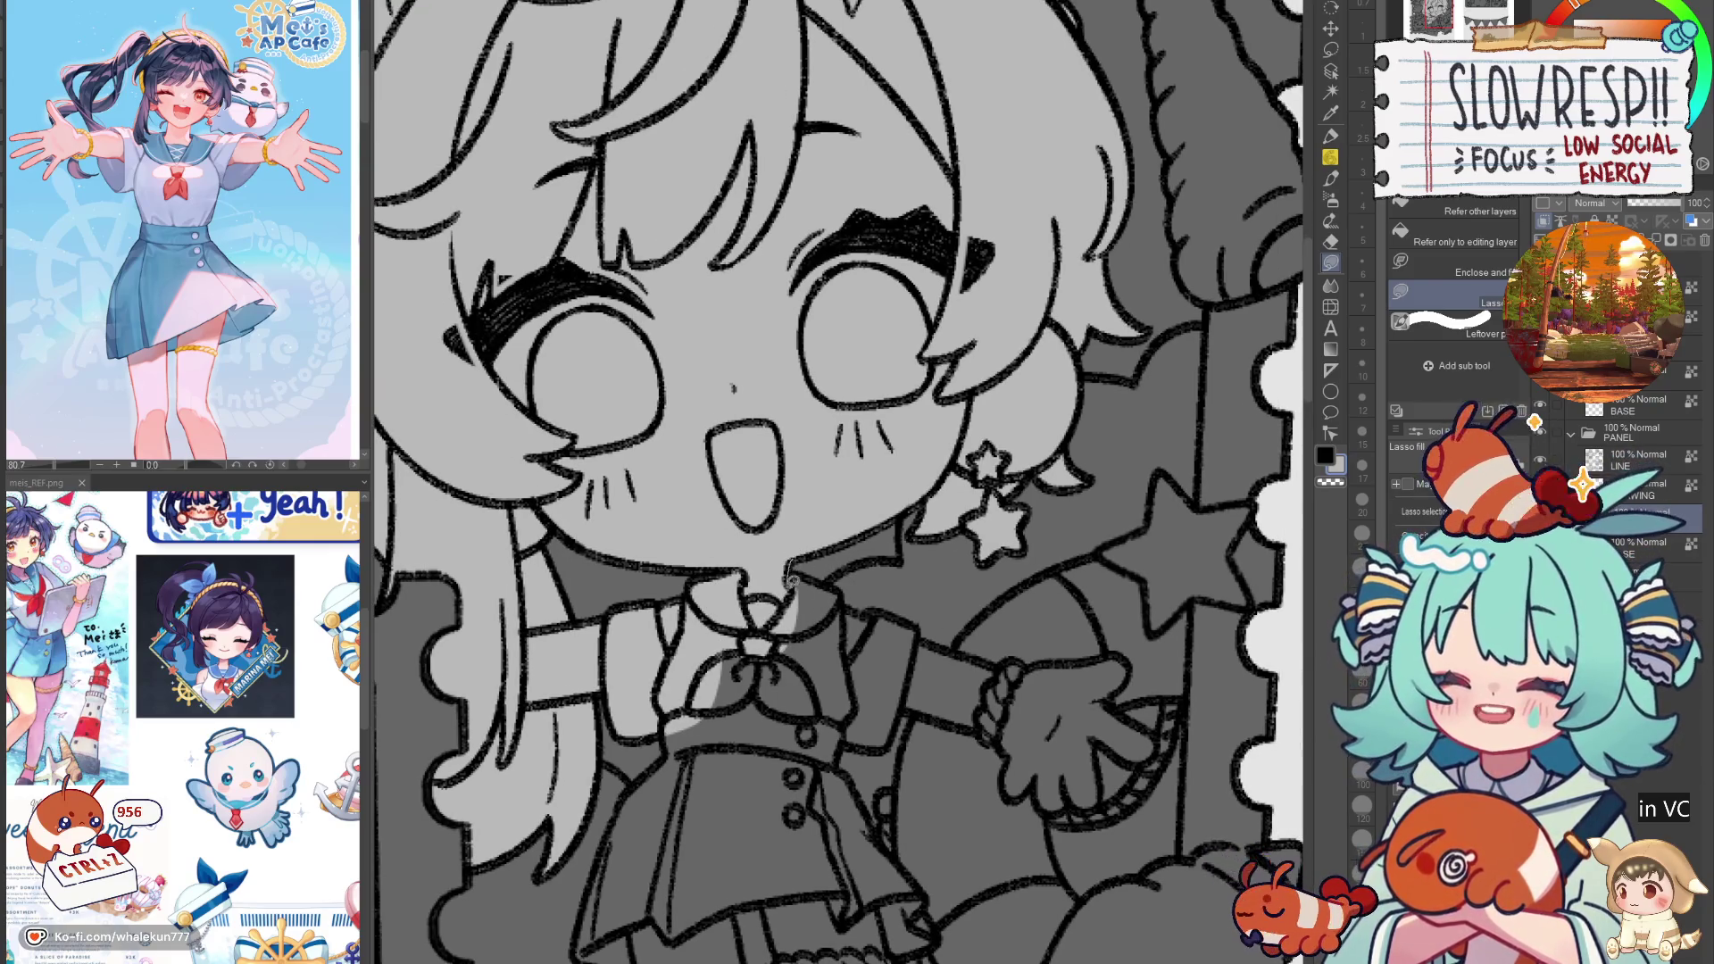
mouse_move(790, 576)
left_mouse_down()
mouse_move(723, 688)
mouse_move(785, 575)
left_mouse_up()
mouse_move(879, 607)
left_mouse_down()
mouse_move(884, 683)
mouse_move(714, 731)
left_mouse_up()
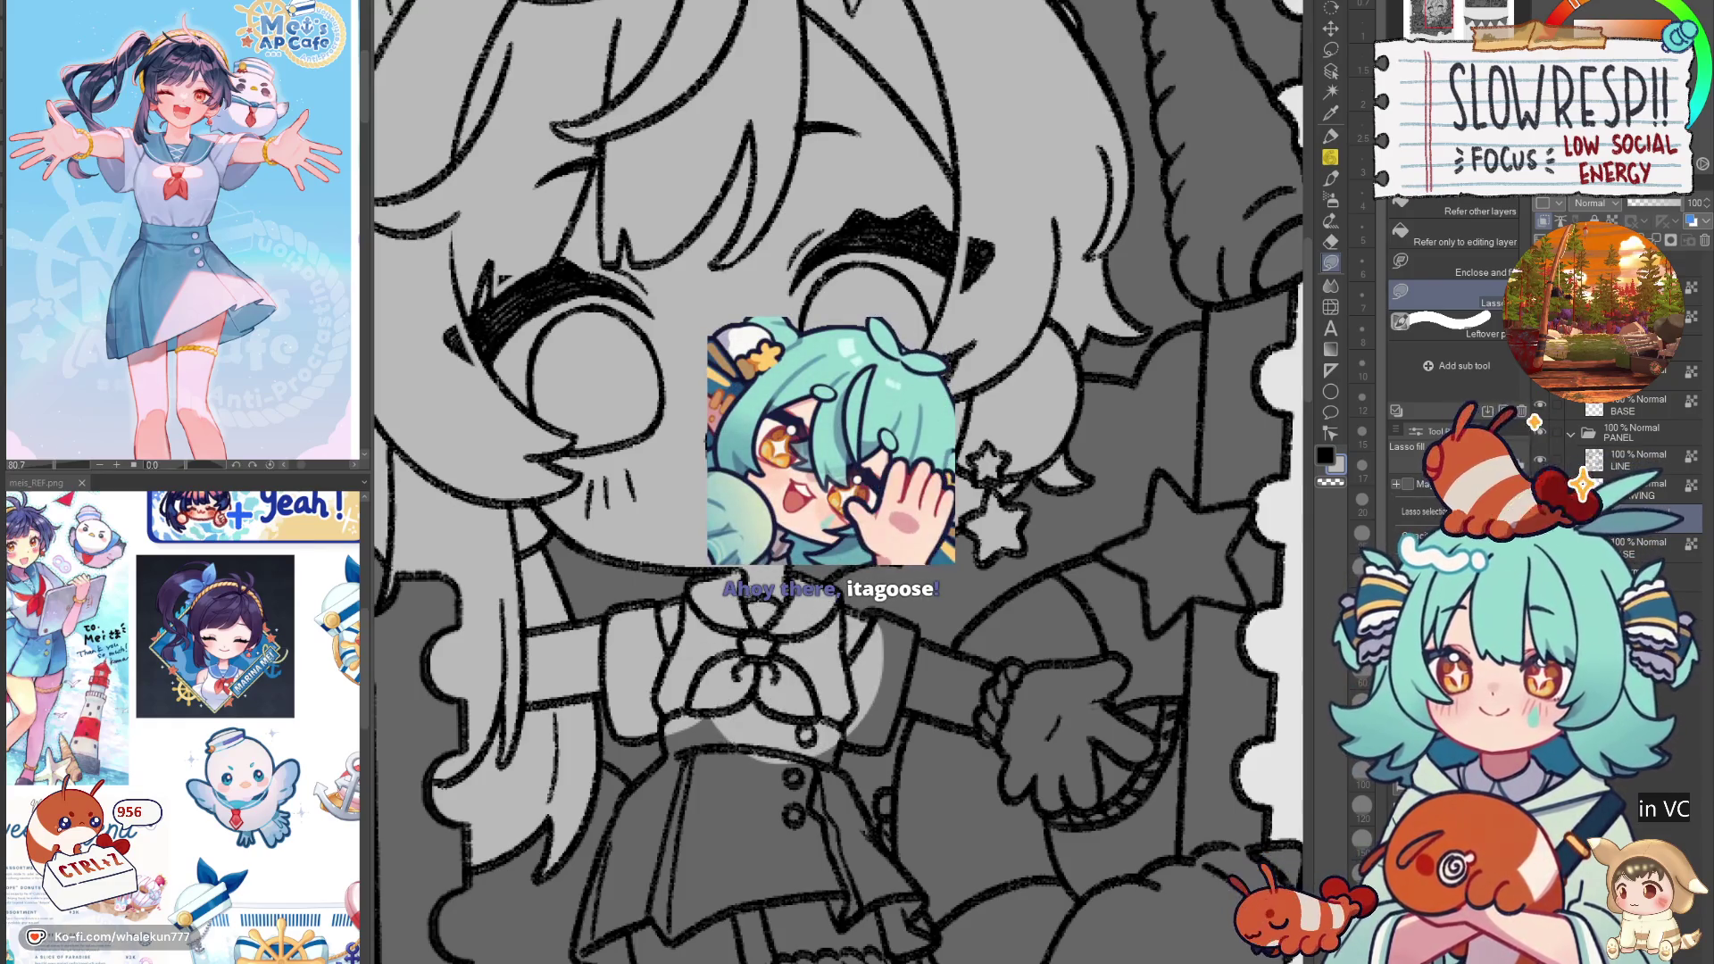
Step: Fill the right side of the collar and the torso below it light grey
scroll(920, 591, "down", 2)
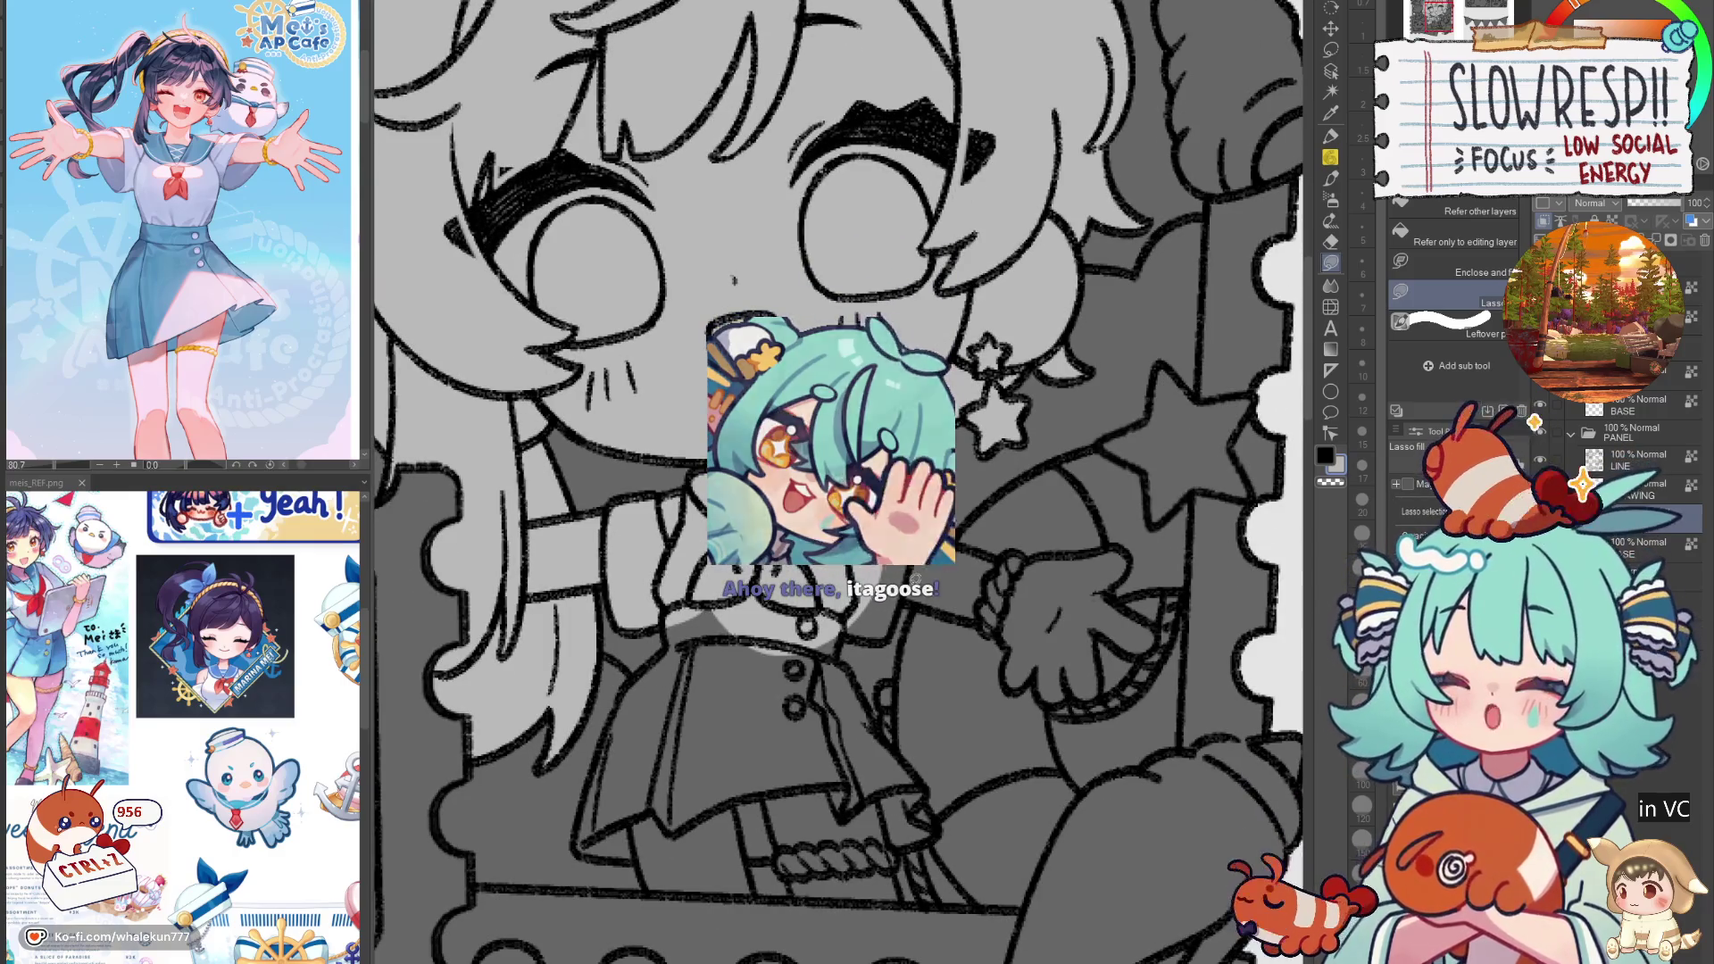
scroll(893, 616, "up", 1)
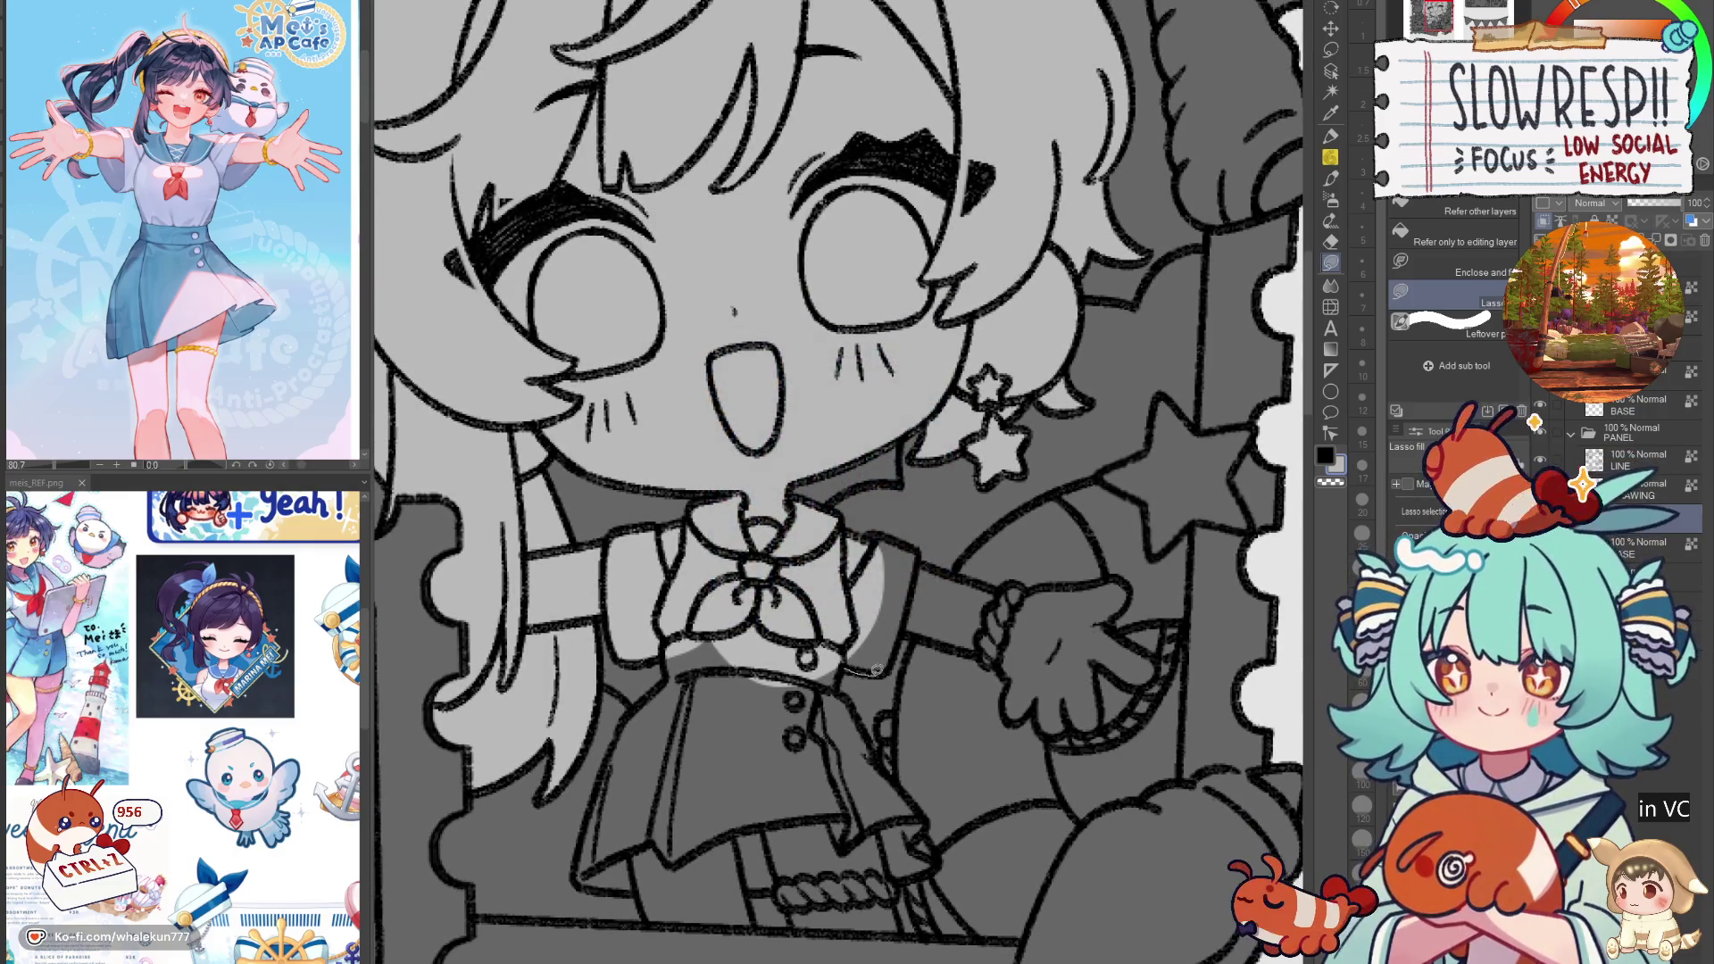
mouse_move(904, 629)
left_mouse_down()
mouse_move(924, 551)
mouse_move(843, 575)
left_mouse_up()
scroll(938, 635, "down", 1)
mouse_move(872, 636)
left_mouse_down()
mouse_move(853, 741)
mouse_move(693, 665)
mouse_move(701, 636)
left_mouse_up()
scroll(839, 549, "down", 1)
Step: Fill the skirt's lower-left region, the gap between the legs and the area beside the skirt
mouse_move(803, 594)
left_mouse_down()
mouse_move(761, 611)
mouse_move(712, 674)
mouse_move(675, 806)
mouse_move(783, 798)
mouse_move(787, 780)
left_mouse_up()
mouse_move(709, 681)
left_mouse_down()
mouse_move(684, 793)
mouse_move(714, 814)
mouse_move(839, 730)
mouse_move(801, 634)
left_mouse_up()
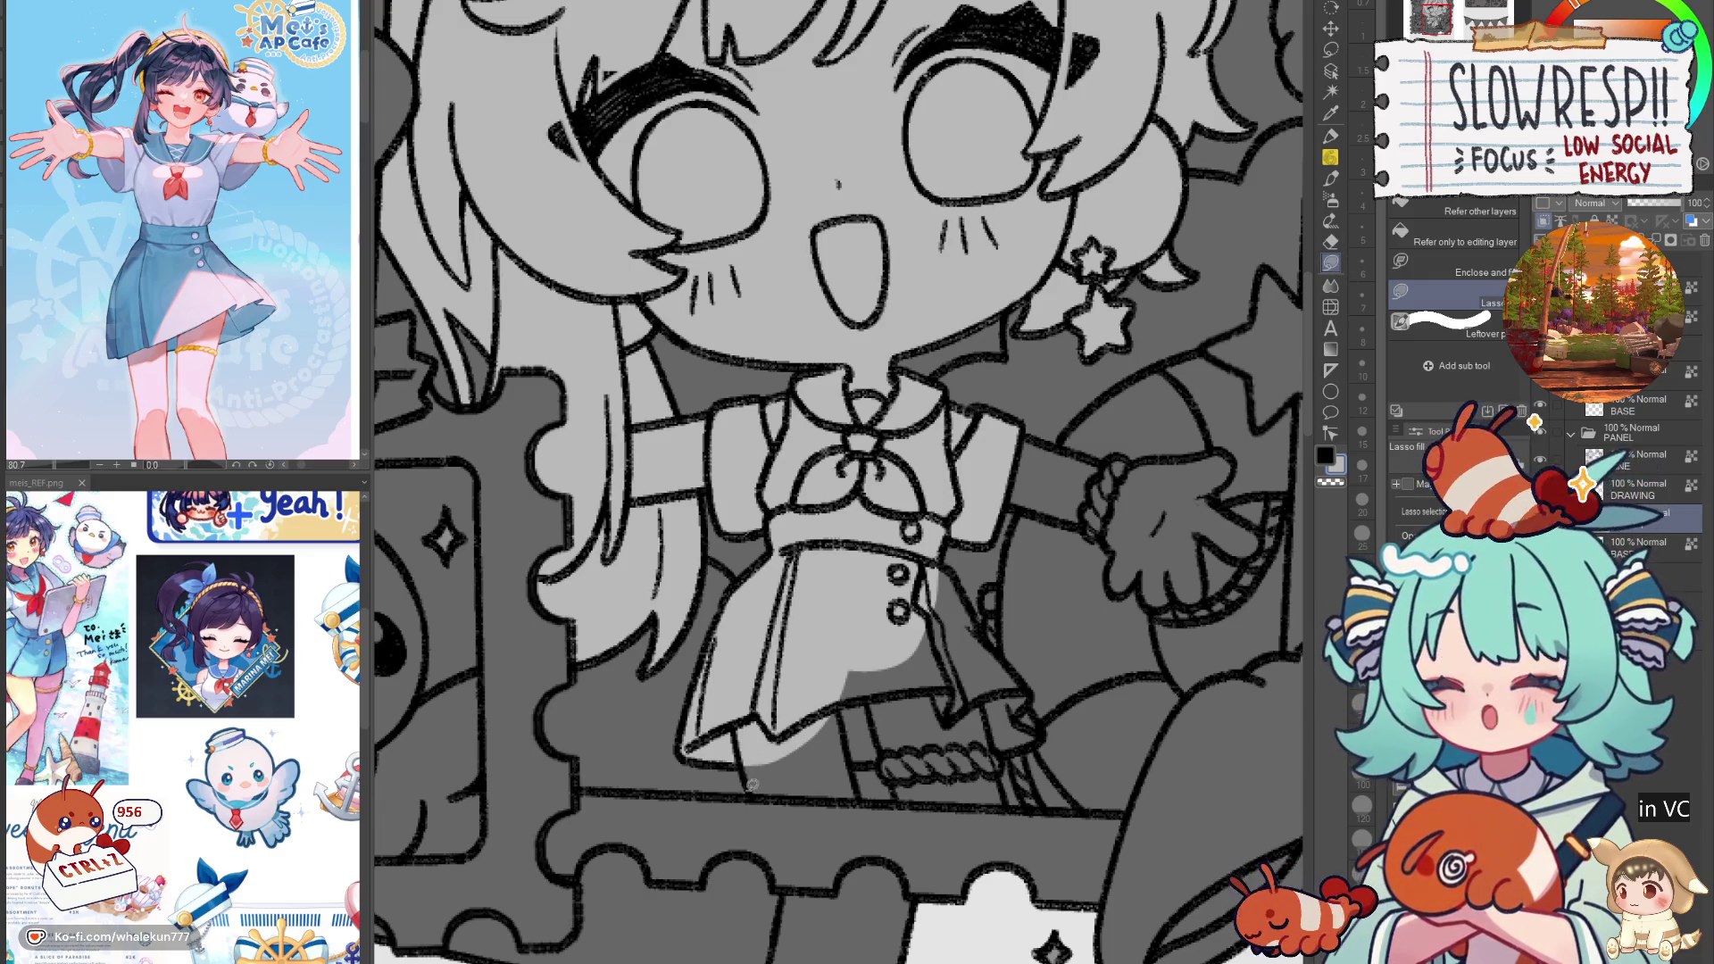
mouse_move(748, 783)
left_mouse_down()
mouse_move(818, 671)
mouse_move(870, 803)
mouse_move(828, 746)
mouse_move(951, 650)
mouse_move(924, 745)
mouse_move(928, 730)
mouse_move(1016, 783)
mouse_move(960, 803)
left_mouse_up()
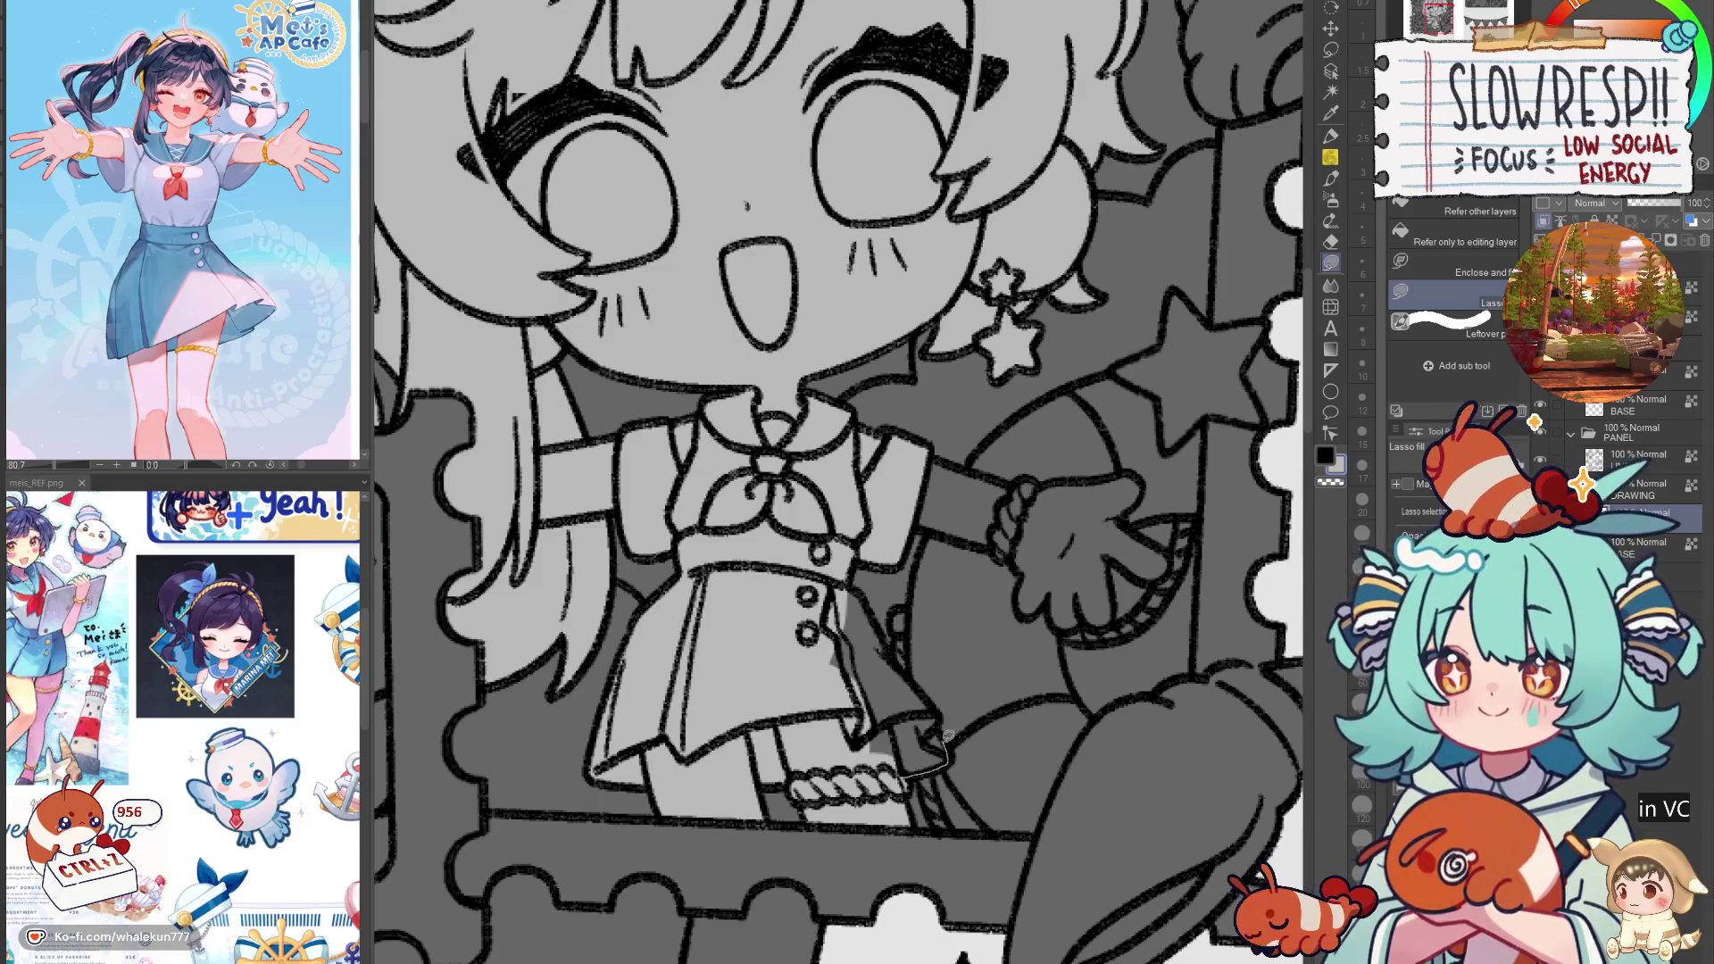
mouse_move(920, 680)
left_mouse_down()
mouse_move(865, 593)
mouse_move(807, 586)
left_mouse_up()
Step: Fill the girl's arm and along the hand's right edge light grey, flipping the canvas to check
left_click_drag(1018, 543, 879, 766)
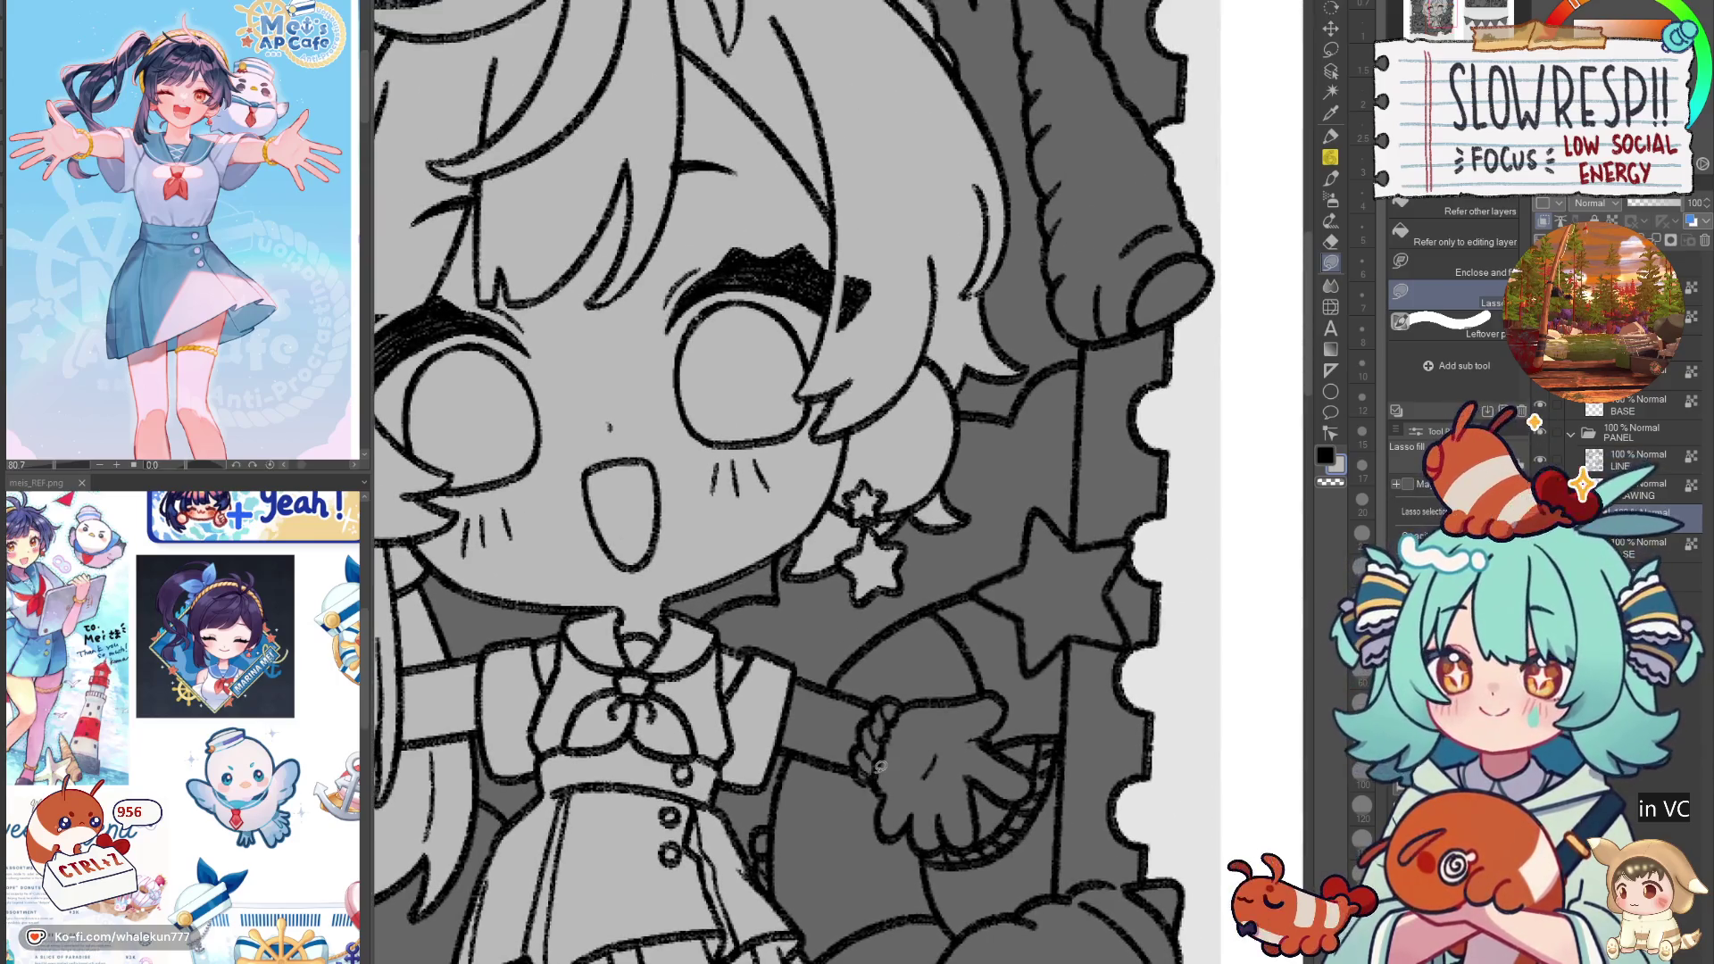
key("h")
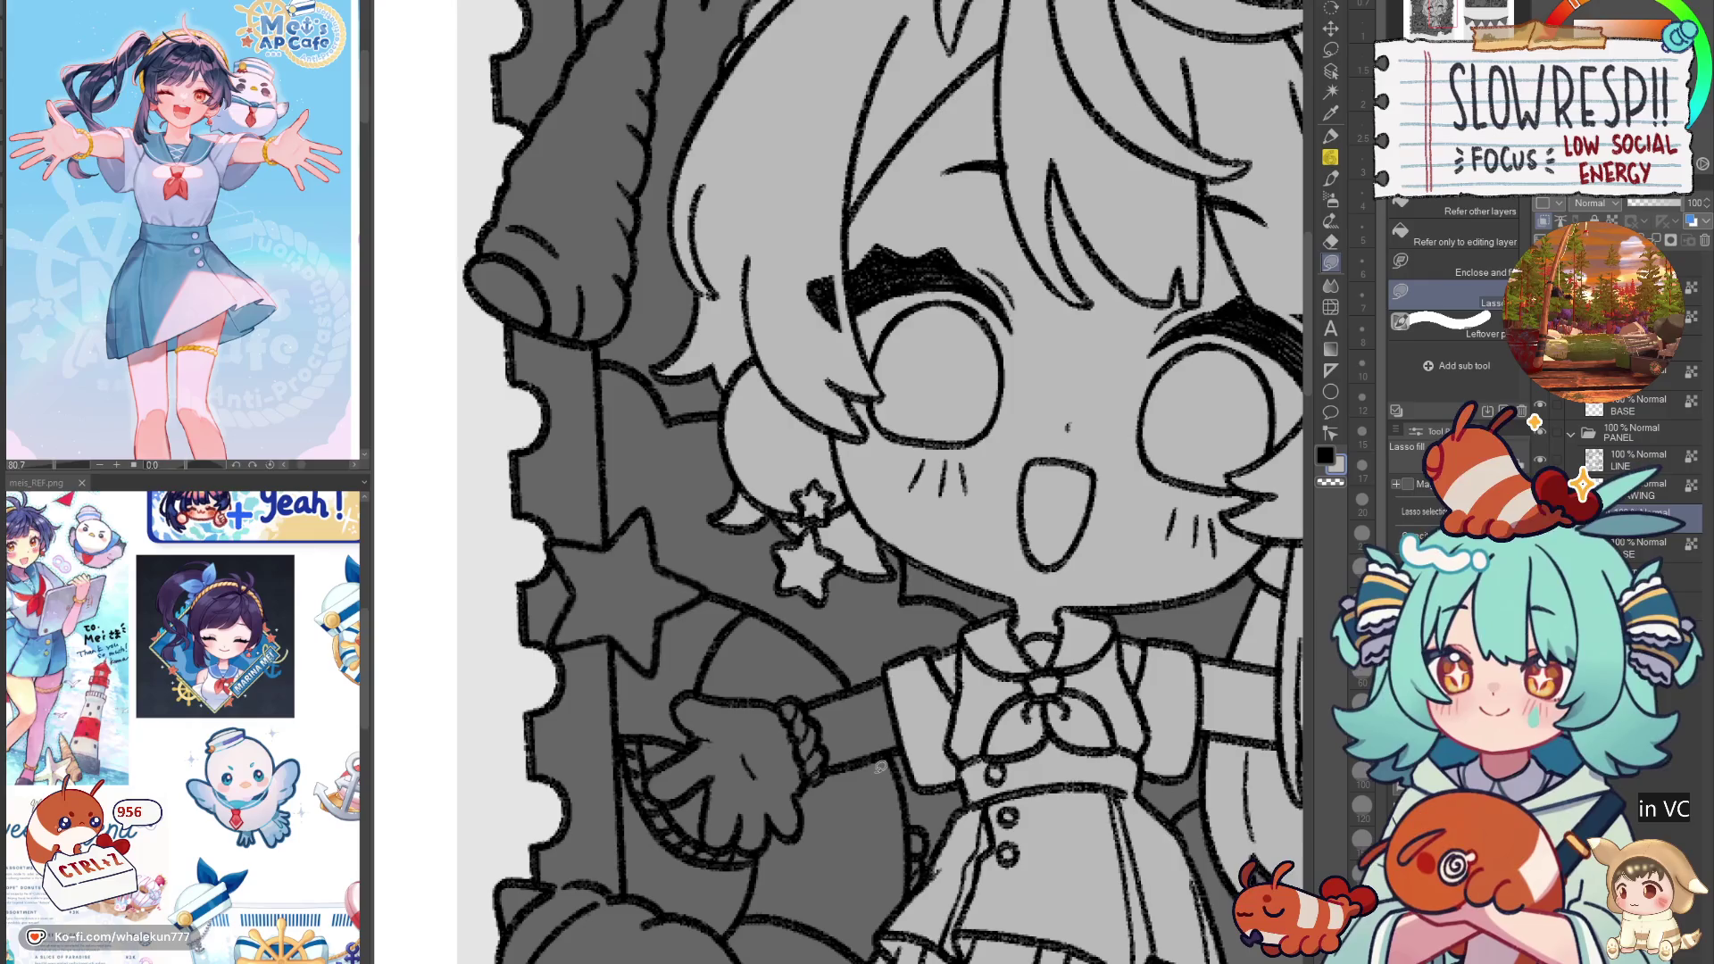
mouse_move(879, 766)
left_mouse_down()
mouse_move(924, 594)
mouse_move(834, 626)
mouse_move(879, 649)
mouse_move(986, 593)
left_mouse_up()
key("h")
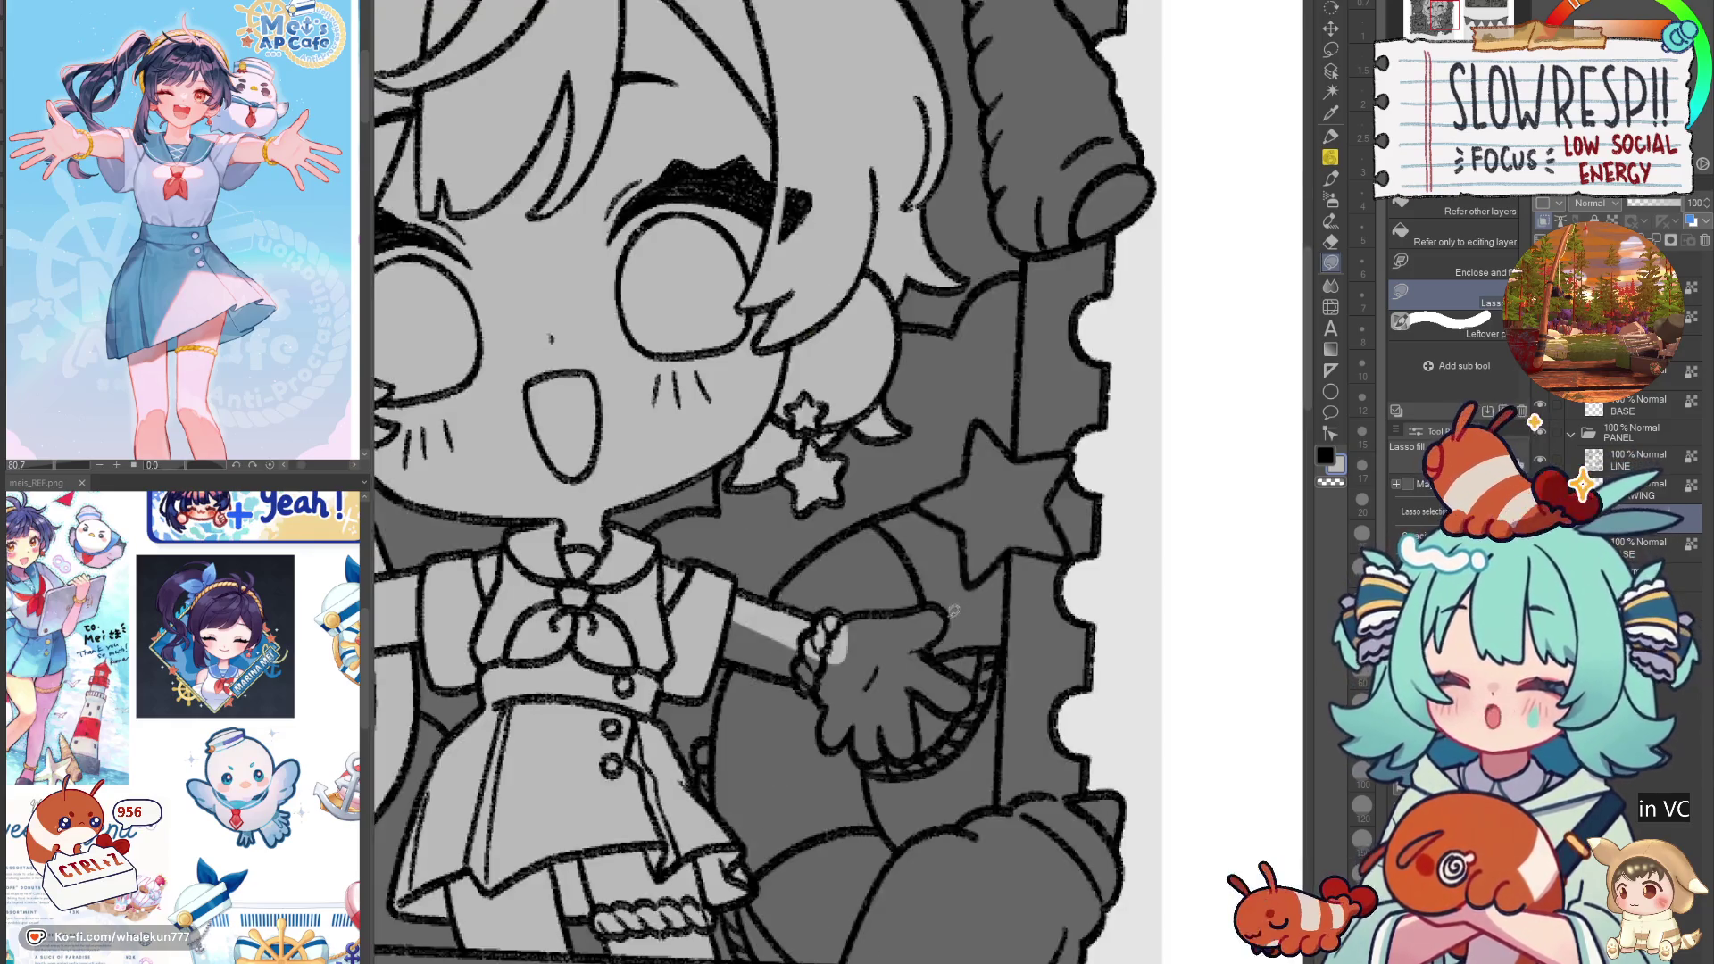
left_click_drag(937, 703, 854, 728)
mouse_move(799, 672)
left_mouse_down()
mouse_move(941, 651)
mouse_move(779, 657)
mouse_move(891, 635)
mouse_move(879, 692)
mouse_move(850, 683)
mouse_move(886, 698)
mouse_move(957, 622)
mouse_move(921, 633)
mouse_move(929, 671)
mouse_move(938, 630)
left_mouse_up()
mouse_move(877, 744)
left_mouse_down()
mouse_move(886, 682)
mouse_move(945, 656)
mouse_move(933, 719)
mouse_move(919, 616)
mouse_move(948, 694)
left_mouse_up()
Step: Fill the small dark patch near the hand light grey and touch up with the eraser
key("h")
mouse_move(862, 638)
left_mouse_down()
mouse_move(879, 669)
mouse_move(859, 630)
left_mouse_up()
key("h")
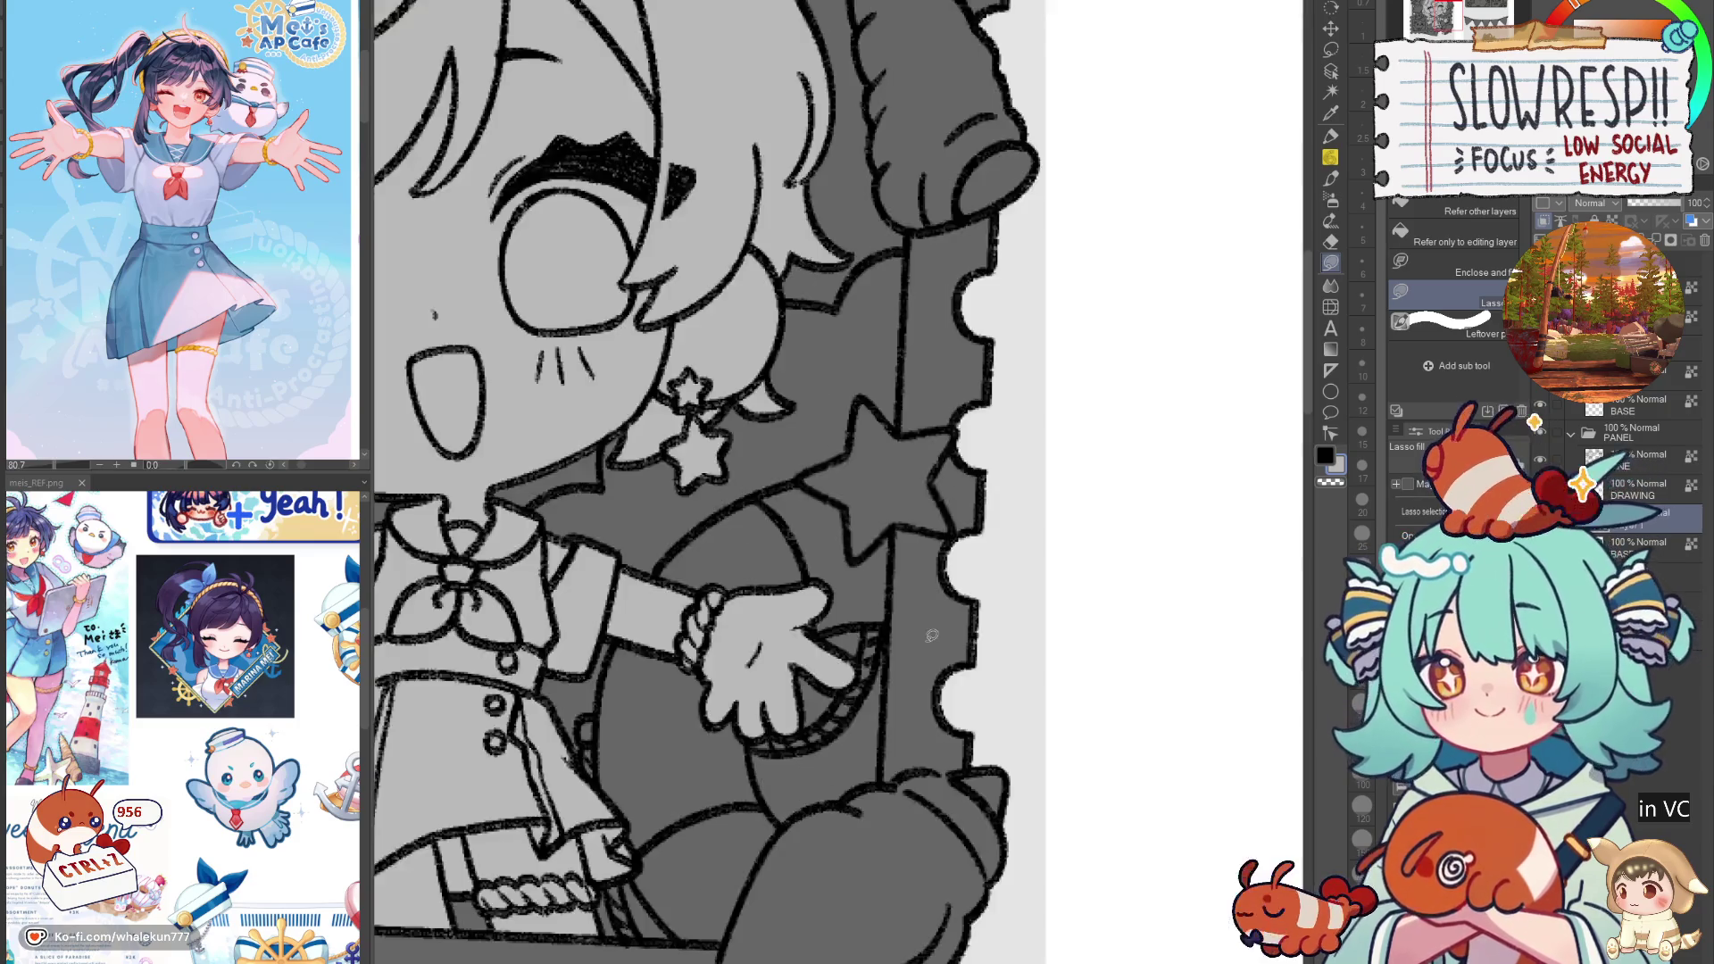
left_click_drag(933, 699, 1008, 720)
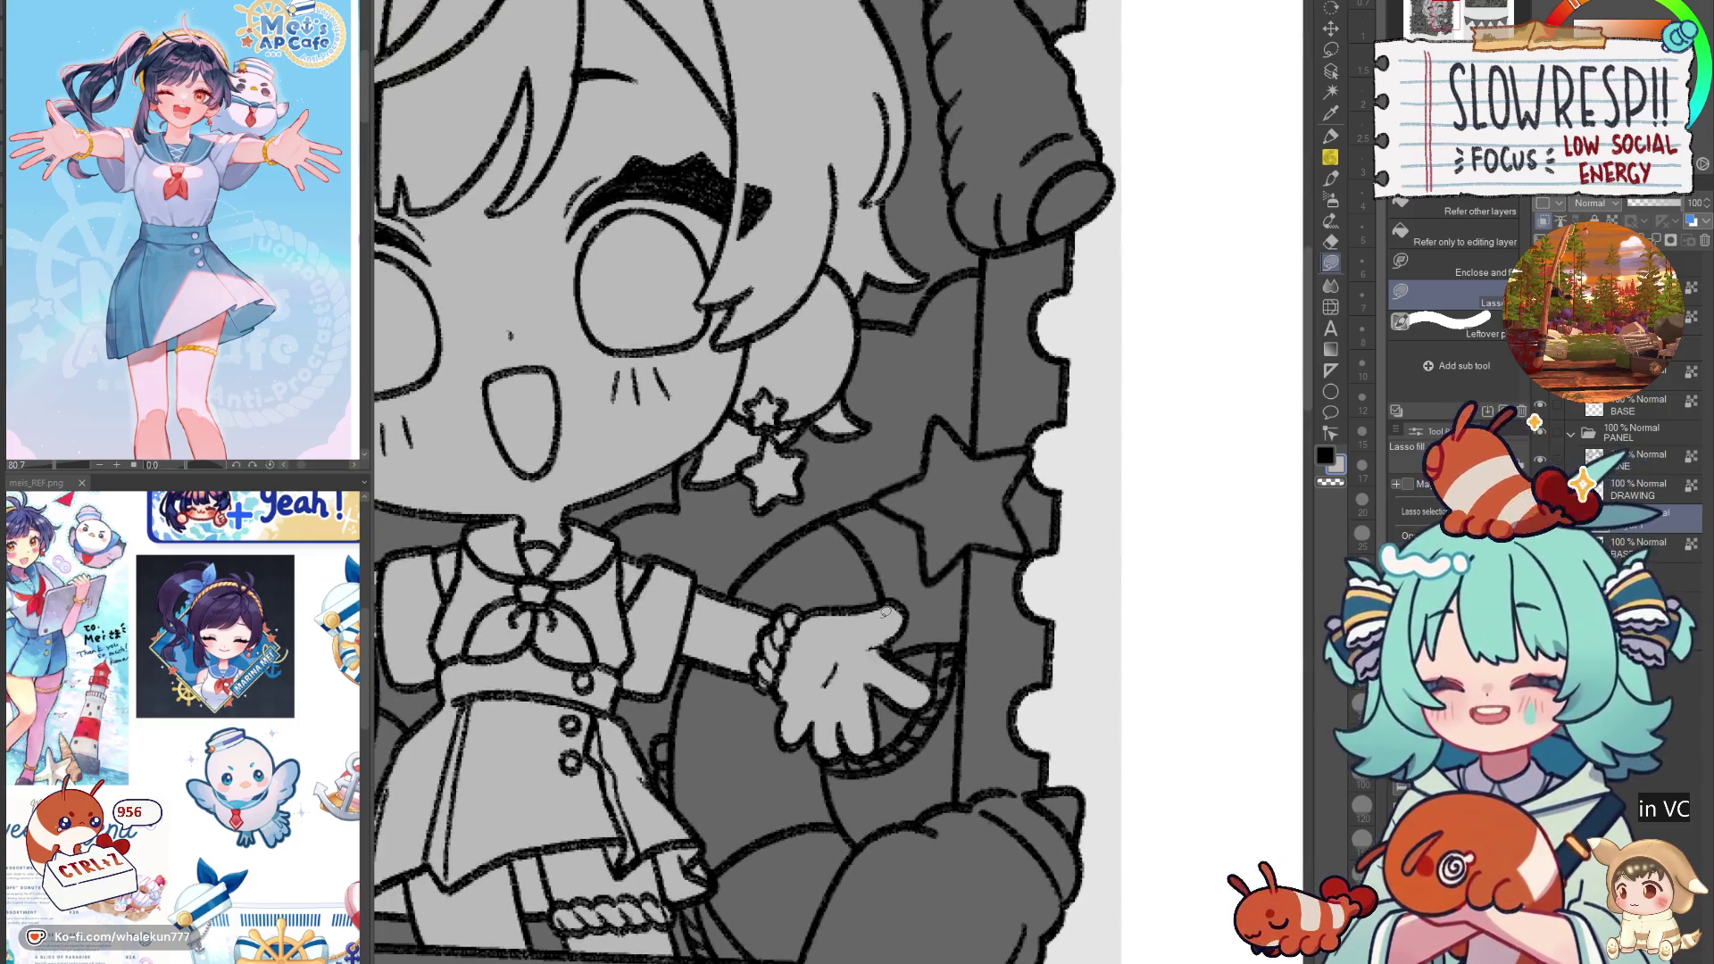
key("e")
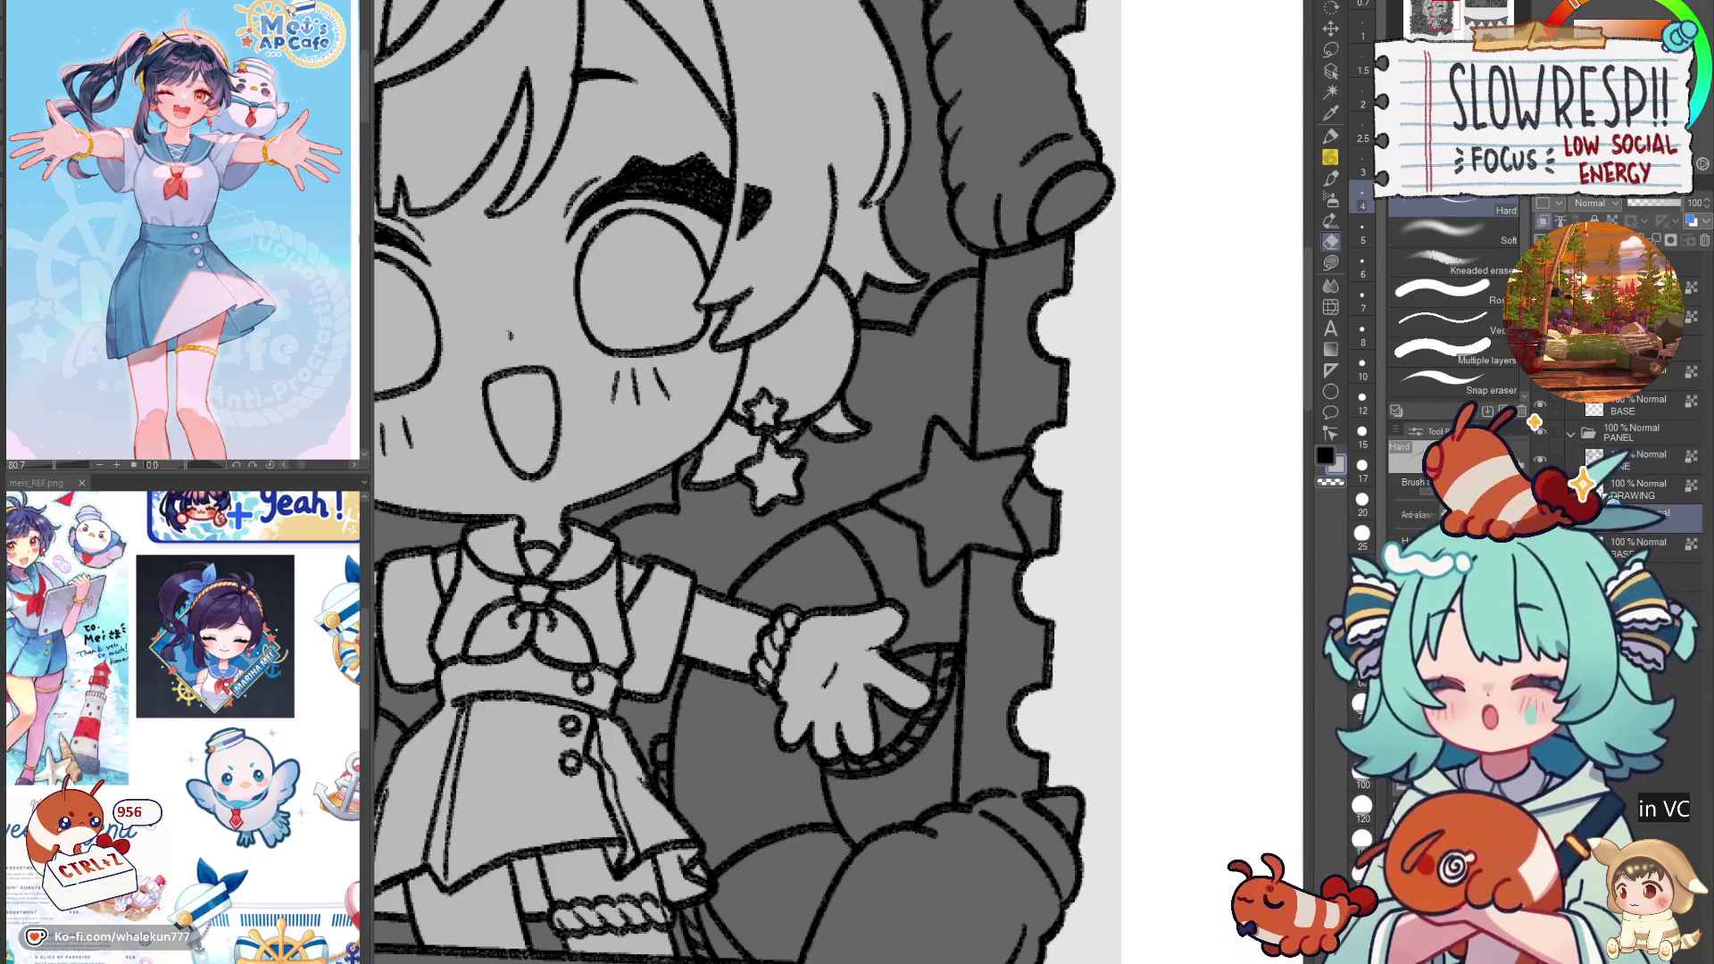
left_click(1330, 263)
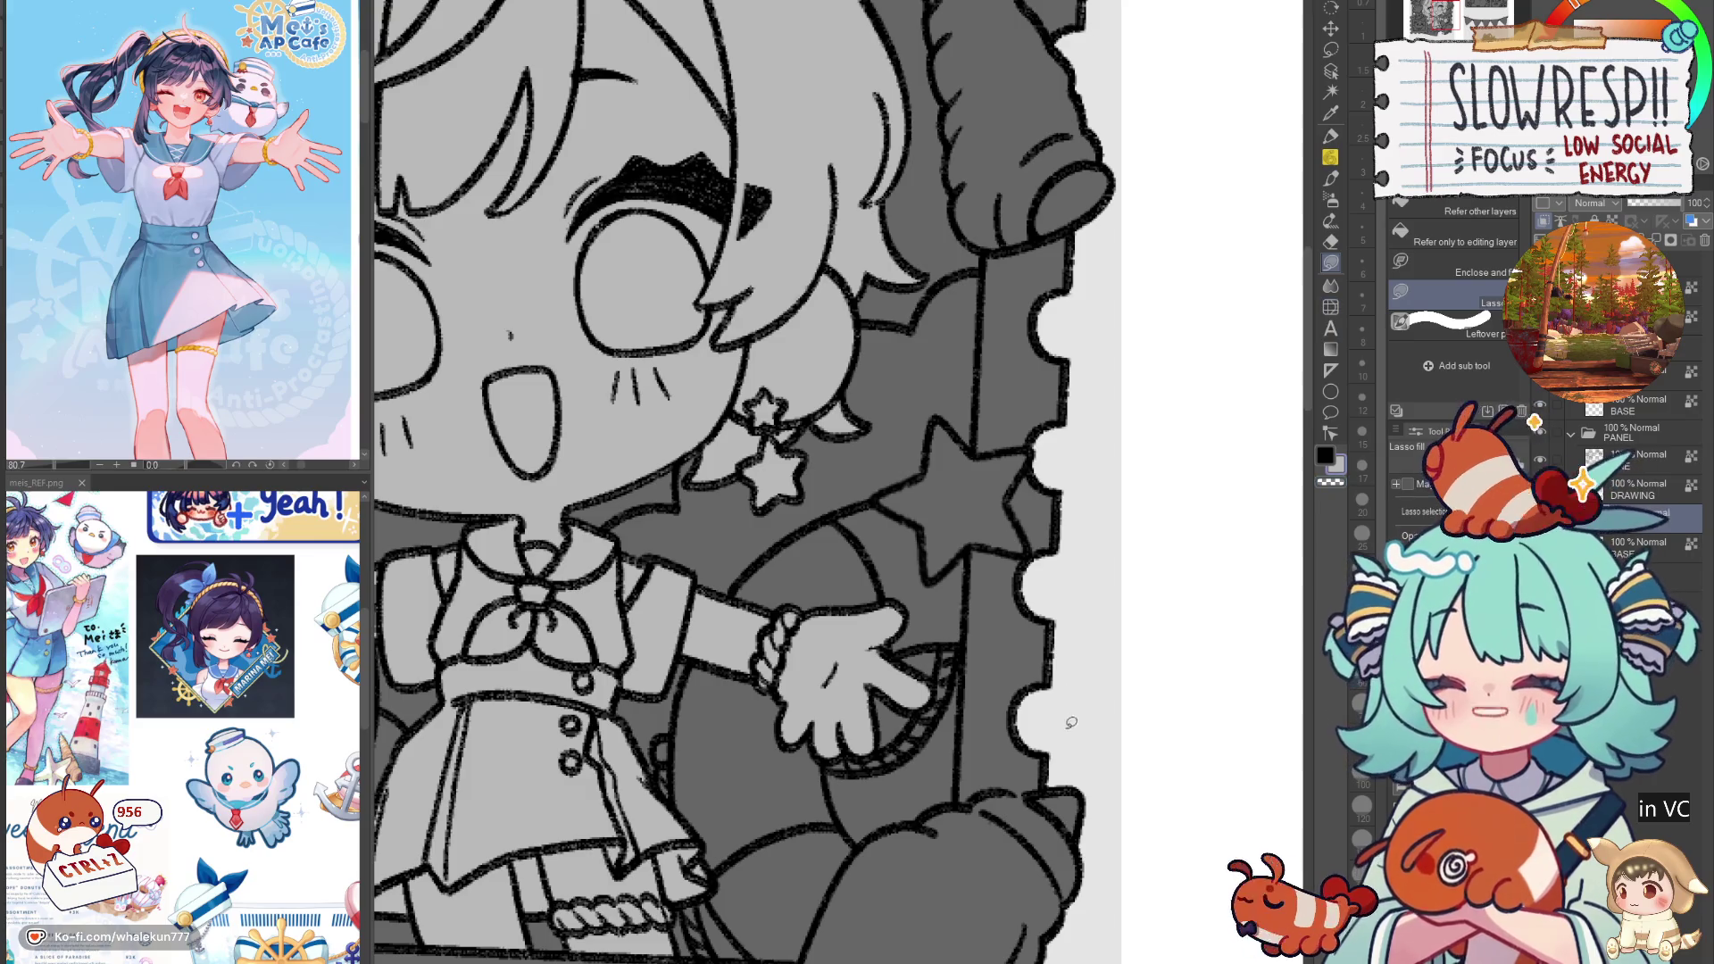
scroll(1071, 720, "down", 5)
scroll(895, 693, "up", 3)
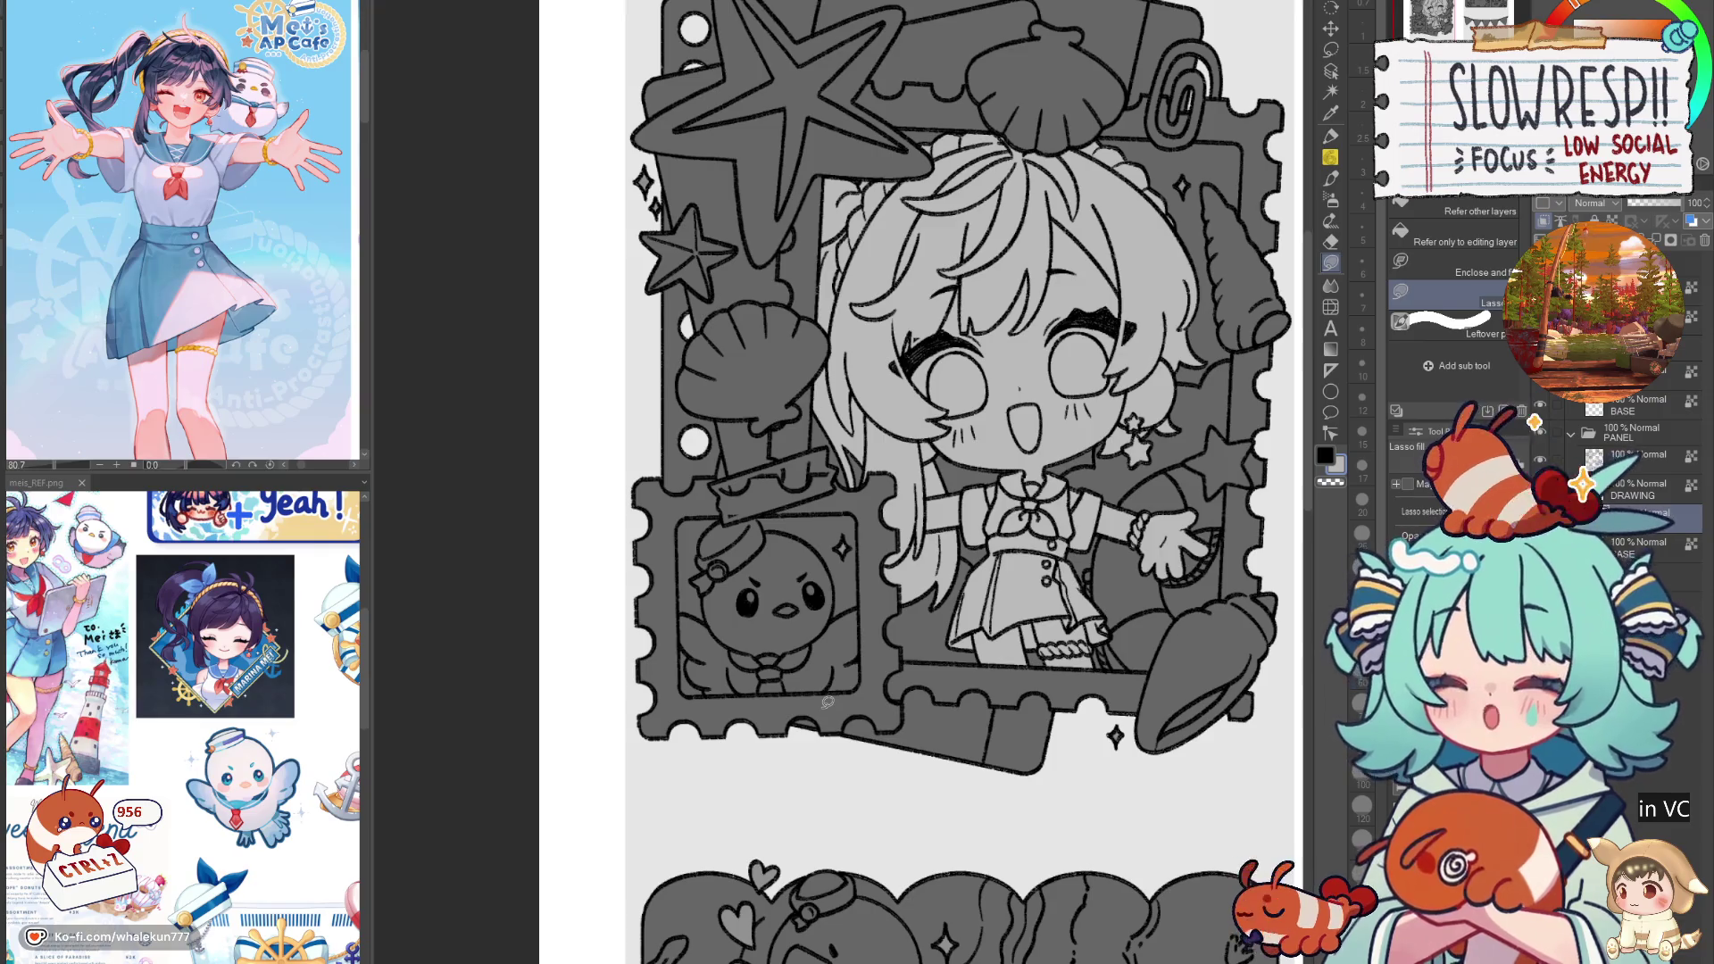
Step: Zoom onto the small bird stamp and centre it in view
scroll(862, 714, "up", 4)
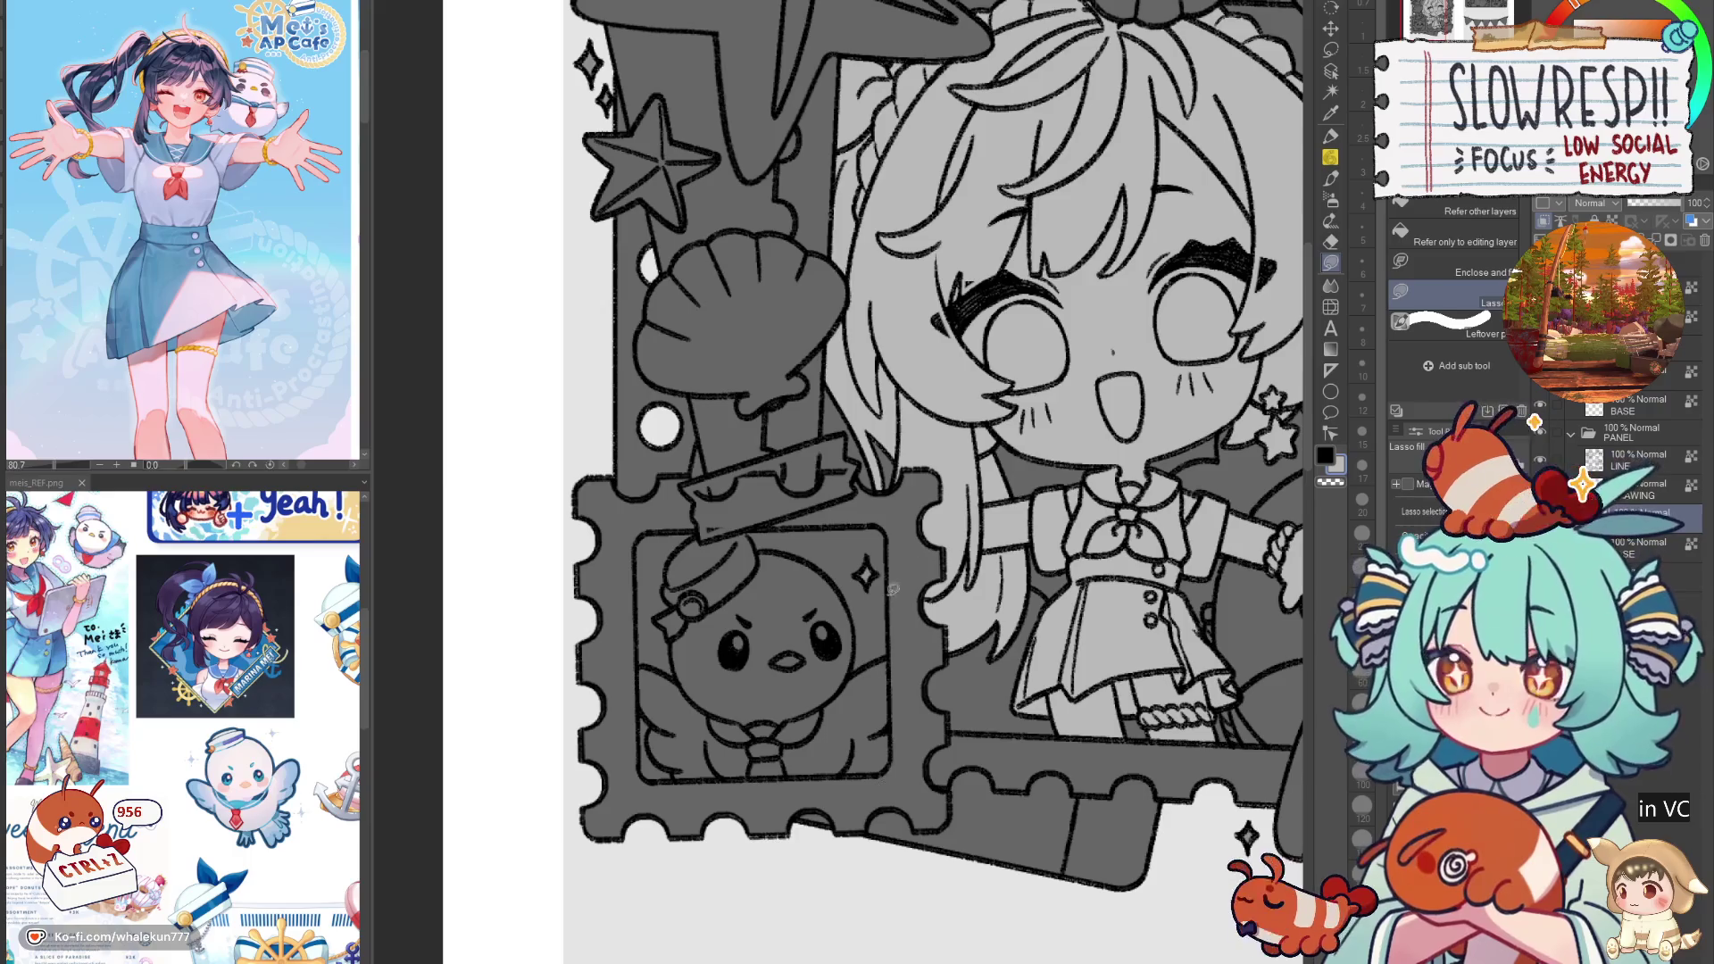
scroll(720, 559, "up", 3)
mouse_move(670, 515)
left_mouse_down()
mouse_move(620, 549)
mouse_move(603, 618)
mouse_move(609, 777)
mouse_move(790, 805)
mouse_move(815, 554)
mouse_move(783, 502)
mouse_move(687, 510)
left_mouse_up()
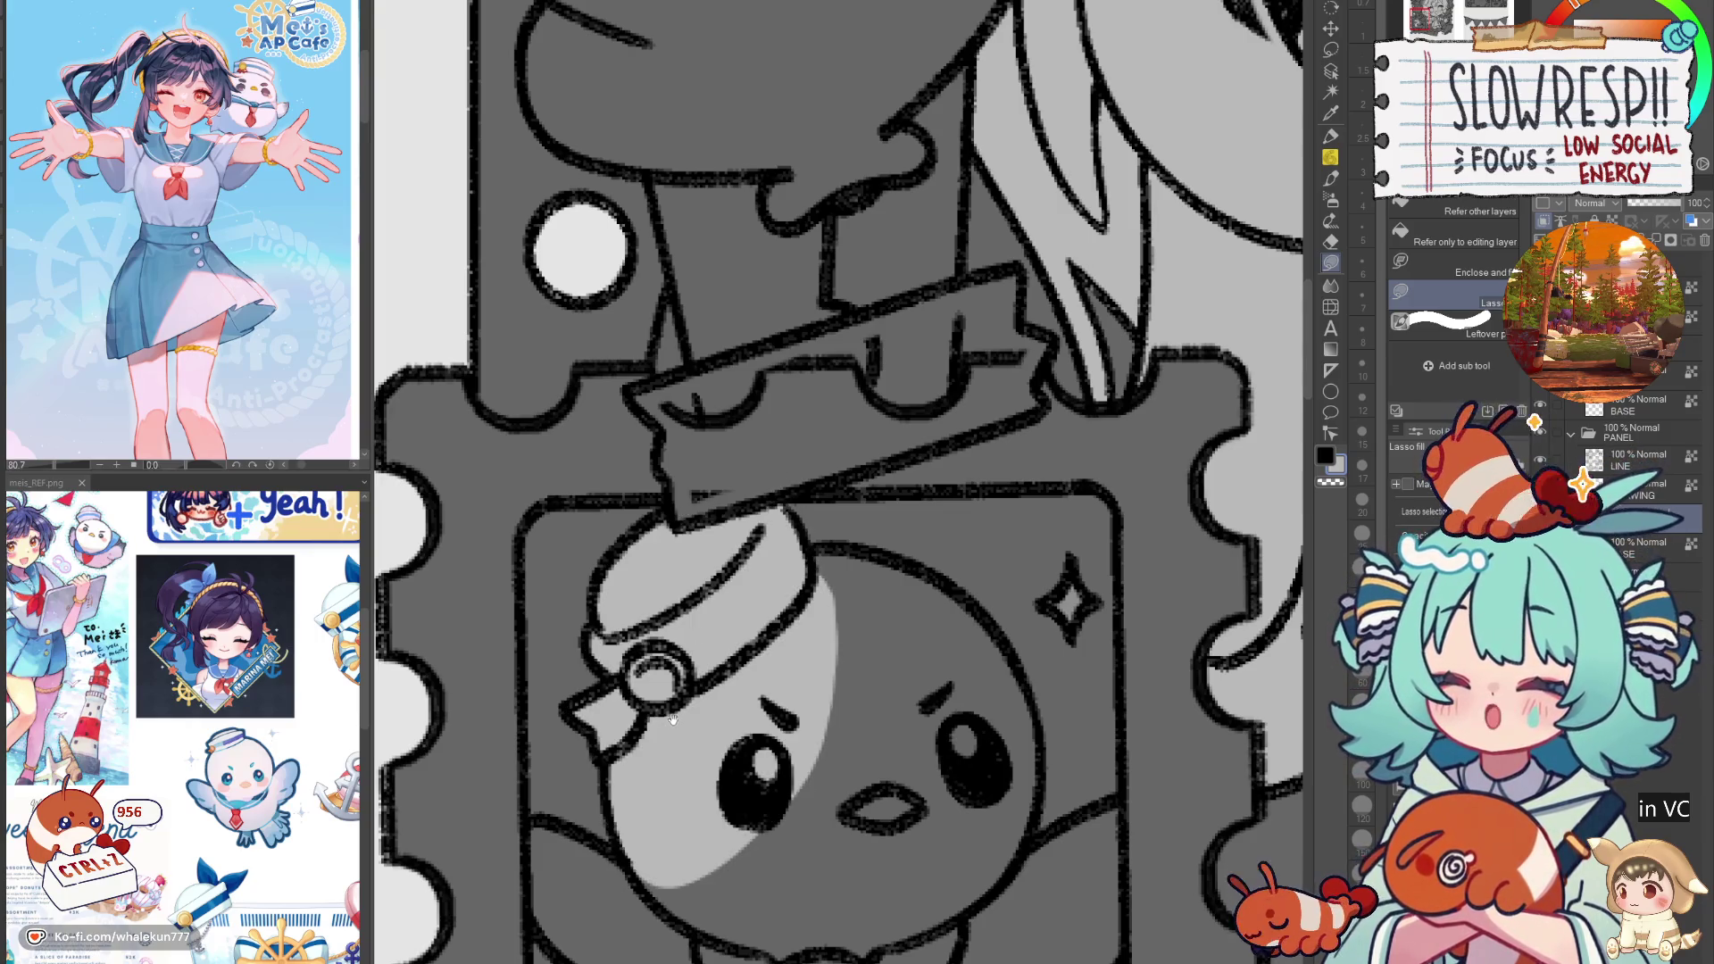
mouse_move(680, 694)
left_mouse_down()
mouse_move(714, 670)
mouse_move(652, 717)
left_mouse_up()
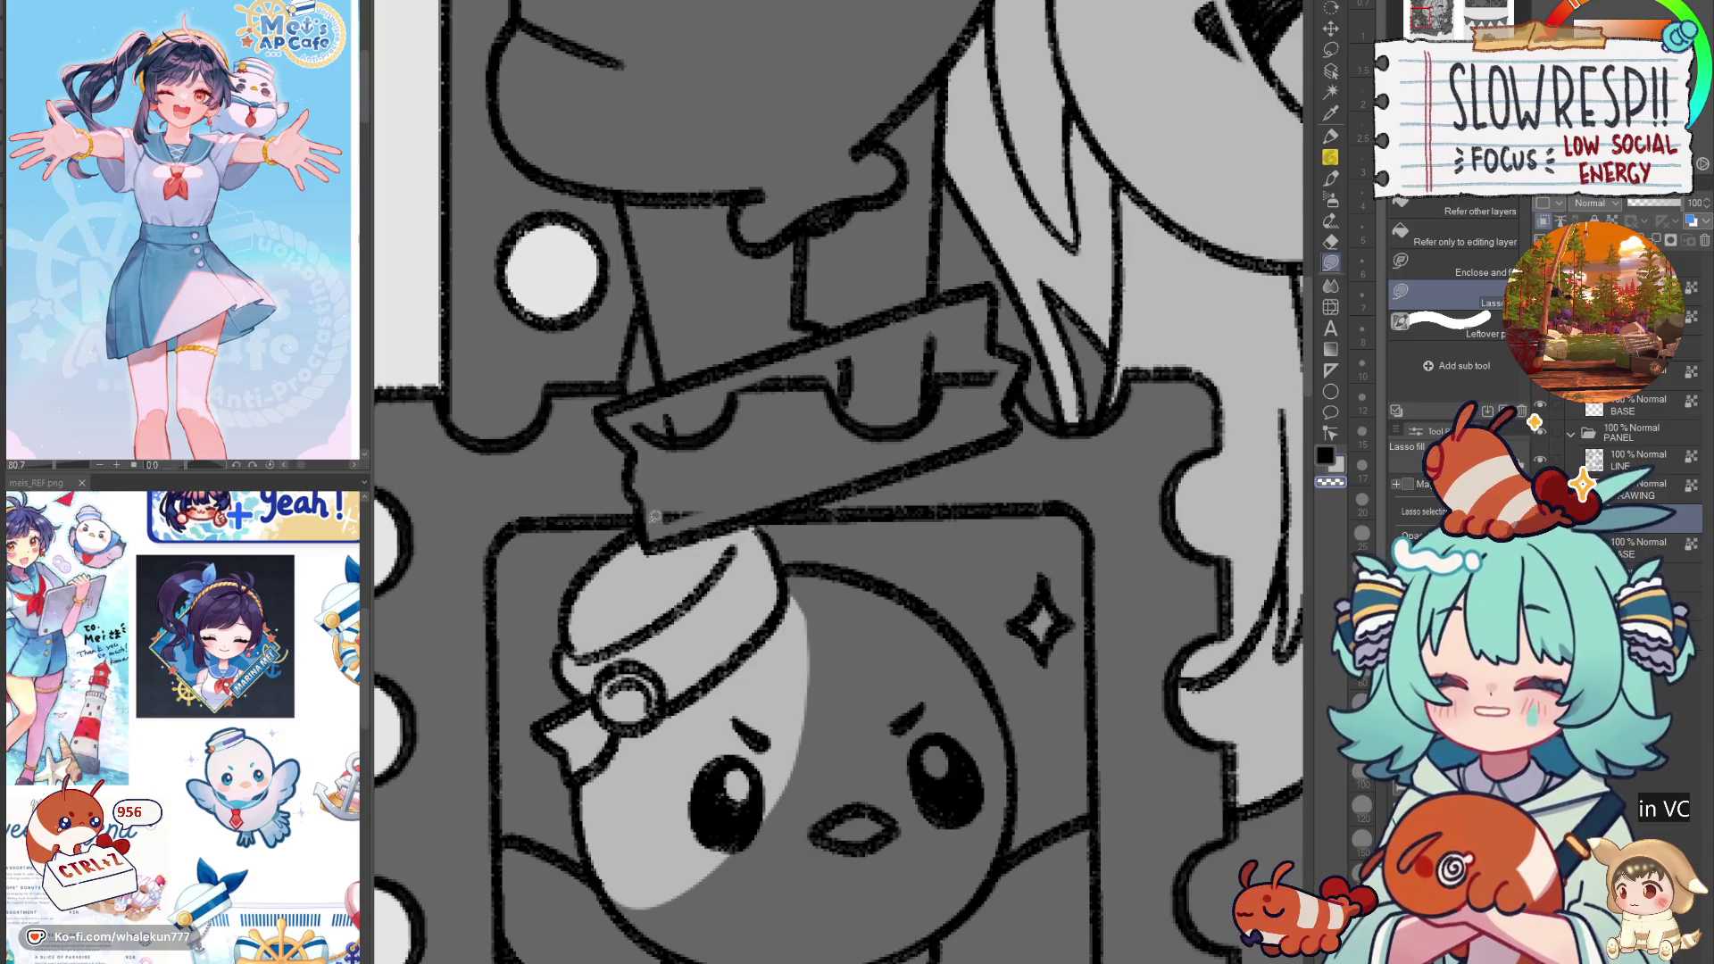
left_click_drag(742, 518, 906, 330)
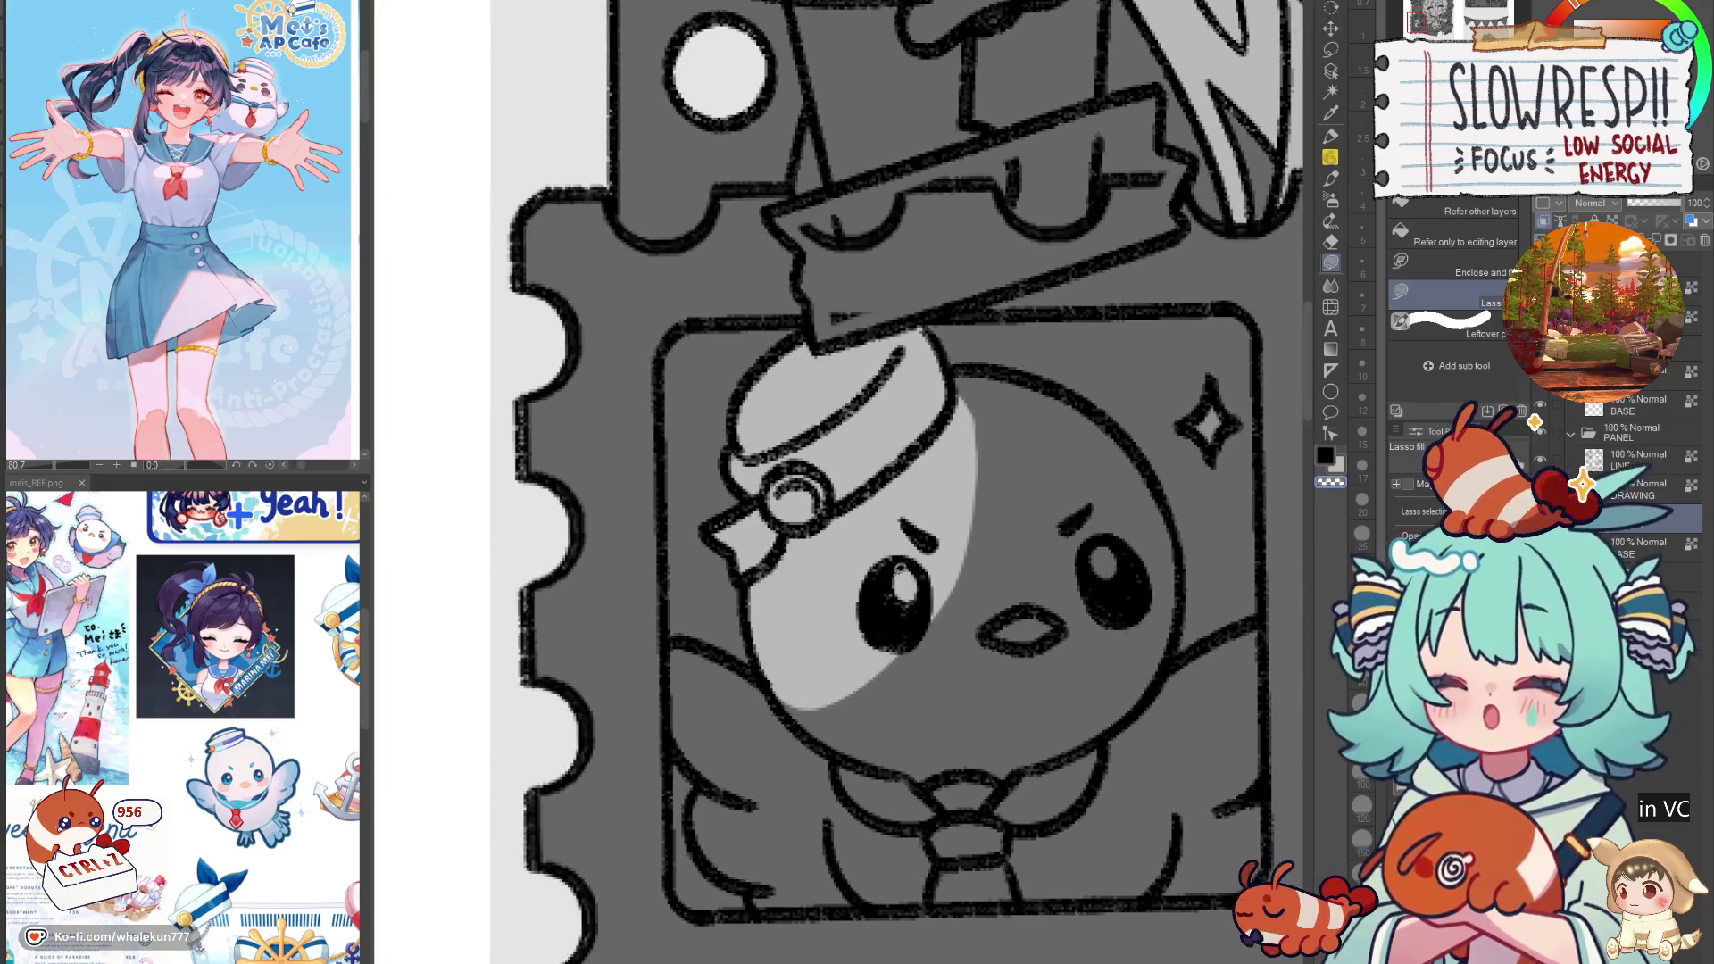
left_click_drag(896, 568, 835, 610)
left_click_drag(890, 531, 763, 589)
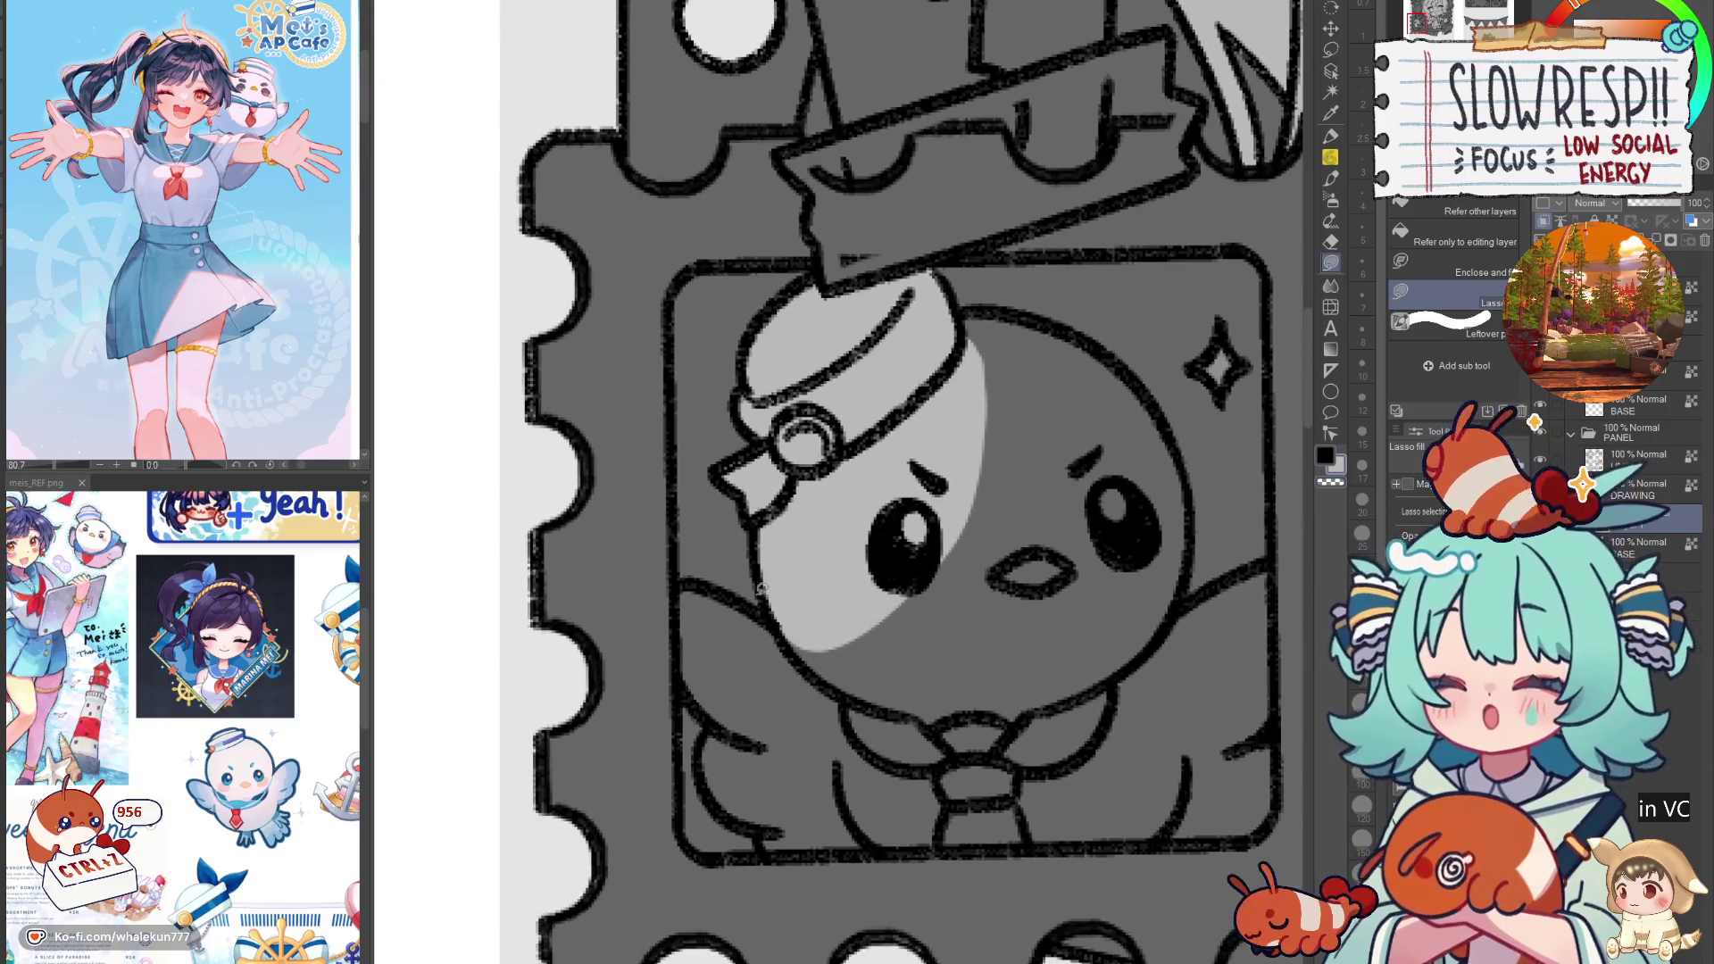
left_click(1589, 457)
key("e")
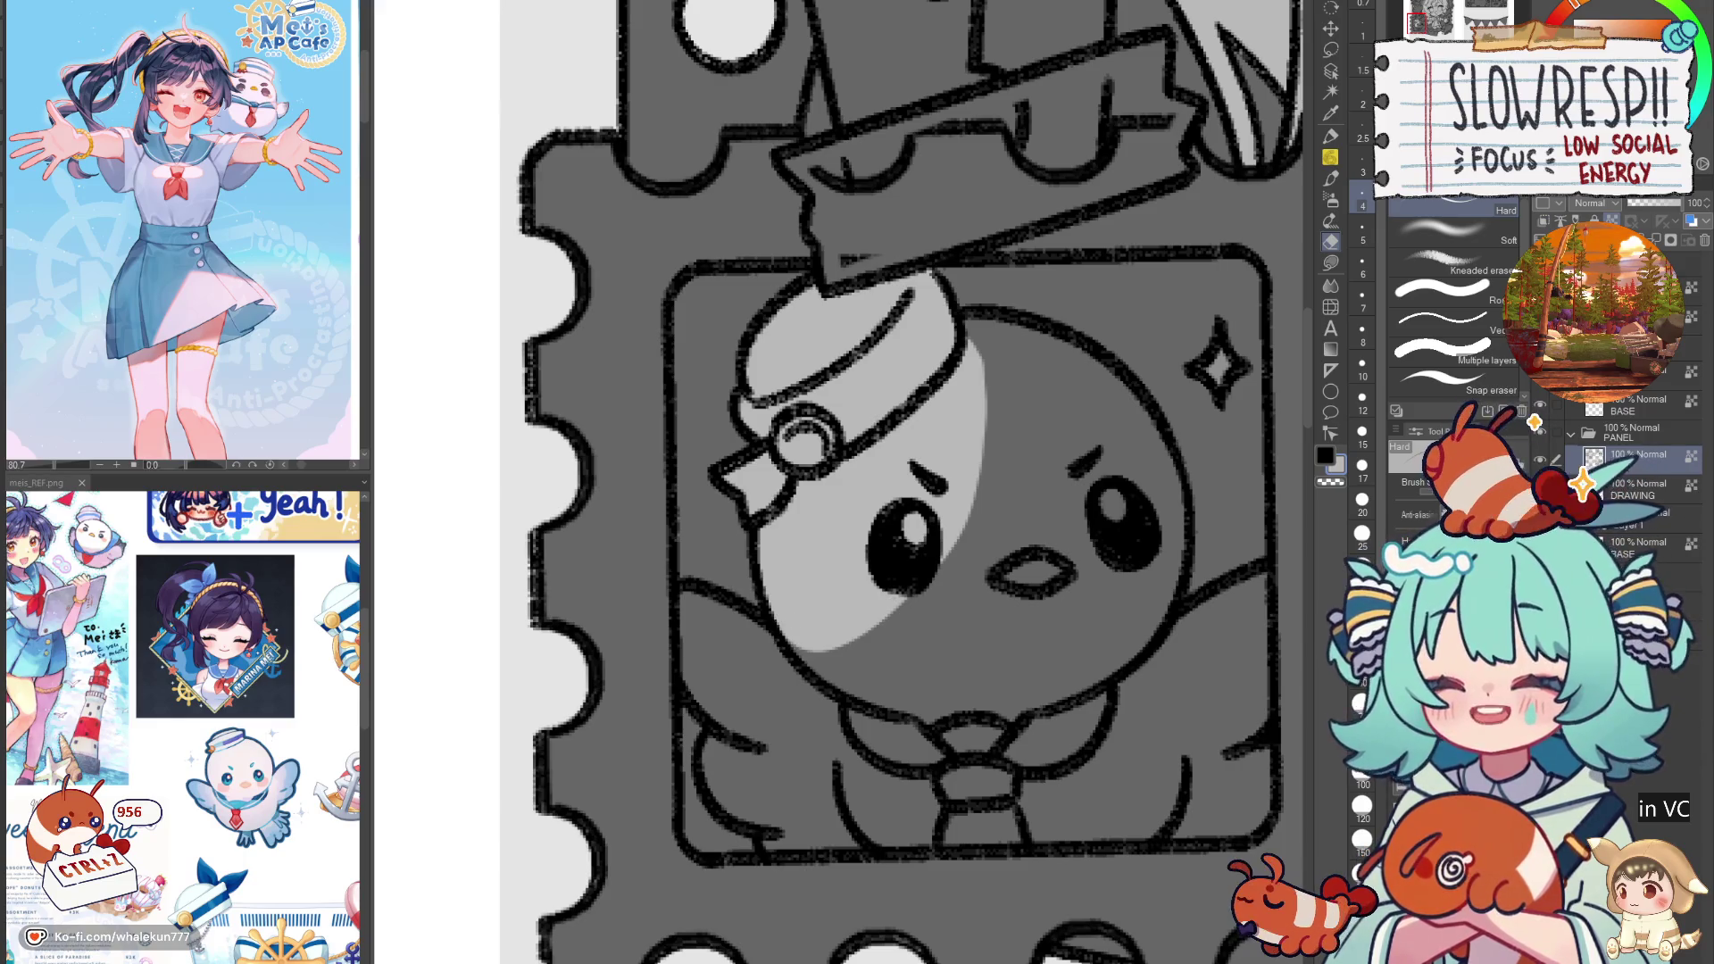
key("g")
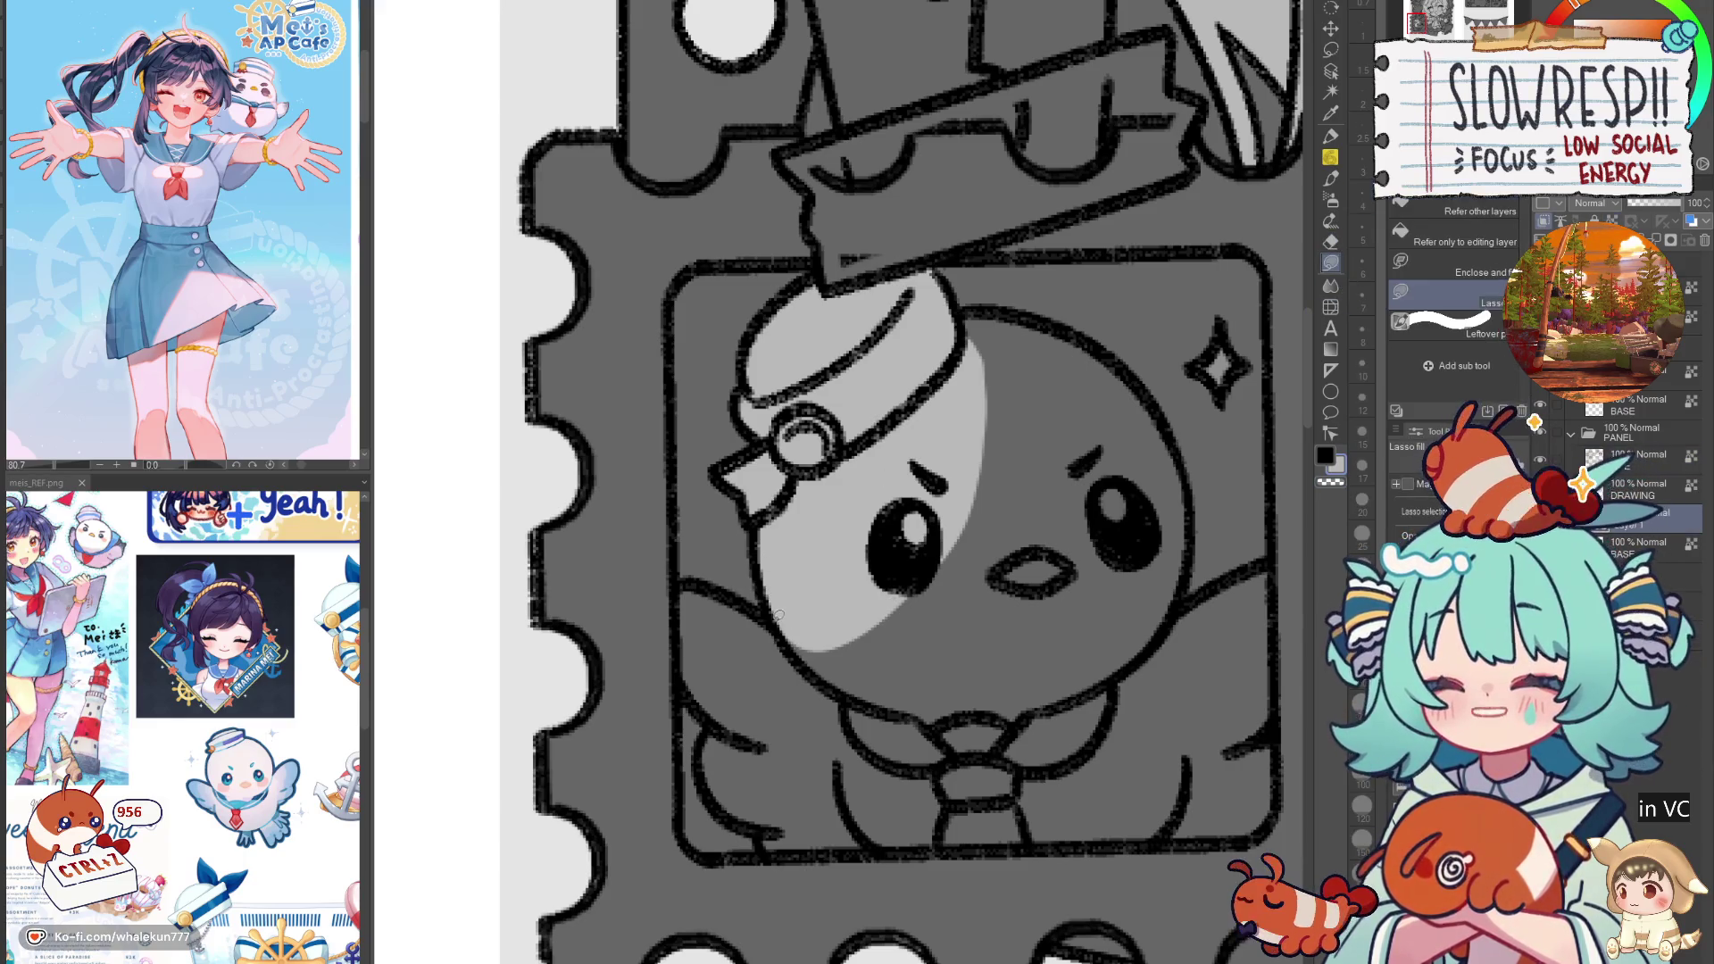
Step: Fill the bird's left and right wings light grey
mouse_move(753, 607)
left_mouse_down()
mouse_move(684, 575)
mouse_move(676, 674)
mouse_move(705, 725)
mouse_move(712, 806)
mouse_move(937, 625)
mouse_move(906, 523)
left_mouse_up()
mouse_move(736, 736)
left_mouse_down()
mouse_move(730, 758)
mouse_move(1004, 605)
mouse_move(1158, 710)
mouse_move(1132, 743)
left_mouse_up()
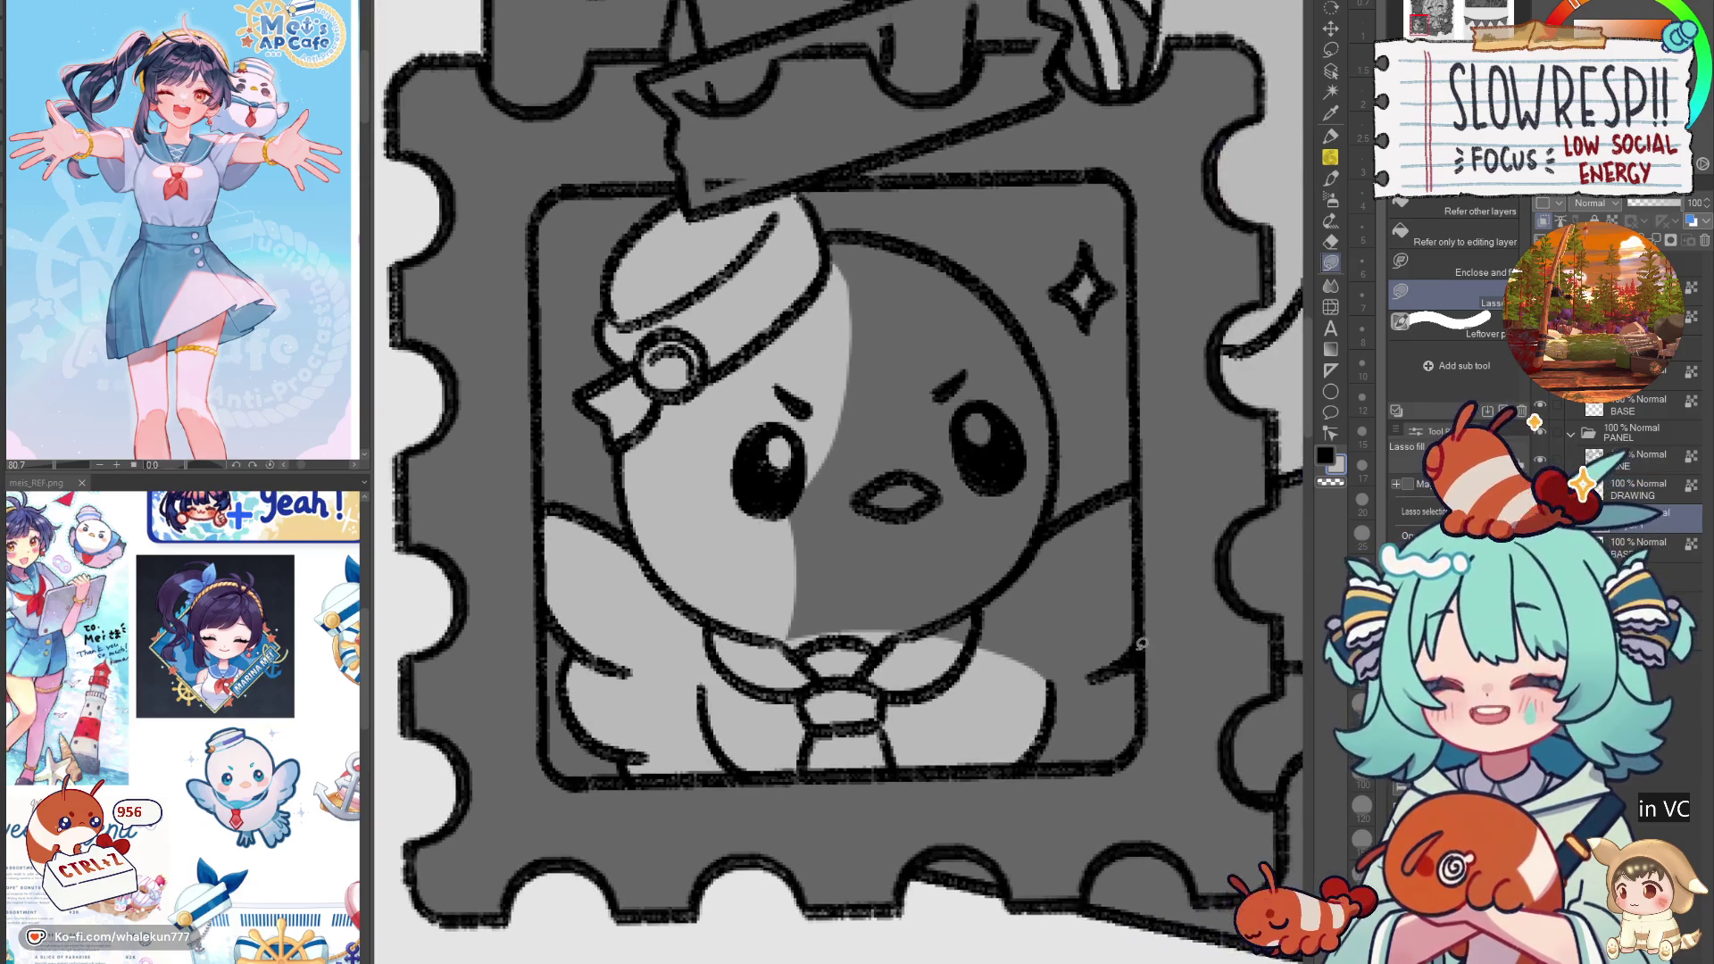
mouse_move(1141, 477)
left_mouse_down()
mouse_move(1060, 749)
mouse_move(1145, 737)
left_mouse_up()
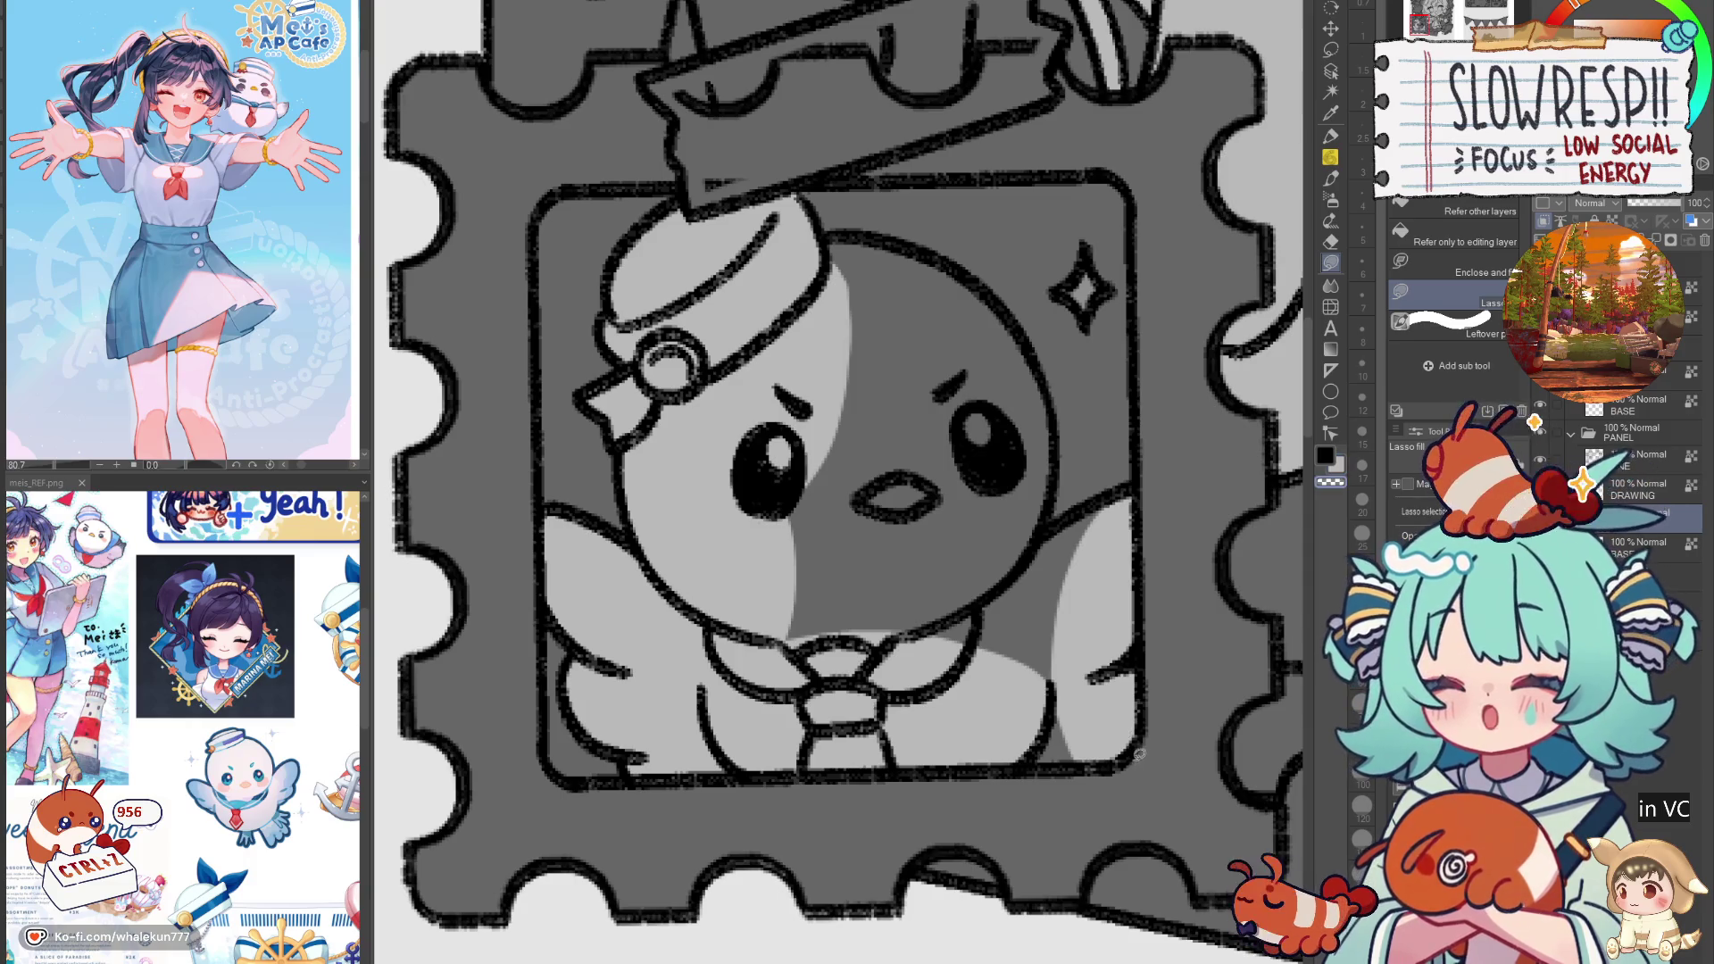
Step: Fill the lower right of the bird's face and outline the face from hat to chin
mouse_move(1132, 754)
left_mouse_down()
mouse_move(1127, 705)
mouse_move(1030, 763)
mouse_move(1060, 753)
left_mouse_up()
left_click_drag(1035, 658, 946, 758)
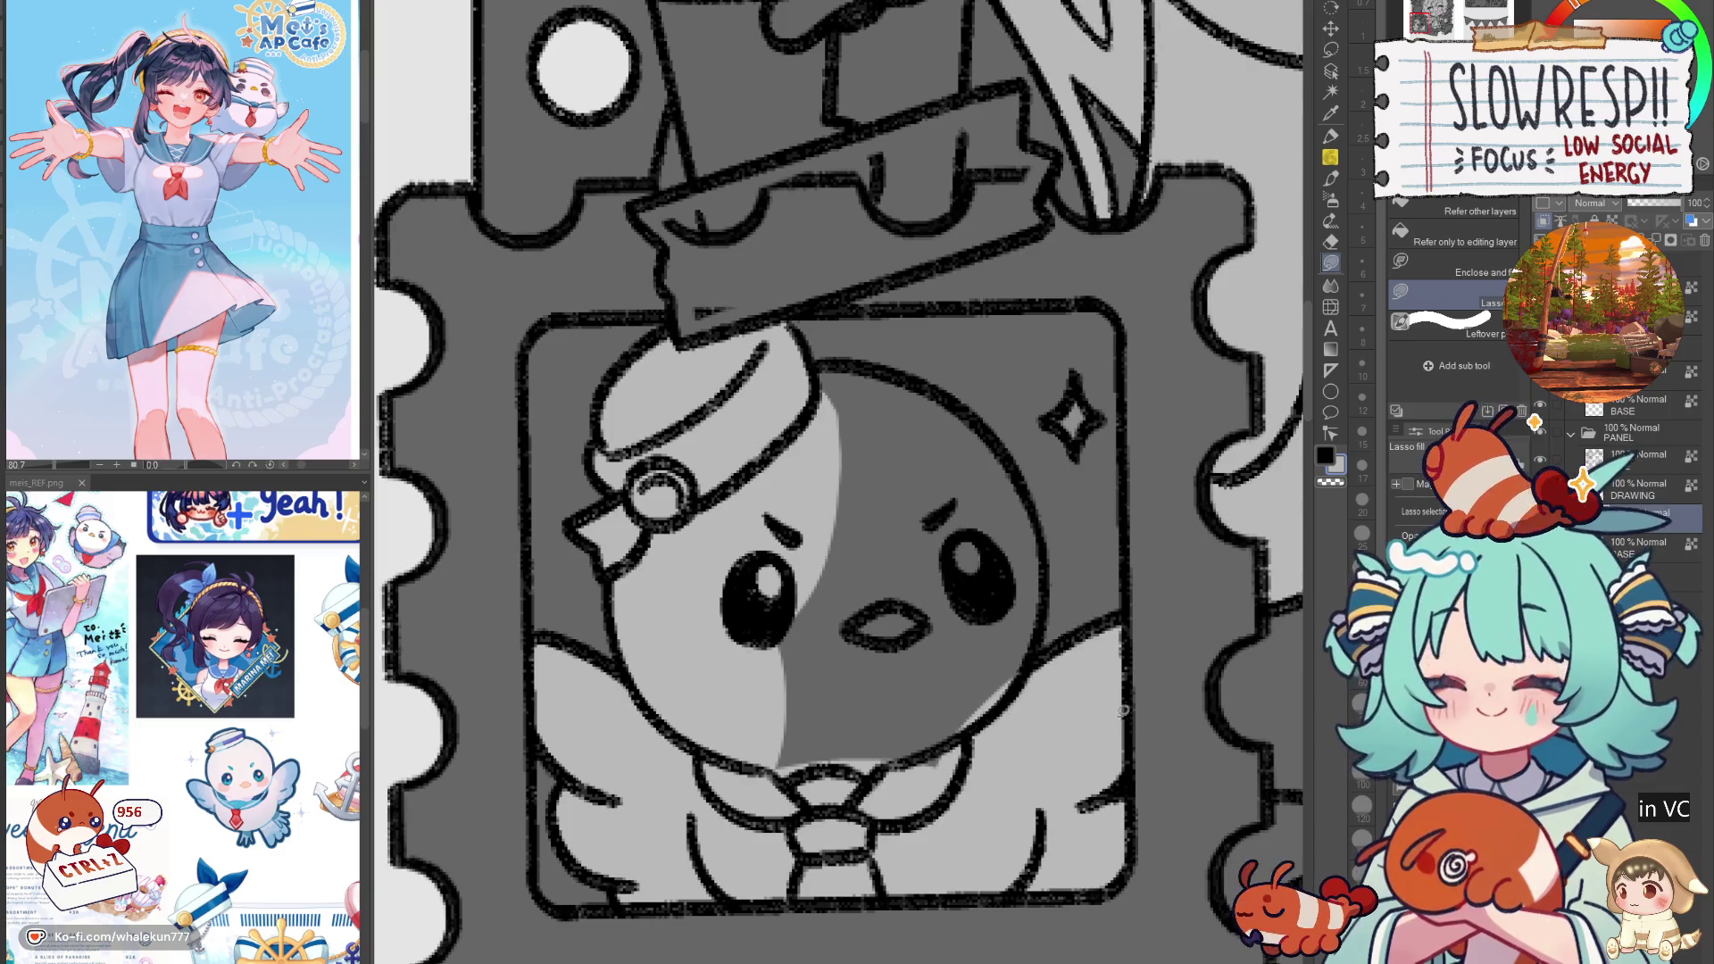
scroll(995, 756, "up", 2)
key("h")
mouse_move(882, 459)
left_mouse_down()
mouse_move(740, 494)
mouse_move(656, 594)
mouse_move(643, 737)
mouse_move(855, 904)
mouse_move(957, 749)
left_mouse_up()
Step: Outline the seal's whole body and fill it light grey
key("h")
scroll(803, 536, "down", 3)
scroll(758, 625, "up", 3)
left_click_drag(797, 607, 669, 665)
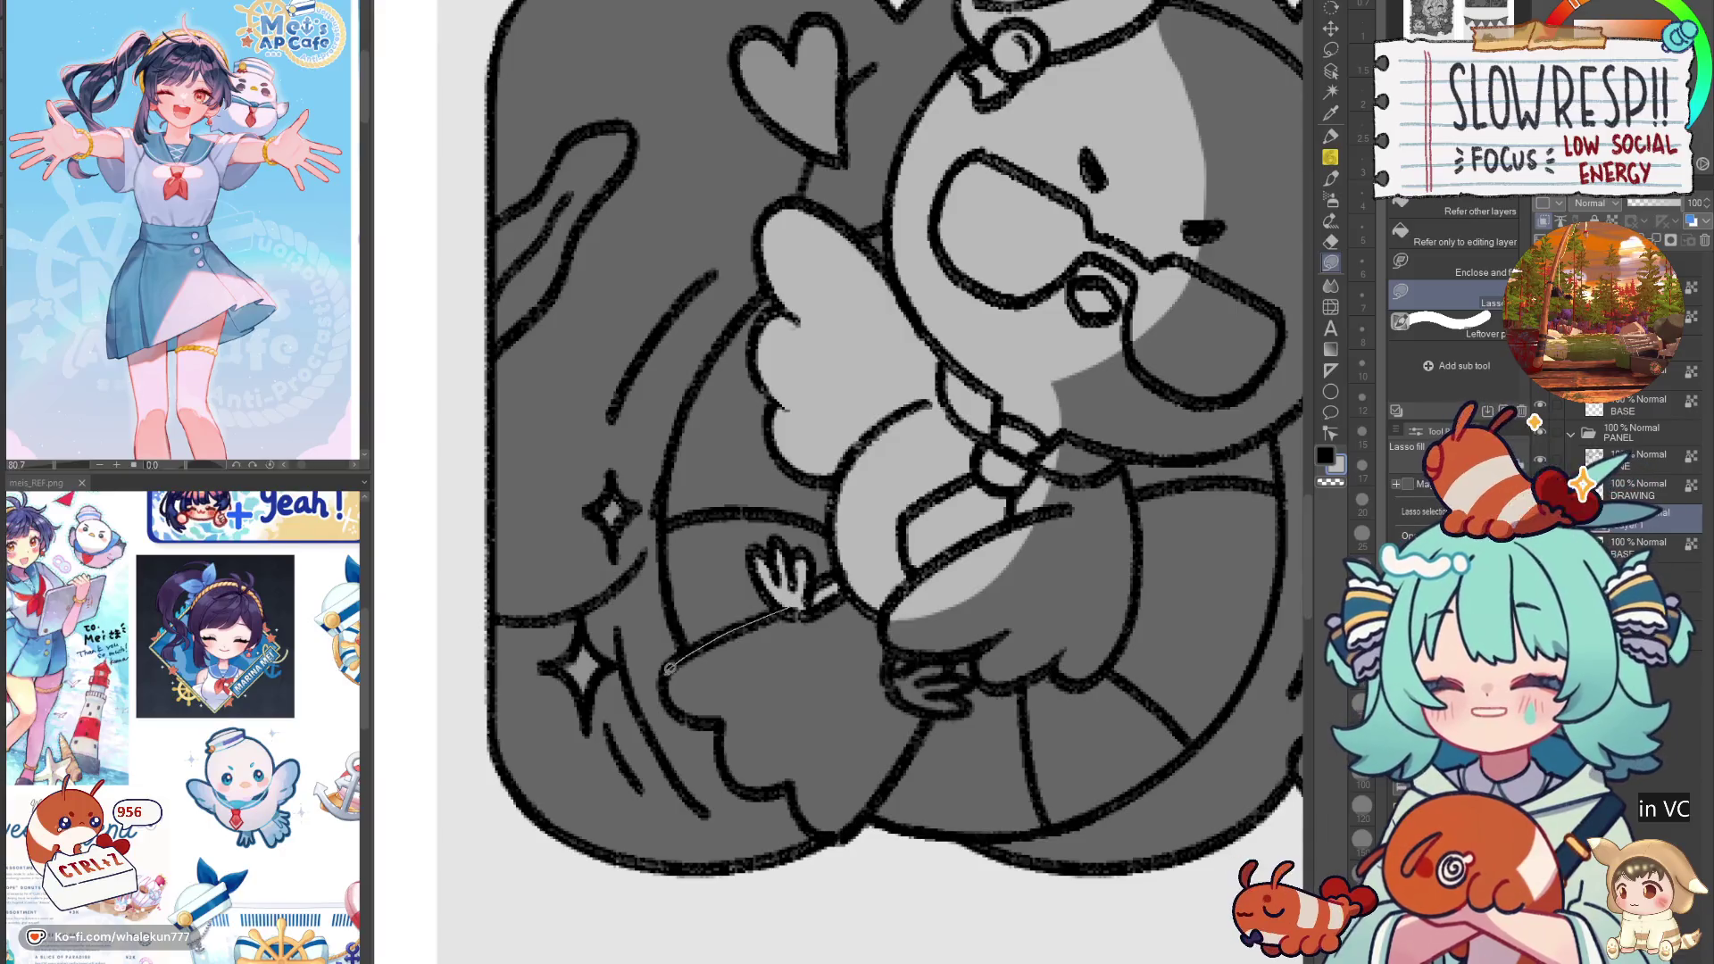
mouse_move(727, 775)
left_mouse_down()
mouse_move(866, 817)
mouse_move(937, 711)
mouse_move(973, 705)
mouse_move(975, 680)
mouse_move(961, 646)
mouse_move(858, 660)
mouse_move(866, 697)
left_mouse_up()
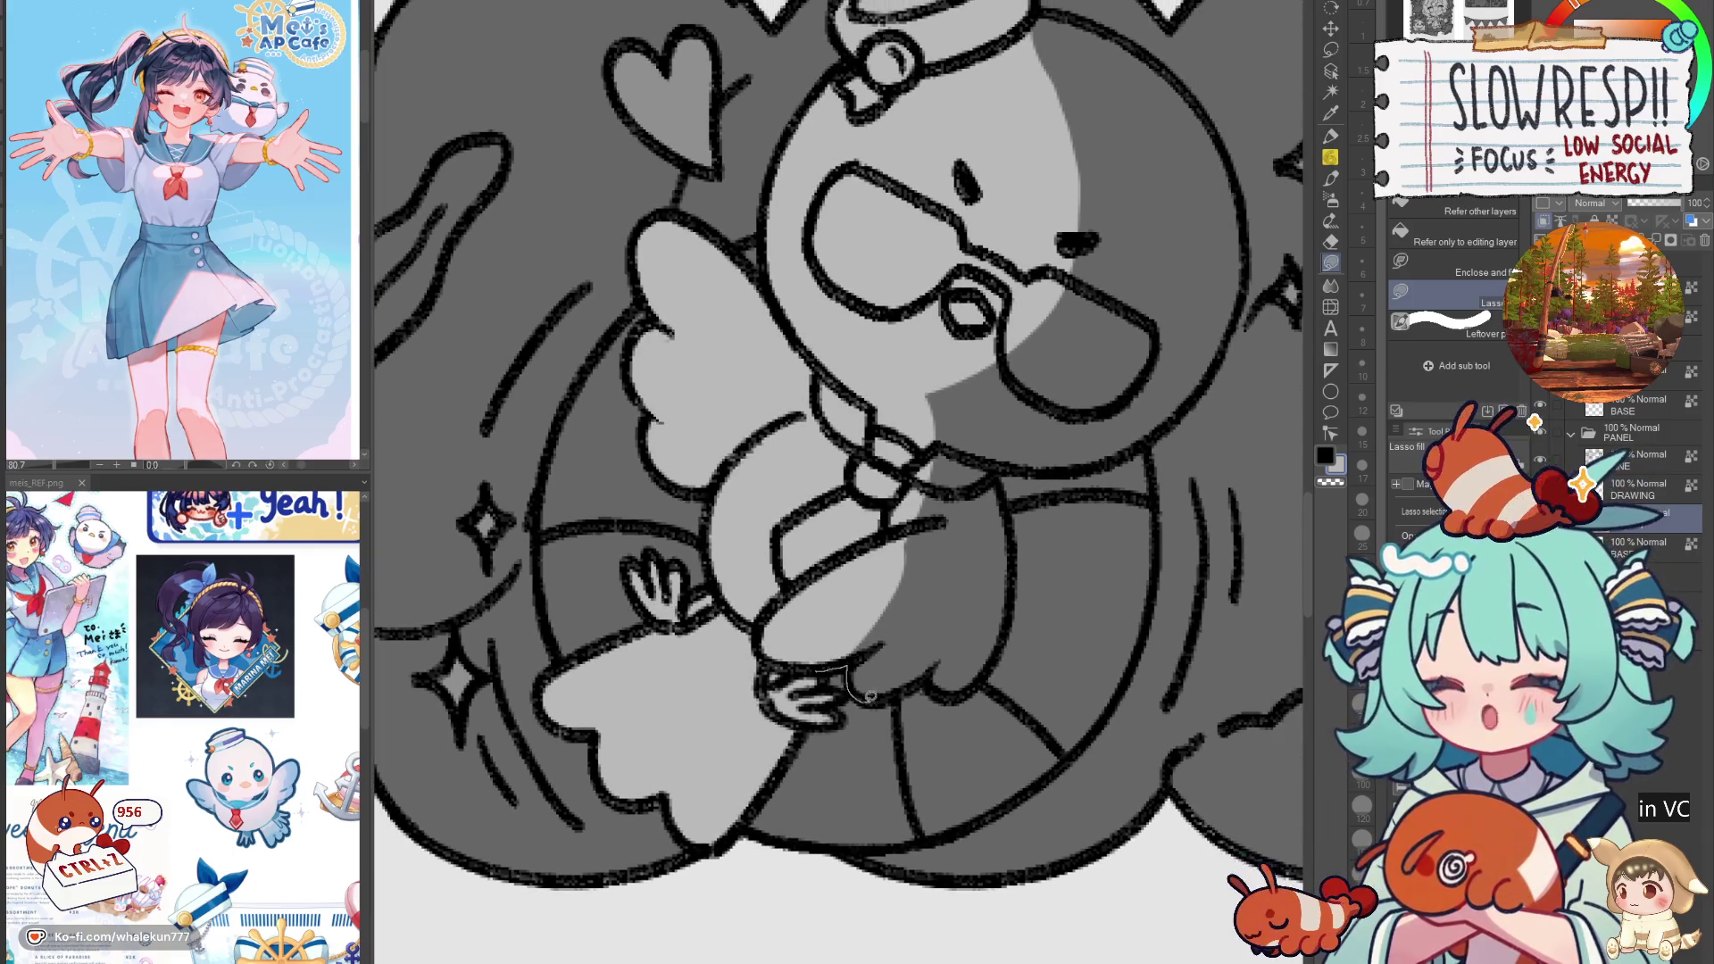
left_click_drag(997, 658, 1015, 542)
mouse_move(1002, 470)
left_mouse_down()
mouse_move(965, 379)
mouse_move(776, 625)
mouse_move(907, 620)
mouse_move(986, 526)
mouse_move(696, 509)
mouse_move(775, 625)
left_mouse_up()
Step: Fill the dark right side of the seal's face and its last dark strip light grey
left_click_drag(899, 509, 784, 745)
mouse_move(722, 410)
left_mouse_down()
mouse_move(843, 460)
mouse_move(911, 674)
mouse_move(776, 745)
left_mouse_up()
mouse_move(909, 558)
left_mouse_down()
mouse_move(929, 767)
mouse_move(902, 571)
left_mouse_up()
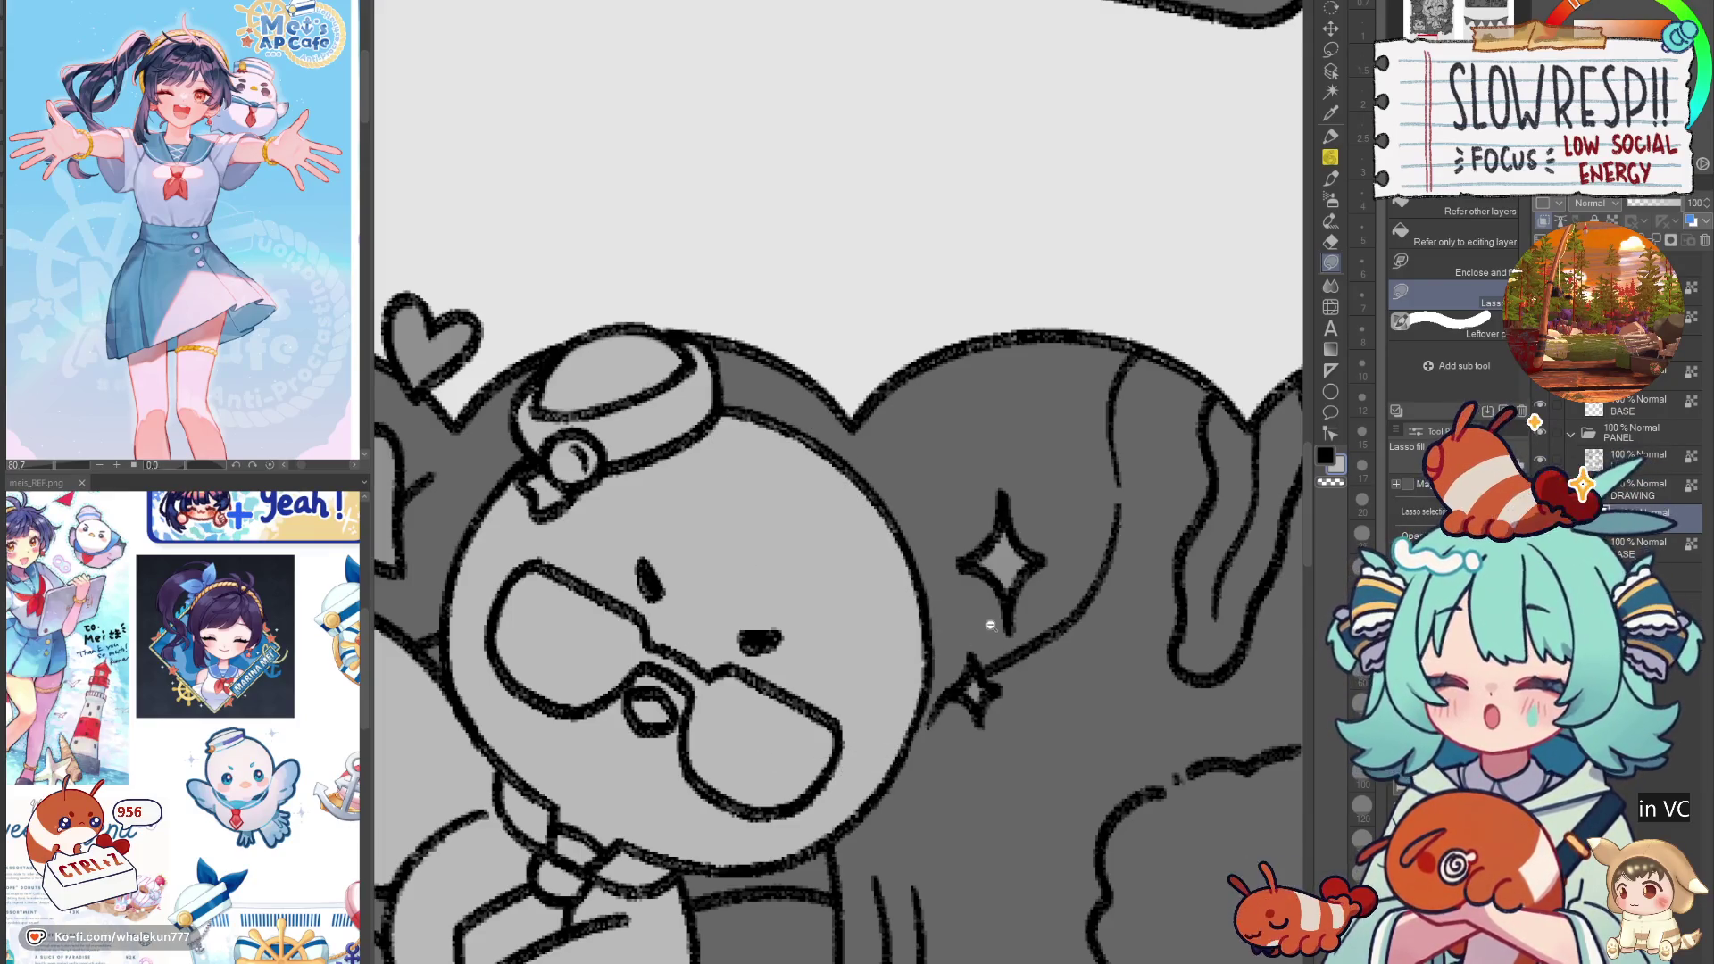
scroll(989, 623, "down", 5)
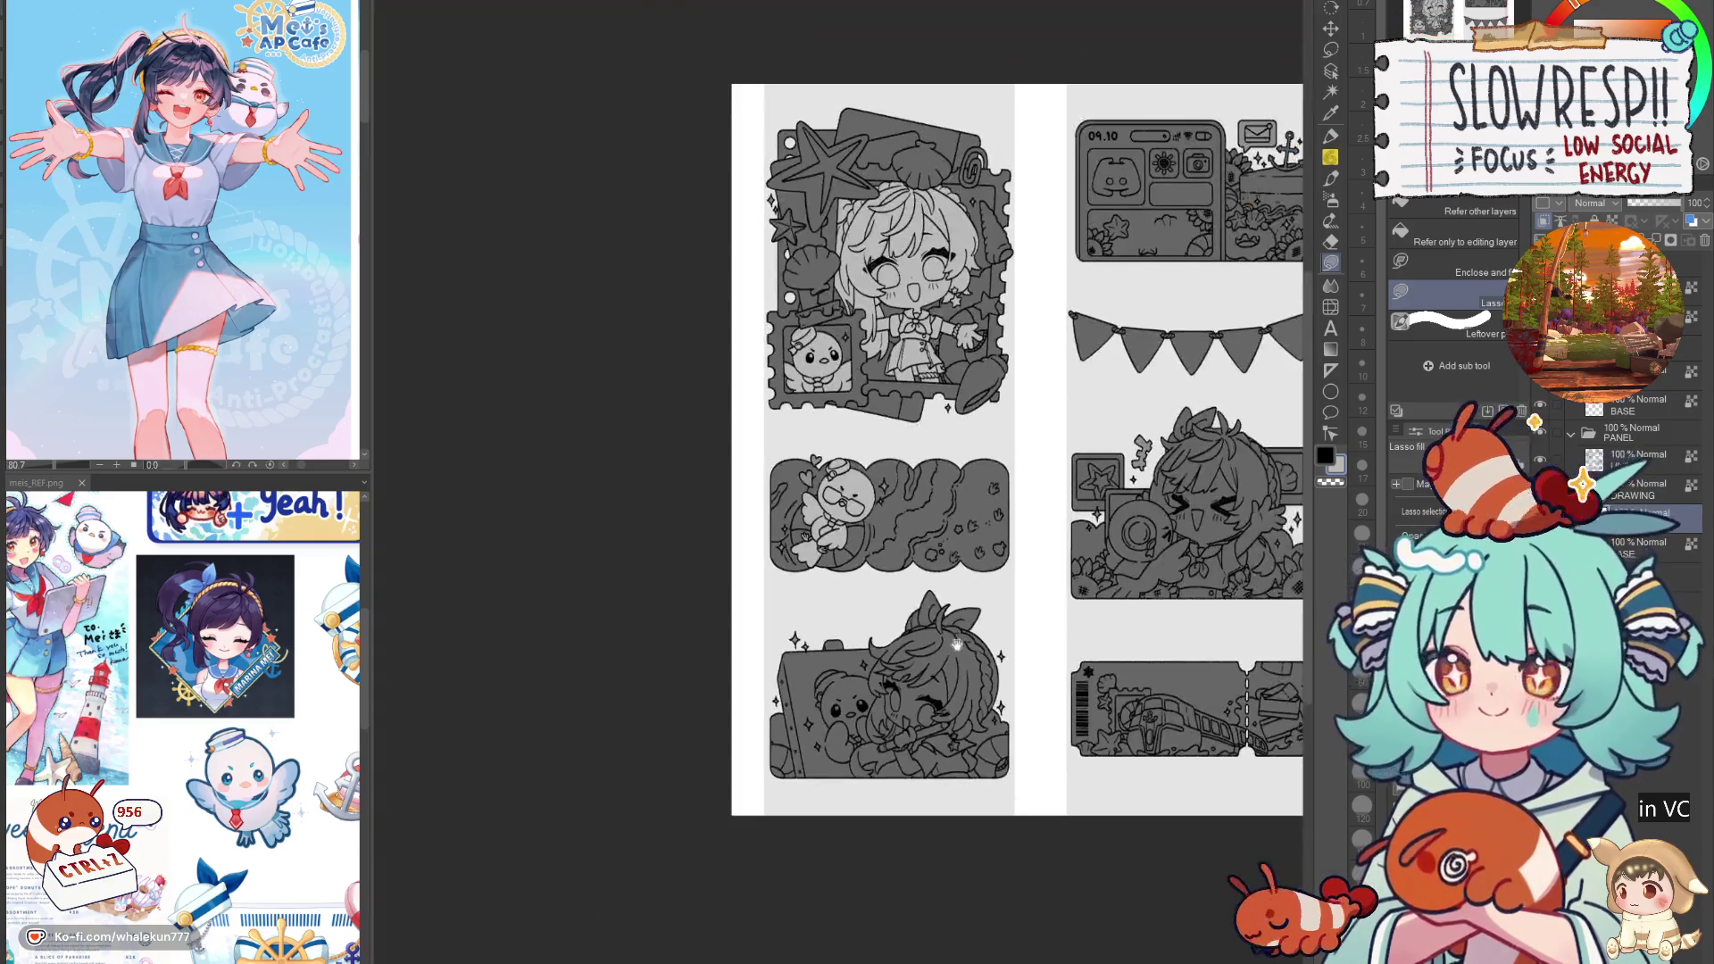
Step: Fill the Discord icon's upper-left ear and left side light grey
left_click_drag(1138, 620, 682, 943)
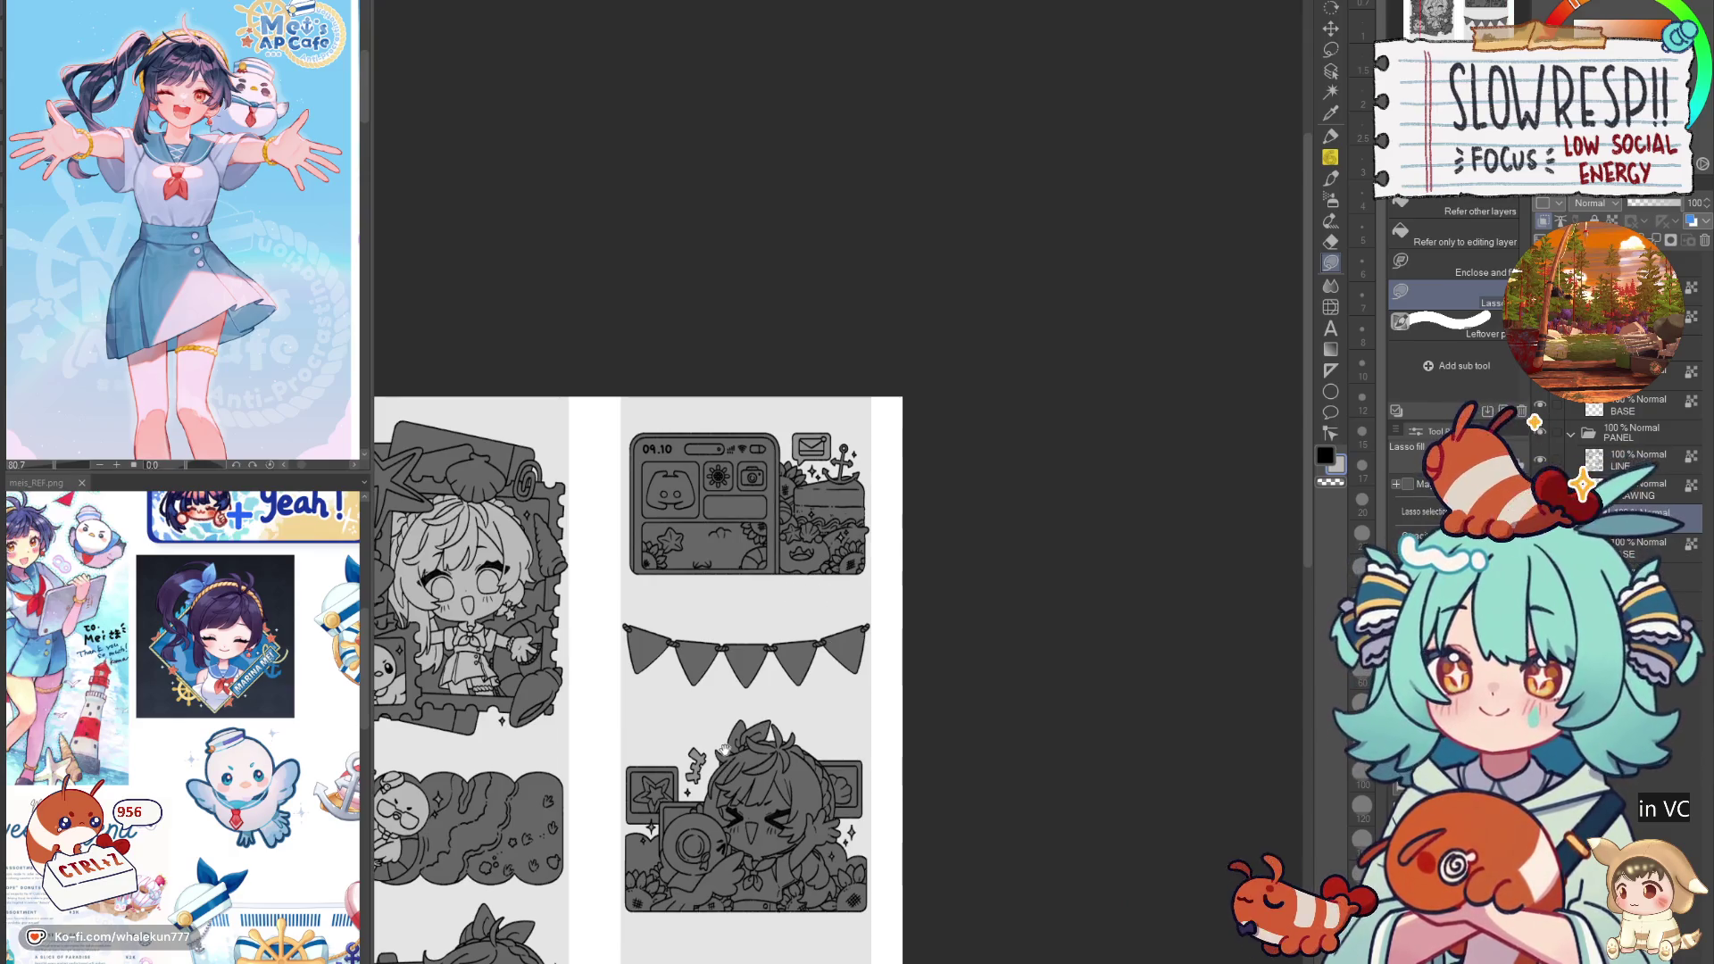
scroll(704, 601, "up", 6)
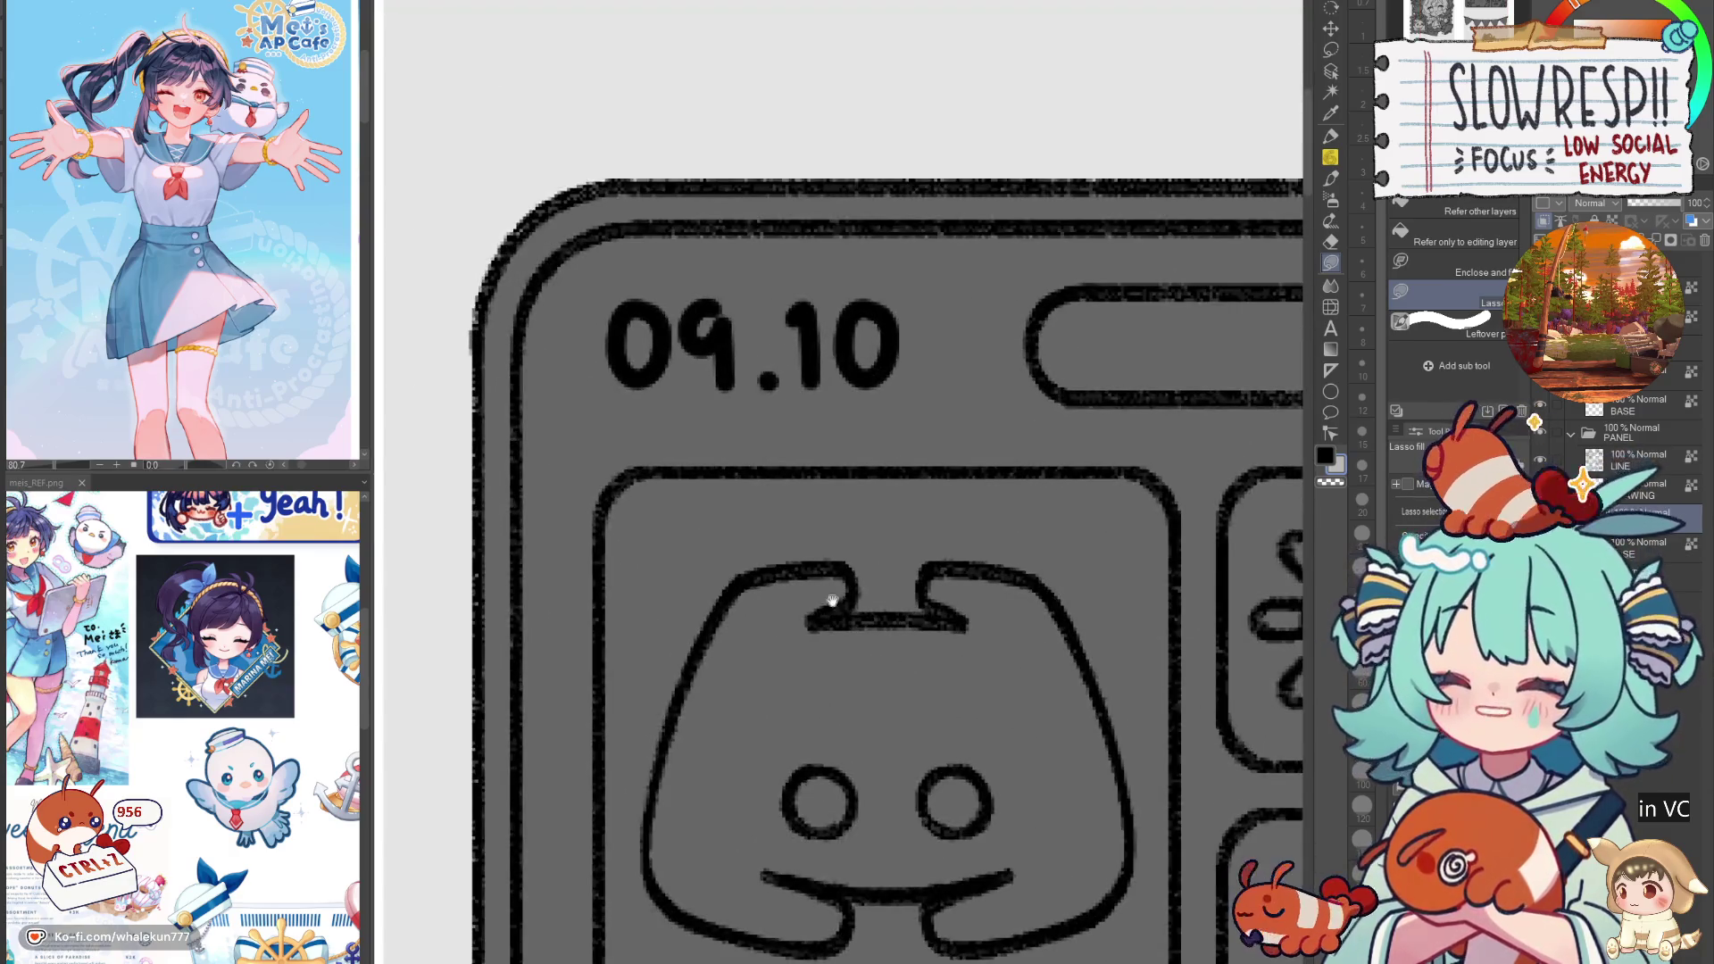
mouse_move(825, 616)
left_mouse_down()
mouse_move(943, 623)
mouse_move(1027, 656)
mouse_move(691, 763)
left_mouse_up()
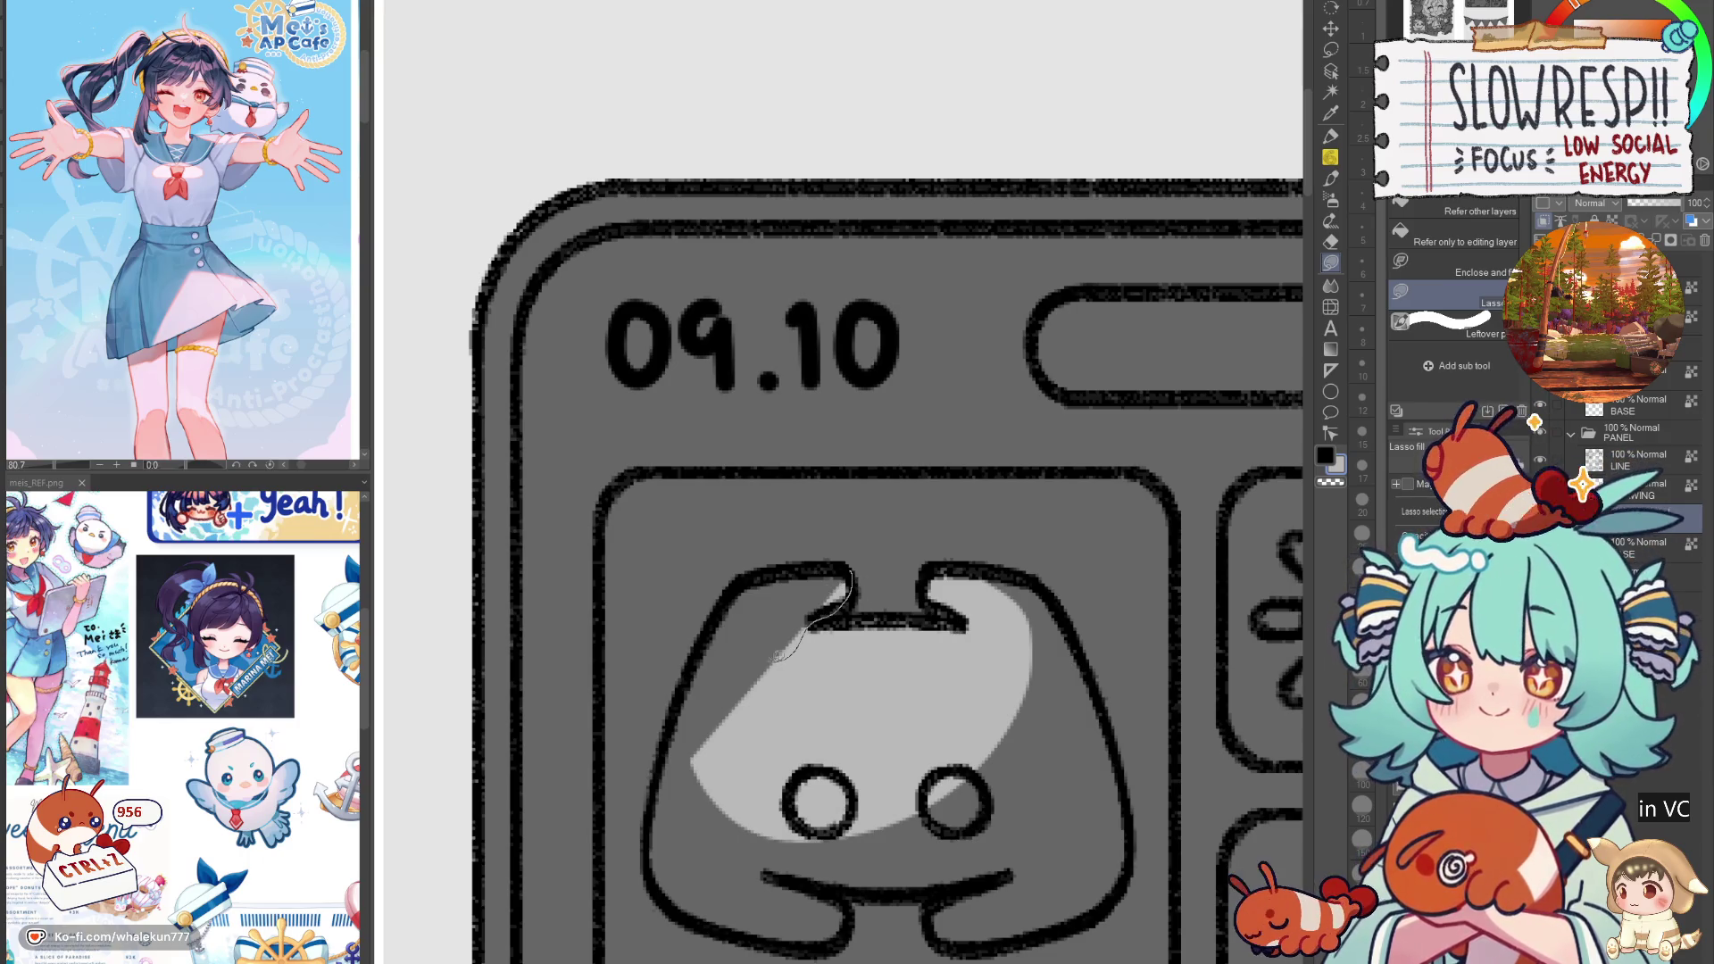
mouse_move(777, 567)
left_mouse_down()
mouse_move(678, 732)
mouse_move(785, 691)
mouse_move(776, 589)
left_mouse_up()
mouse_move(705, 696)
left_mouse_down()
mouse_move(746, 772)
mouse_move(775, 554)
mouse_move(808, 701)
mouse_move(924, 705)
mouse_move(897, 620)
mouse_move(982, 661)
mouse_move(861, 587)
left_mouse_up()
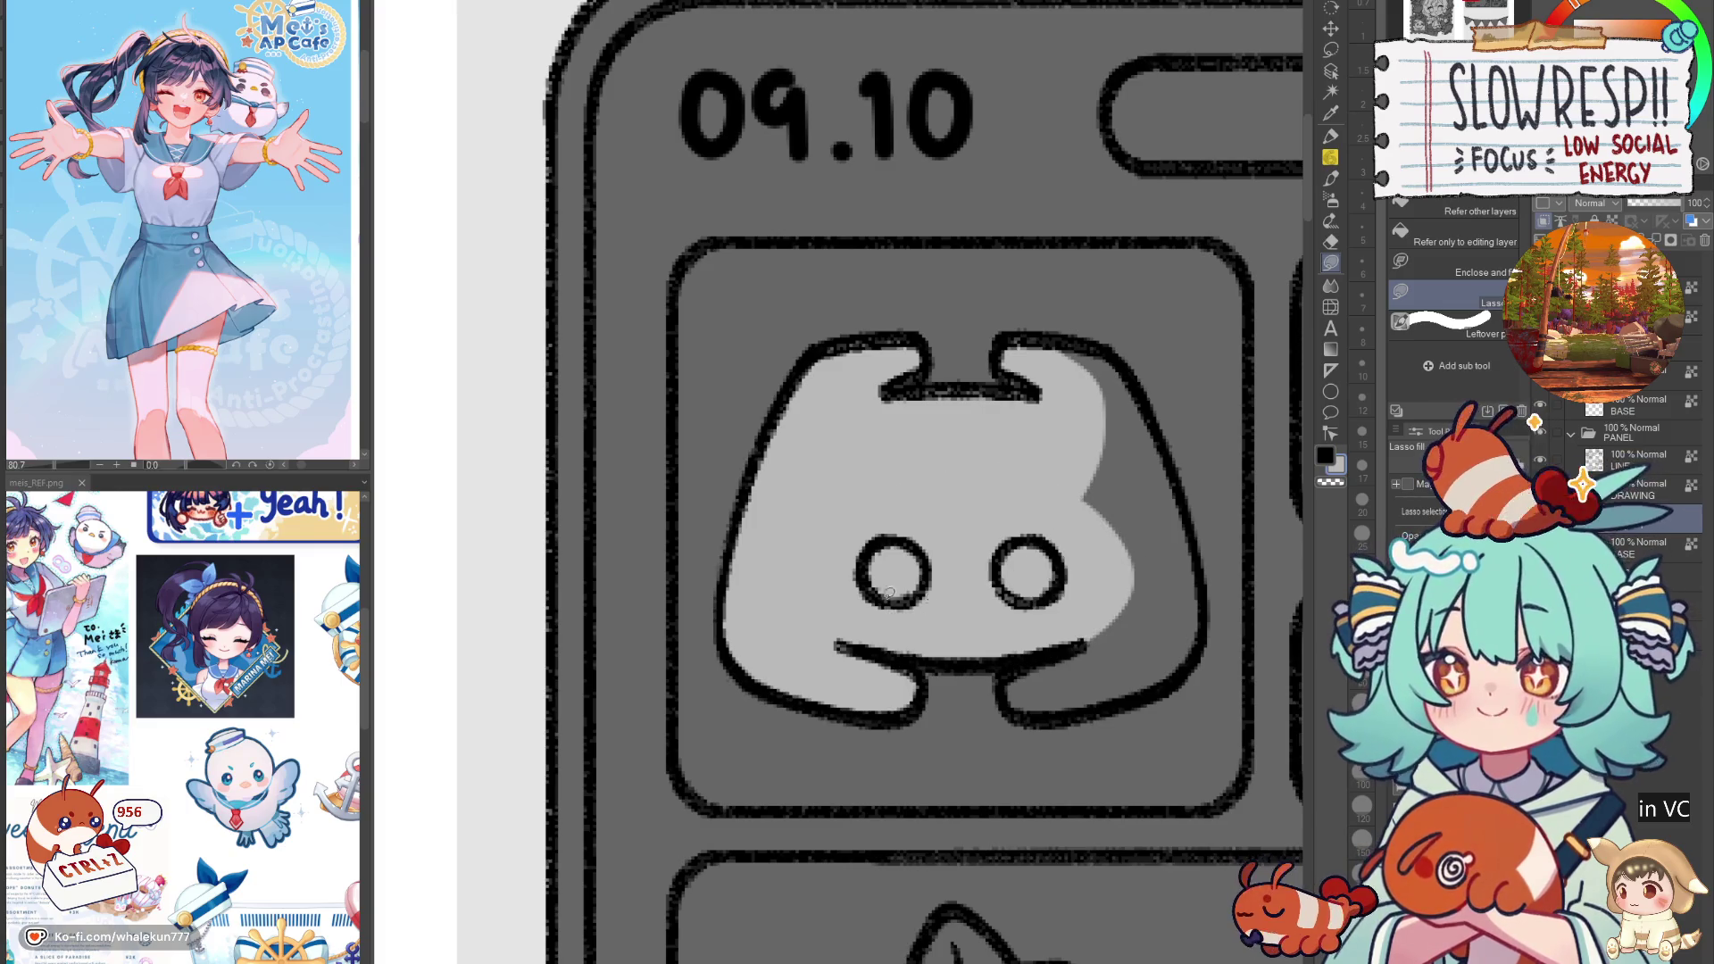
Step: Fill the icon's lower-right and remaining upper-right areas light grey
mouse_move(1039, 648)
left_mouse_down()
mouse_move(1026, 719)
mouse_move(1200, 643)
mouse_move(1187, 549)
left_mouse_up()
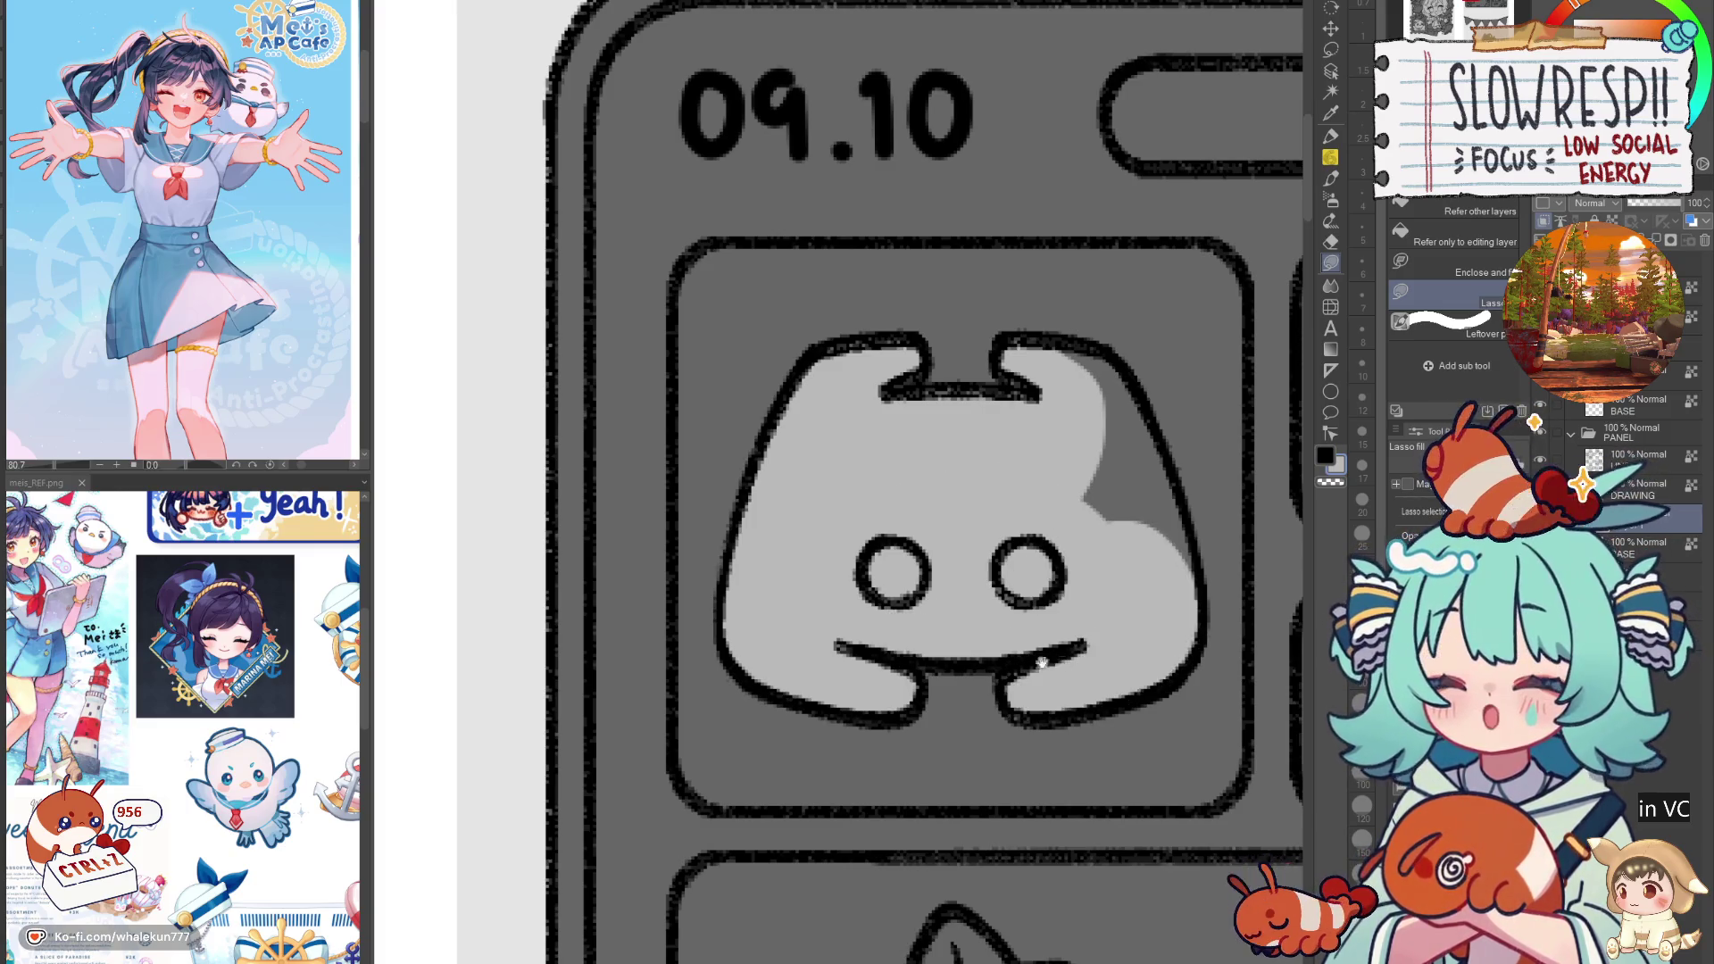
left_click_drag(1137, 466, 918, 631)
mouse_move(823, 507)
left_mouse_down()
mouse_move(928, 549)
mouse_move(968, 789)
mouse_move(871, 566)
left_mouse_up()
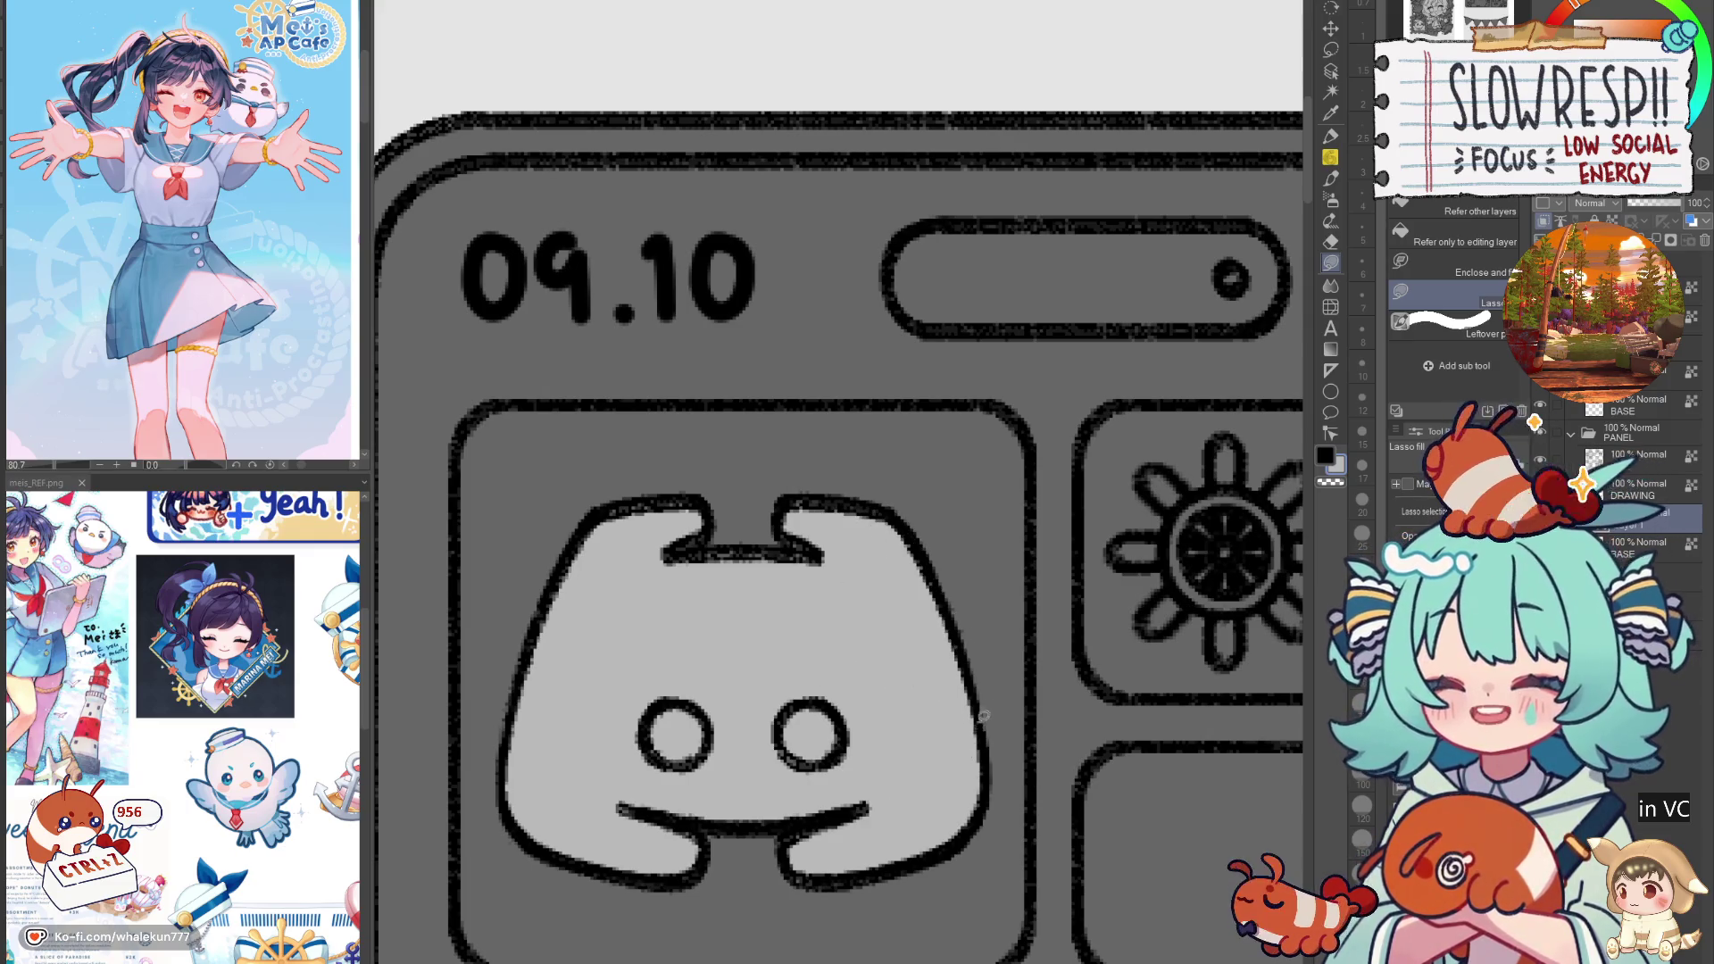
scroll(966, 546, "down", 5)
scroll(966, 546, "down", 4)
scroll(863, 836, "up", 4)
left_click_drag(863, 837, 752, 477)
scroll(777, 502, "up", 5)
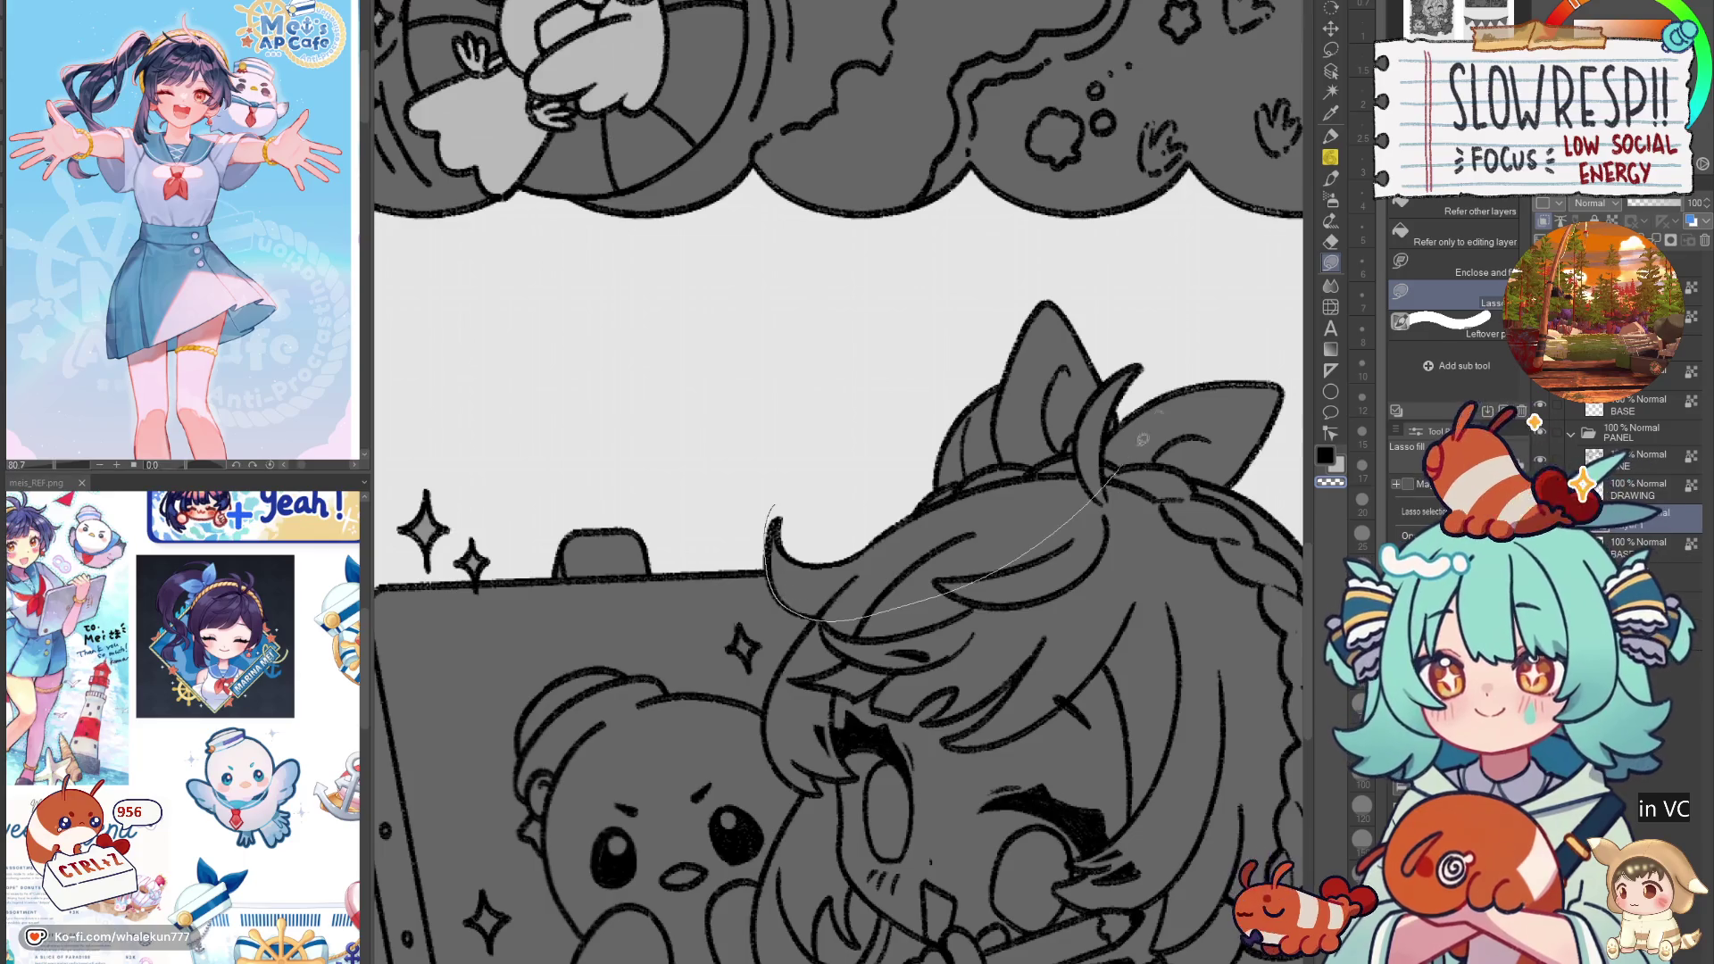
Step: Lasso-fill the girl's hair, face, chin shadow and hair strand in grey
scroll(855, 443, "down", 2)
mouse_move(795, 486)
left_mouse_down()
mouse_move(1178, 179)
mouse_move(839, 493)
mouse_move(748, 535)
mouse_move(742, 616)
mouse_move(856, 683)
mouse_move(1071, 402)
mouse_move(1027, 375)
left_mouse_up()
mouse_move(772, 663)
left_mouse_down()
mouse_move(848, 525)
mouse_move(802, 623)
left_mouse_up()
mouse_move(804, 703)
left_mouse_down()
mouse_move(1010, 591)
mouse_move(977, 432)
left_mouse_up()
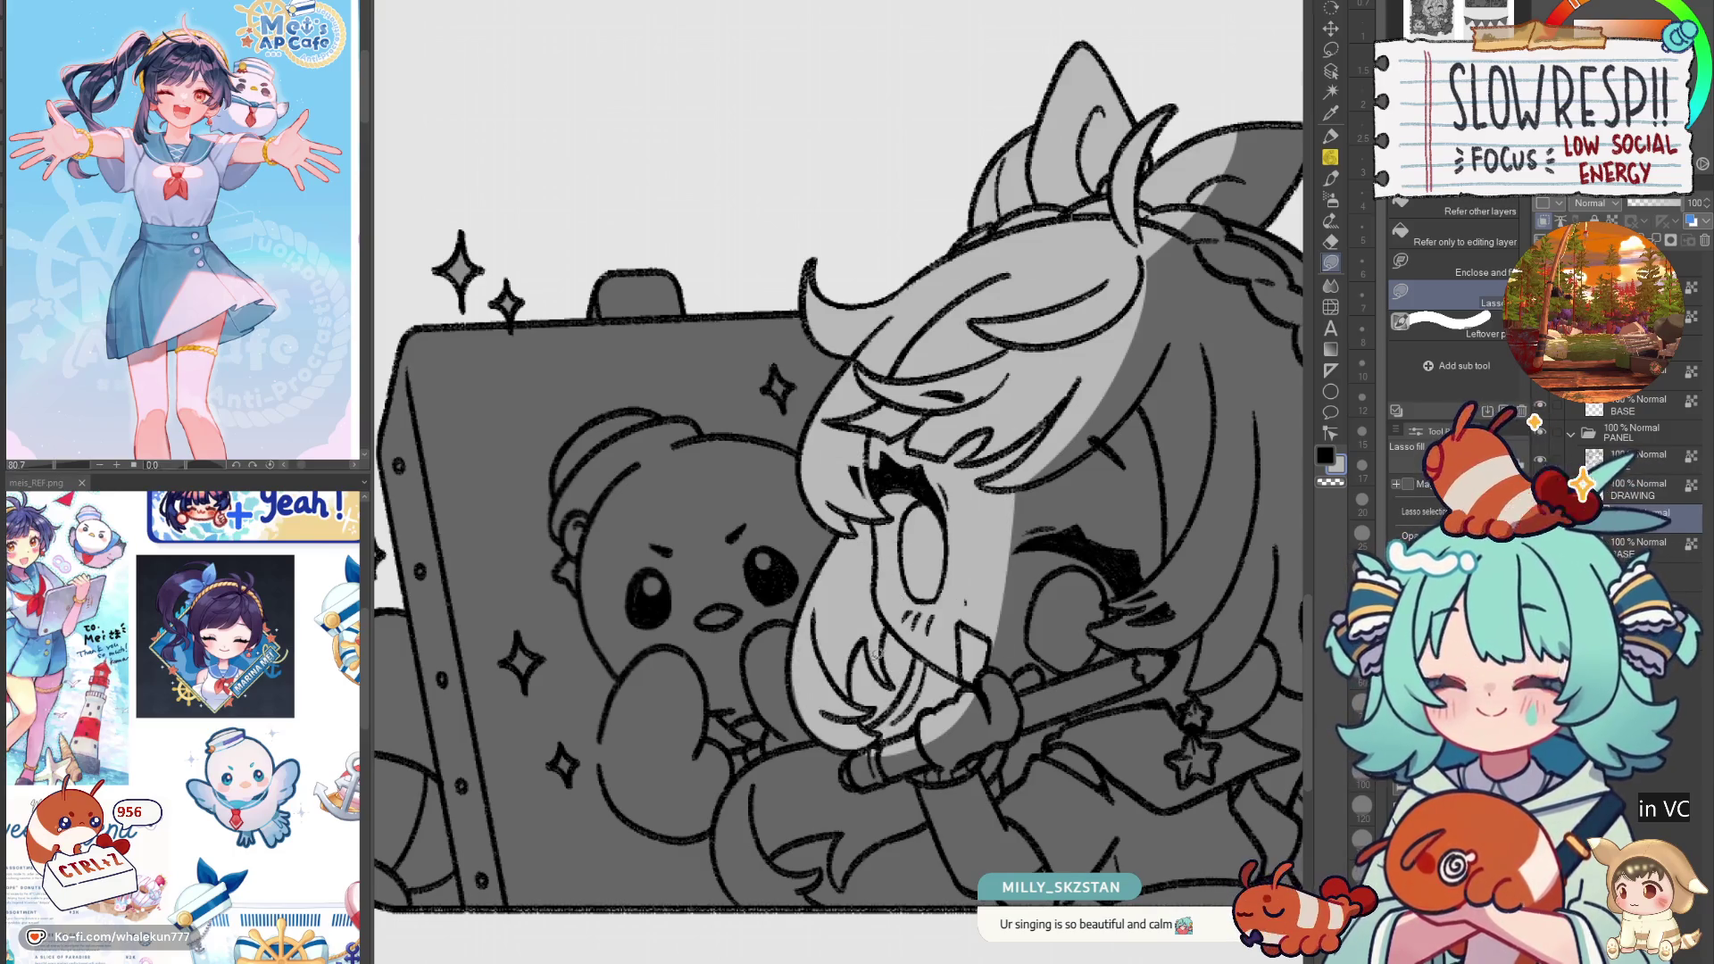
mouse_move(855, 640)
left_mouse_down()
mouse_move(852, 700)
mouse_move(870, 721)
left_mouse_up()
mouse_move(920, 647)
left_mouse_down()
mouse_move(889, 643)
mouse_move(883, 678)
left_mouse_up()
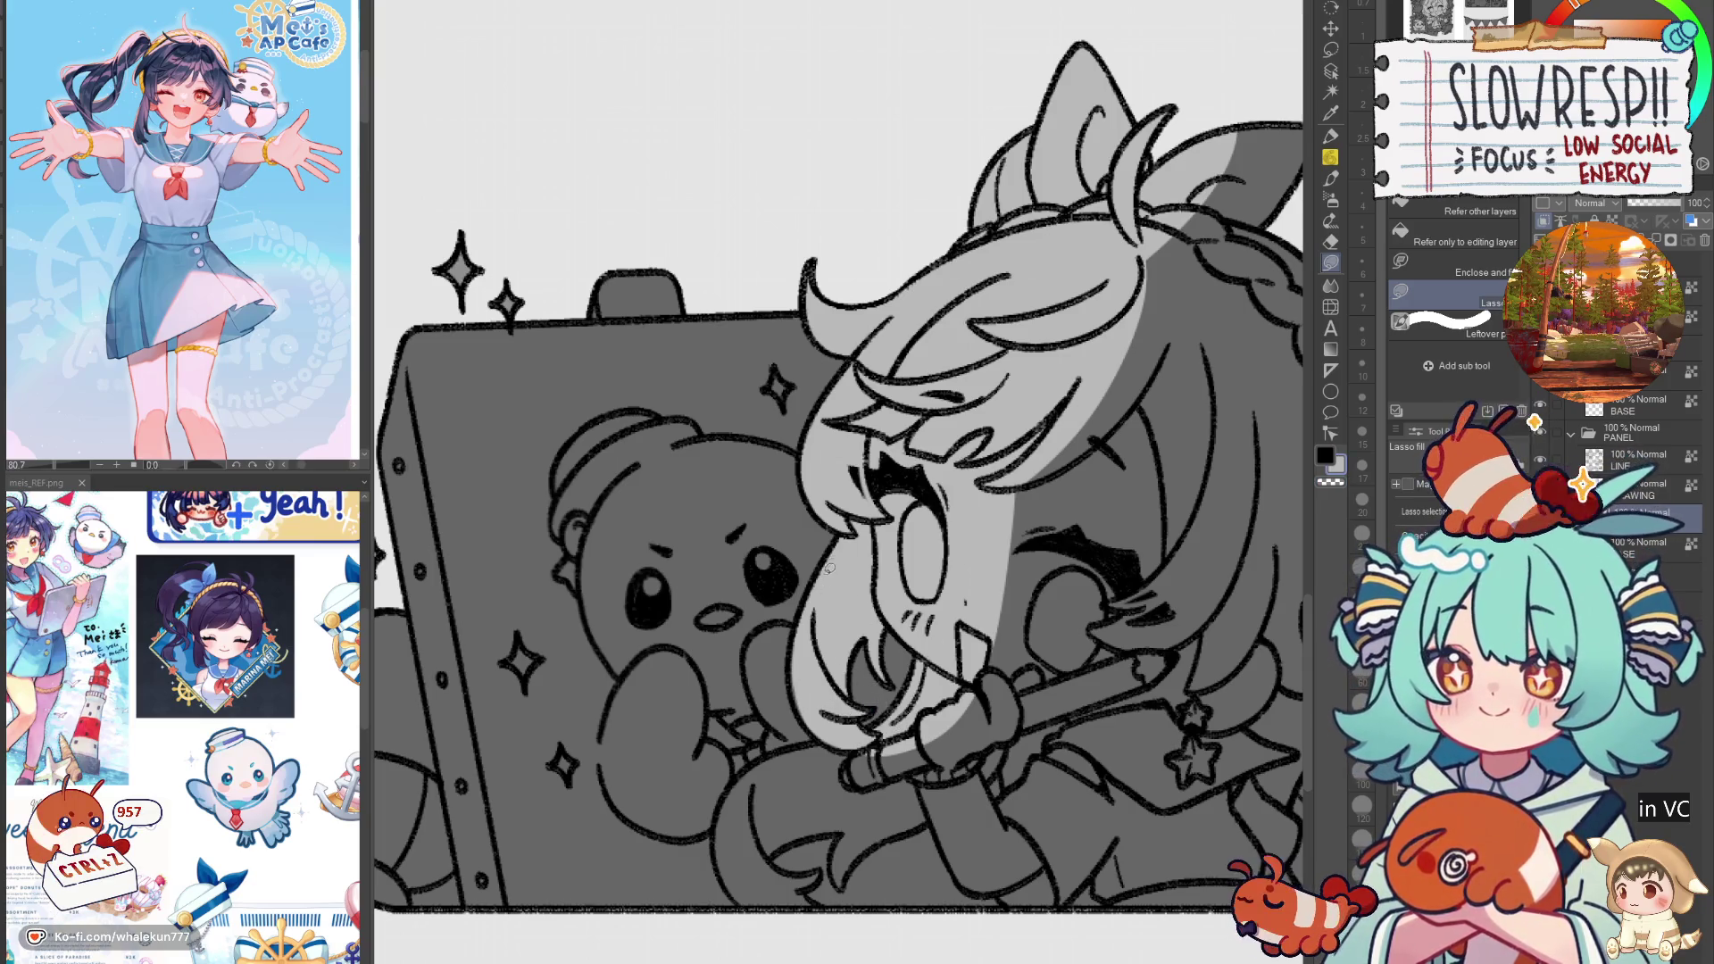
left_click_drag(802, 607, 844, 739)
scroll(951, 616, "up", 2)
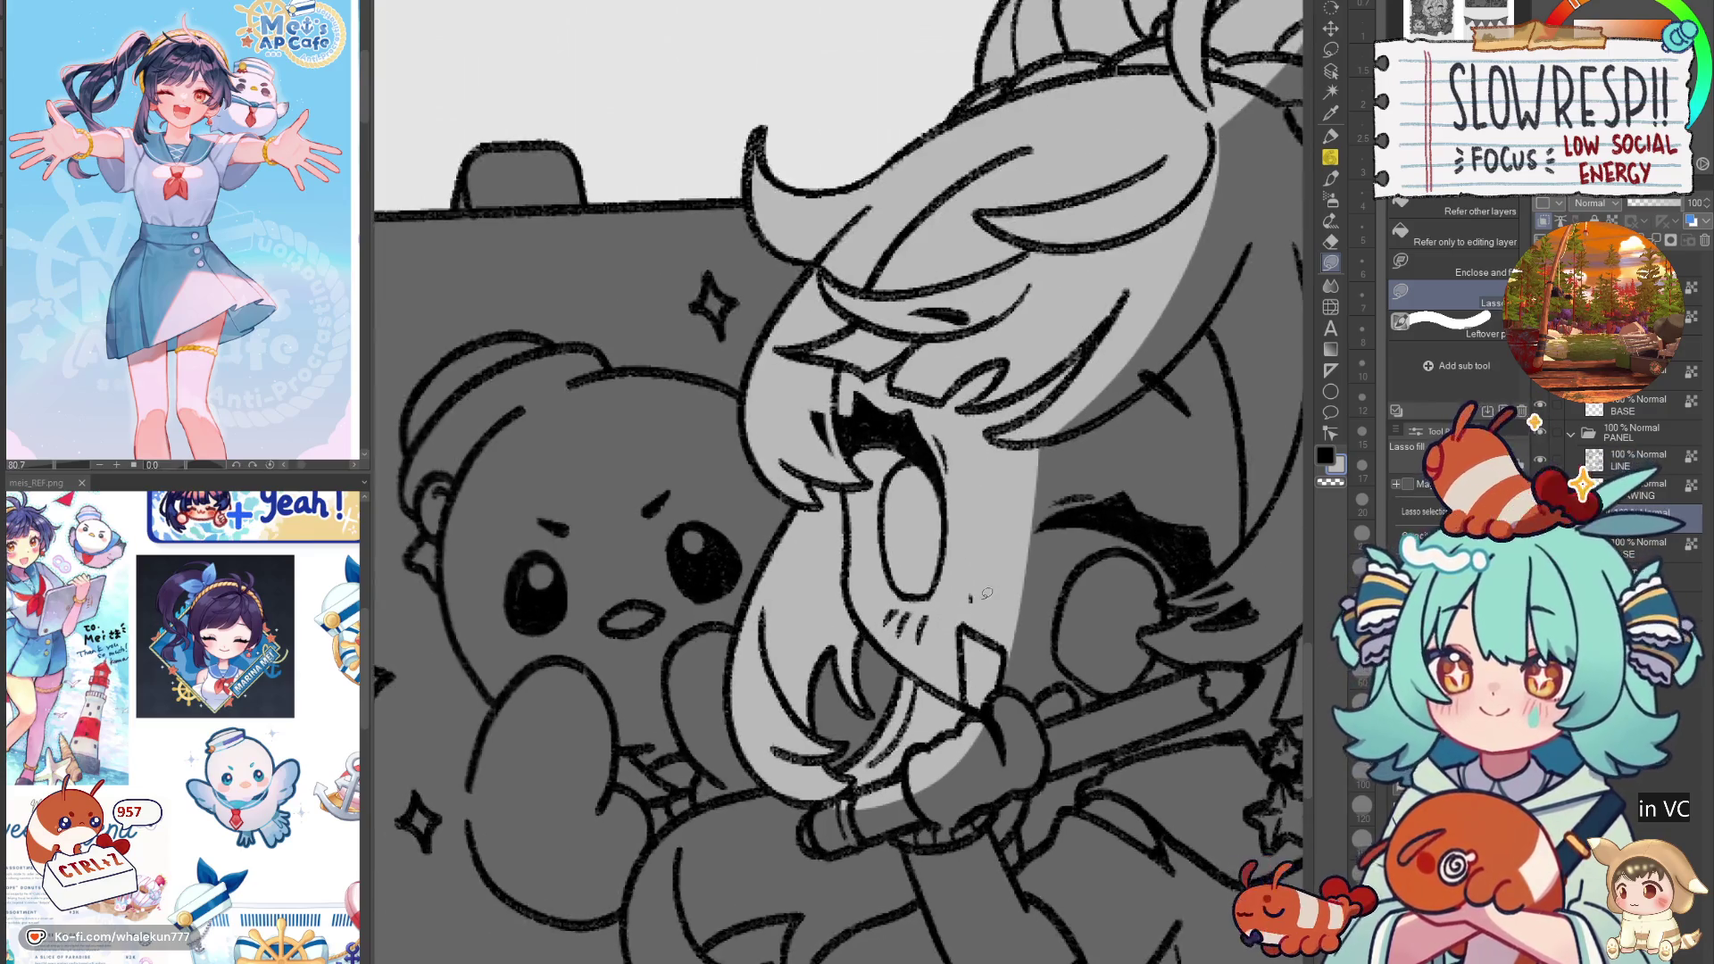
Step: Redraw the line inside the girl's mouth with the pencil, undoing the earlier strokes
key("p")
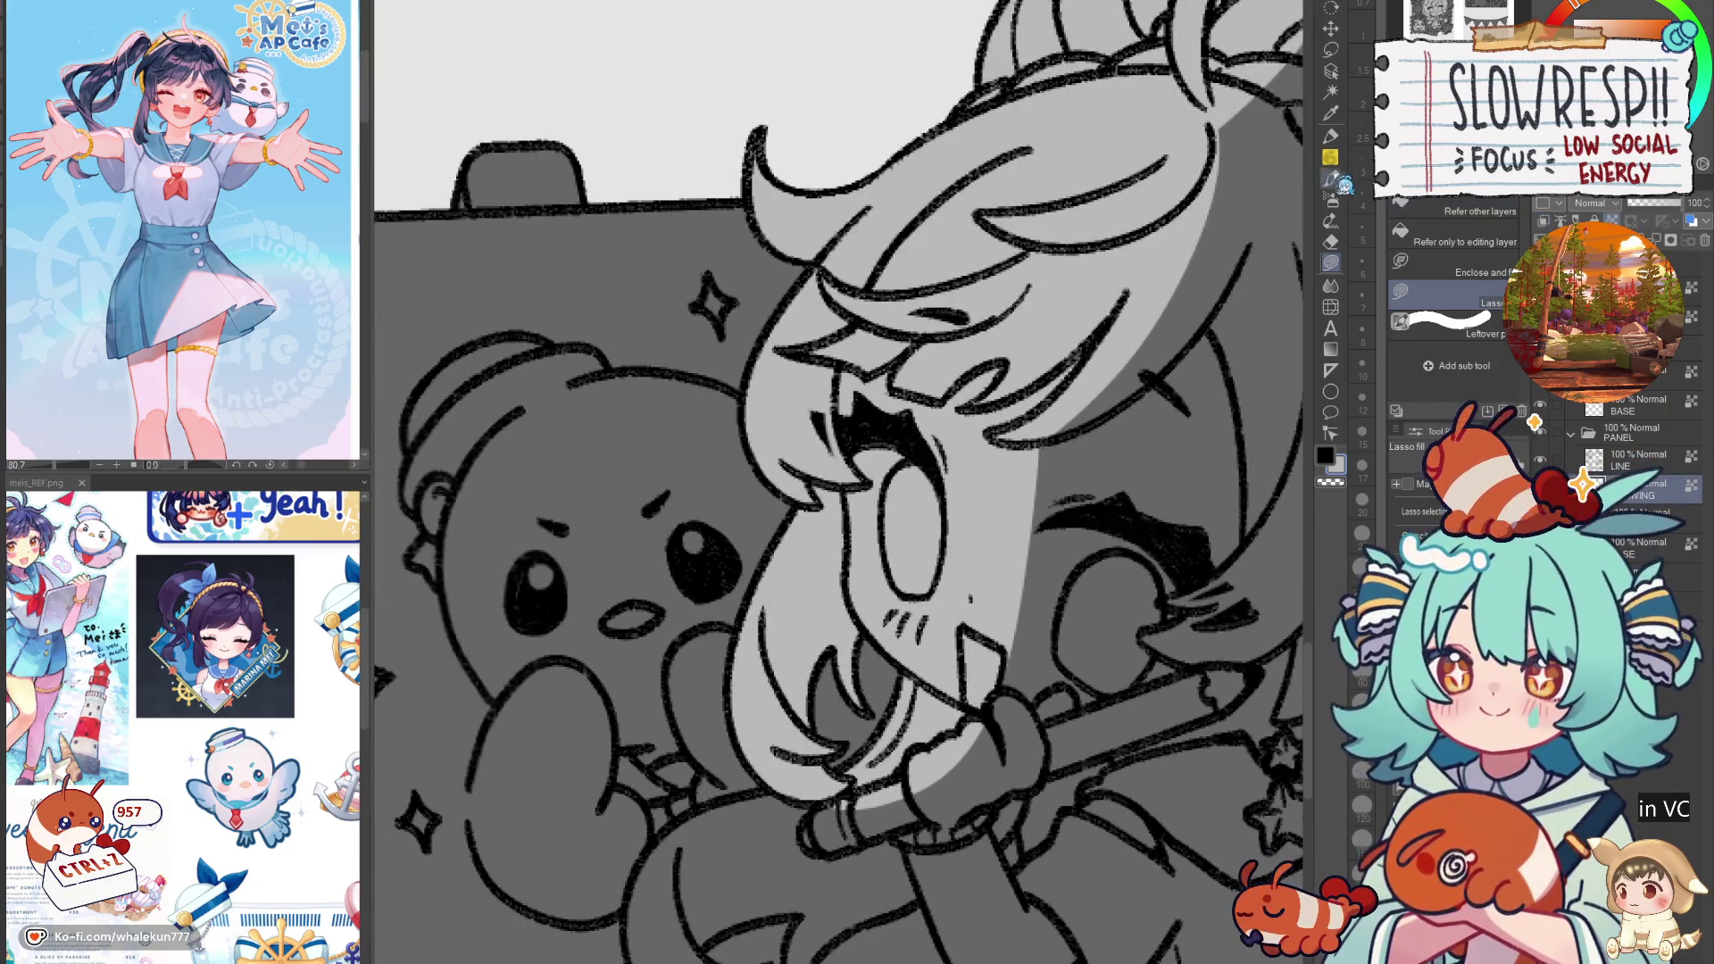
left_click_drag(831, 703, 853, 595)
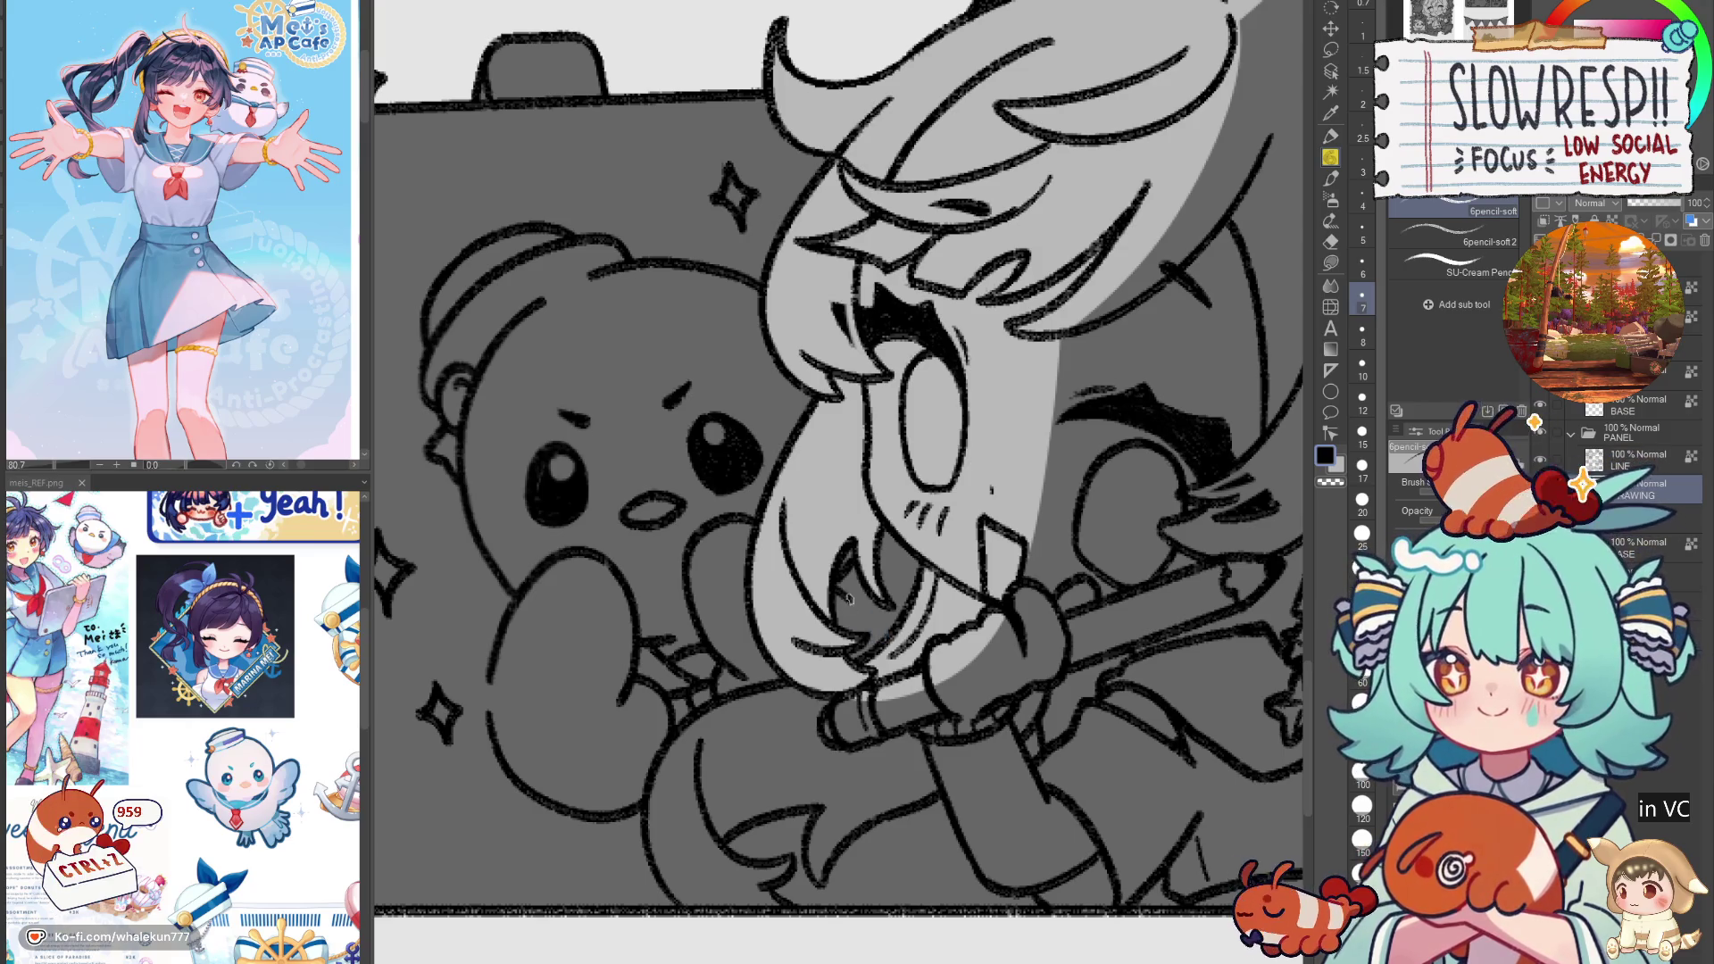
key("ctrl+z")
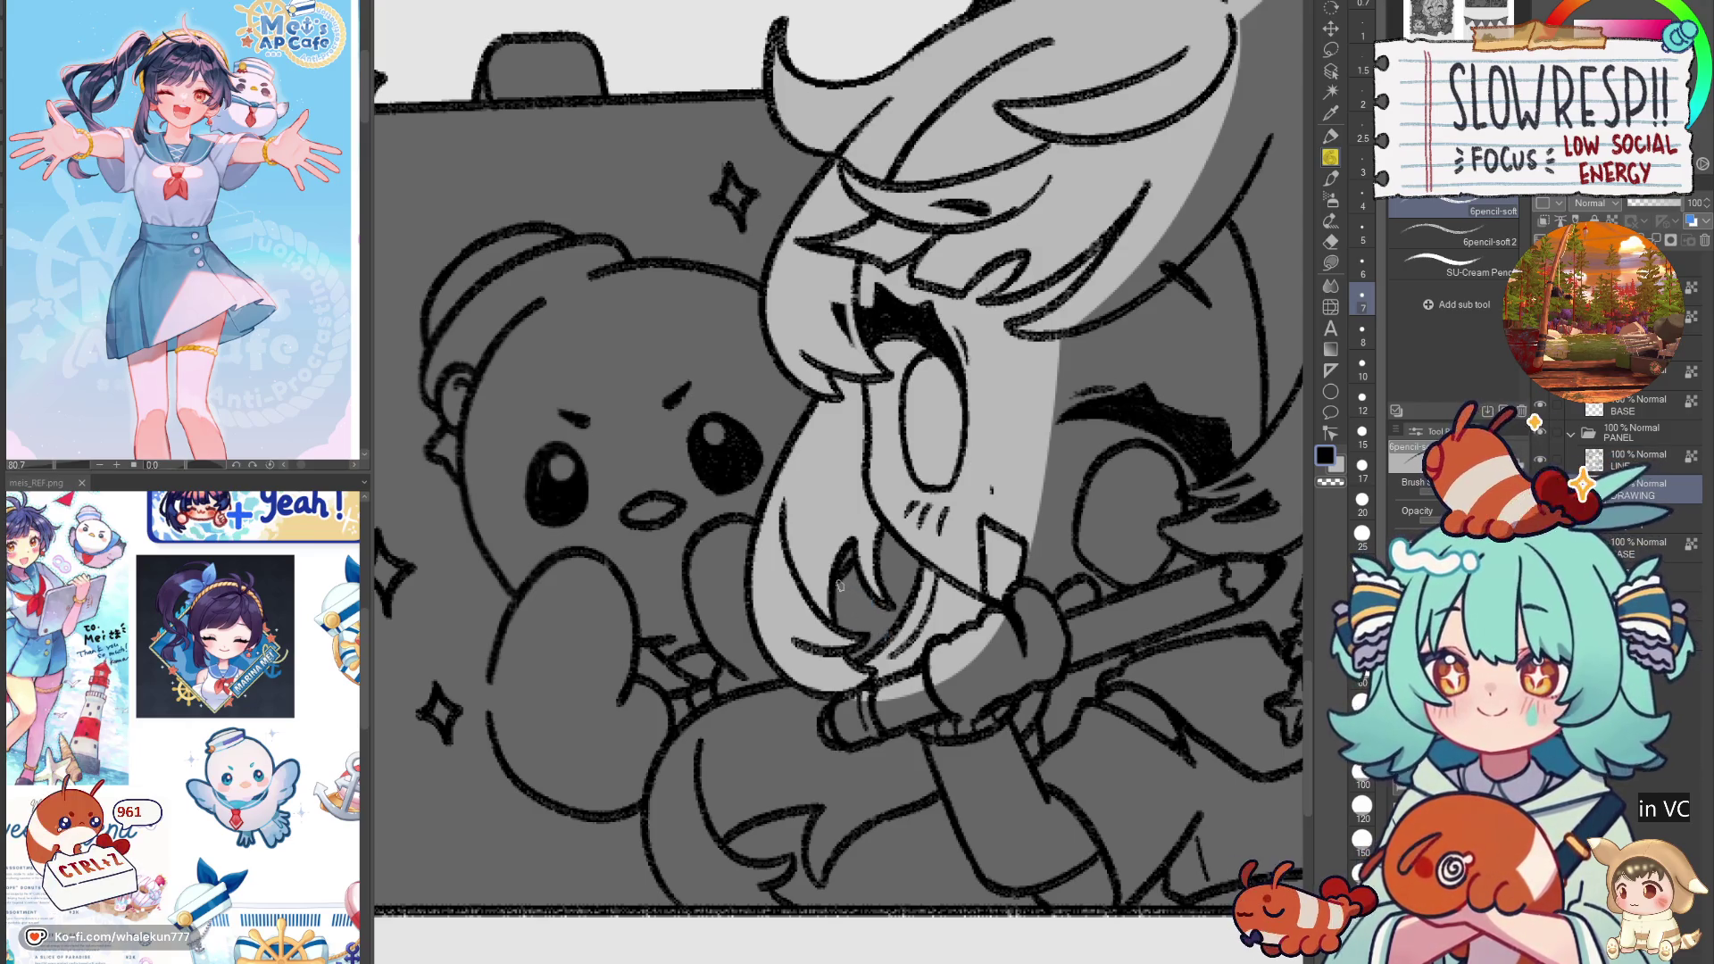
key("h")
key("ctrl+z")
key("ctrl+z")
key("ctrl+z")
left_click_drag(840, 577, 803, 607)
key("h")
key("ctrl+z")
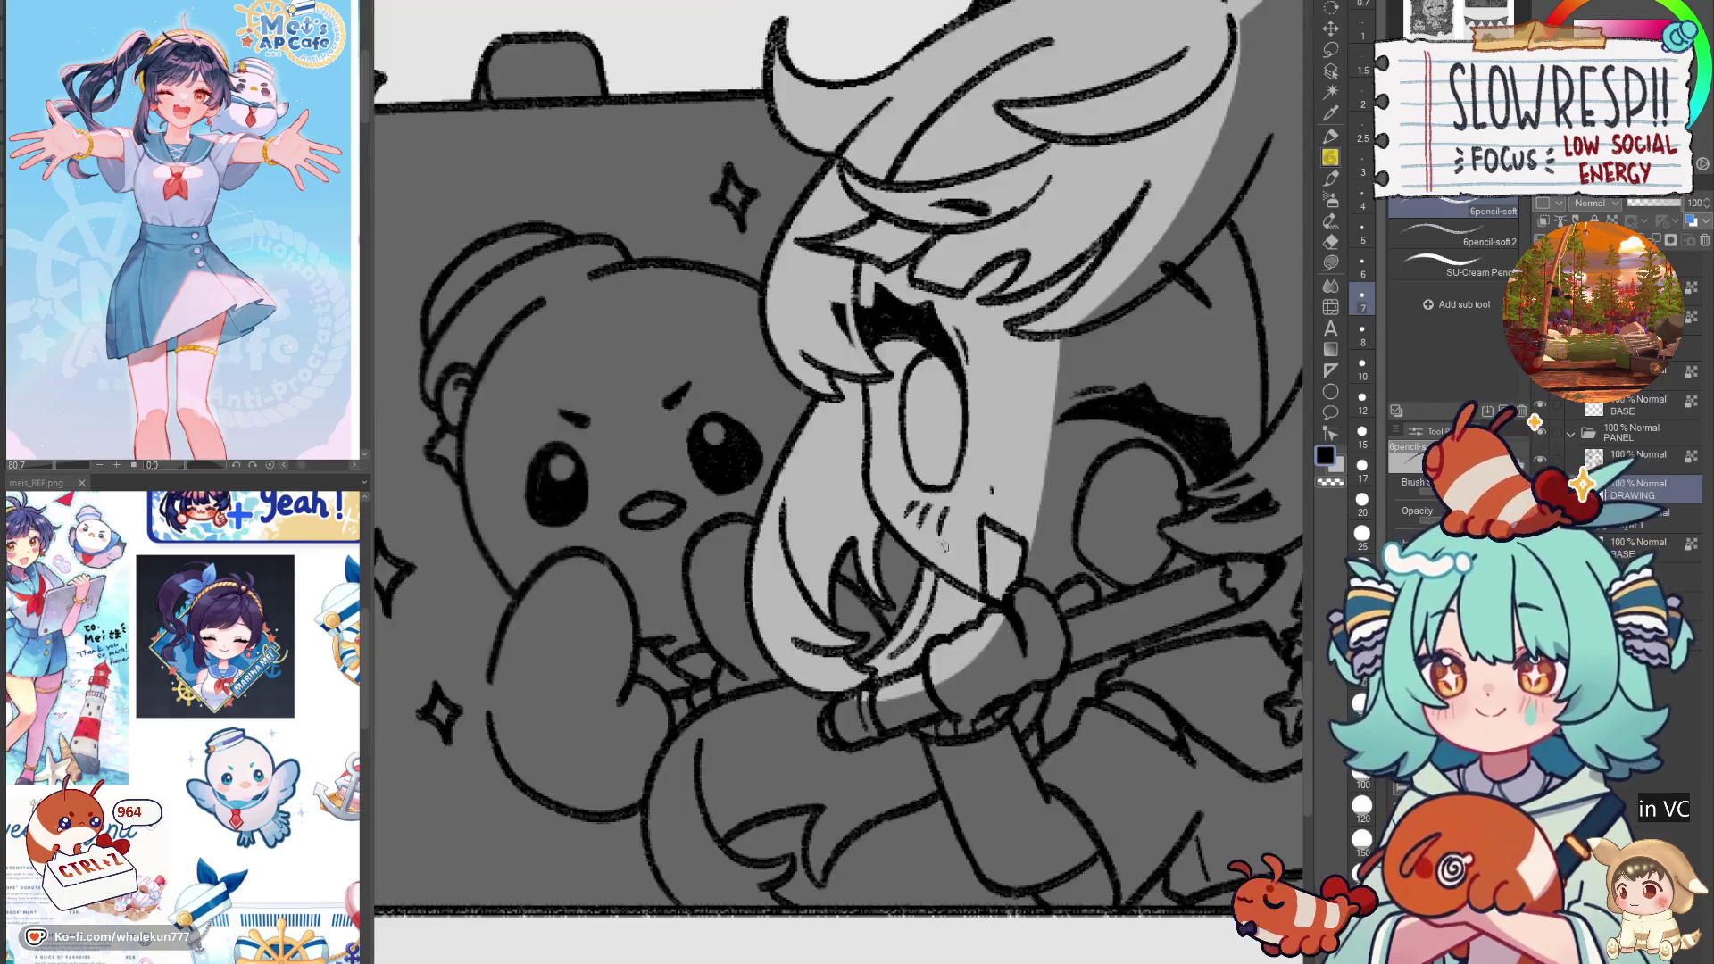
scroll(973, 554, "down", 5)
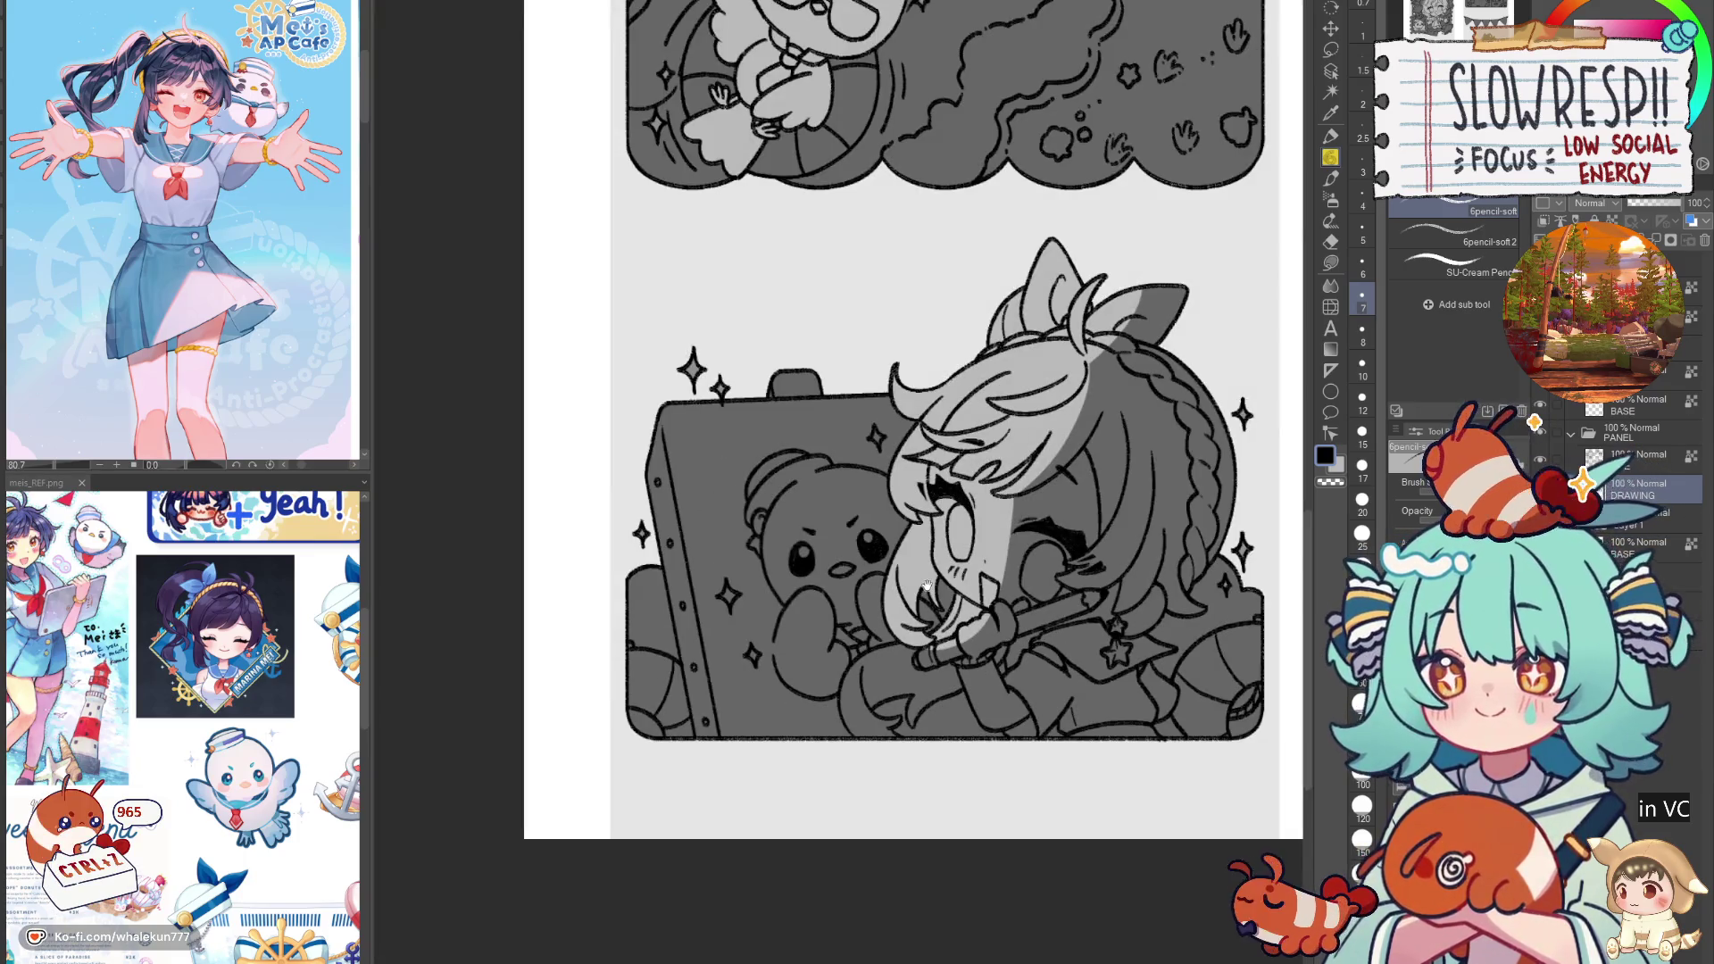
scroll(981, 698, "up", 2)
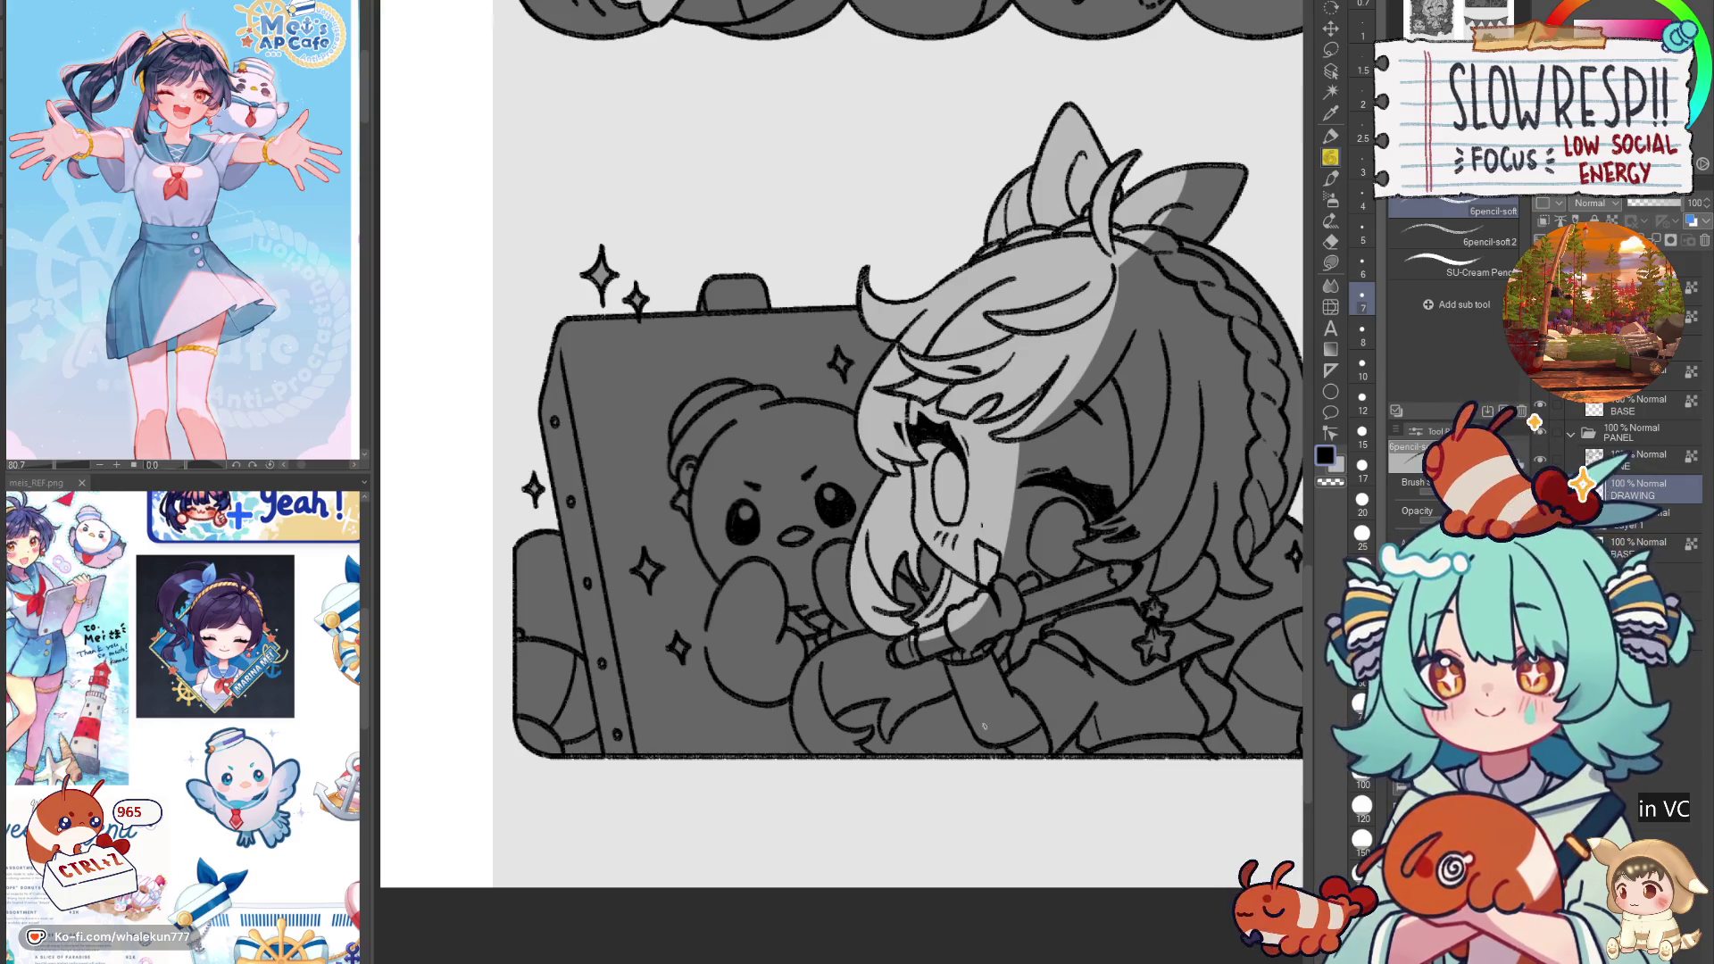
Step: Move to the layer beneath DRAWING and return to Lasso fill
key("alt+bracketleft")
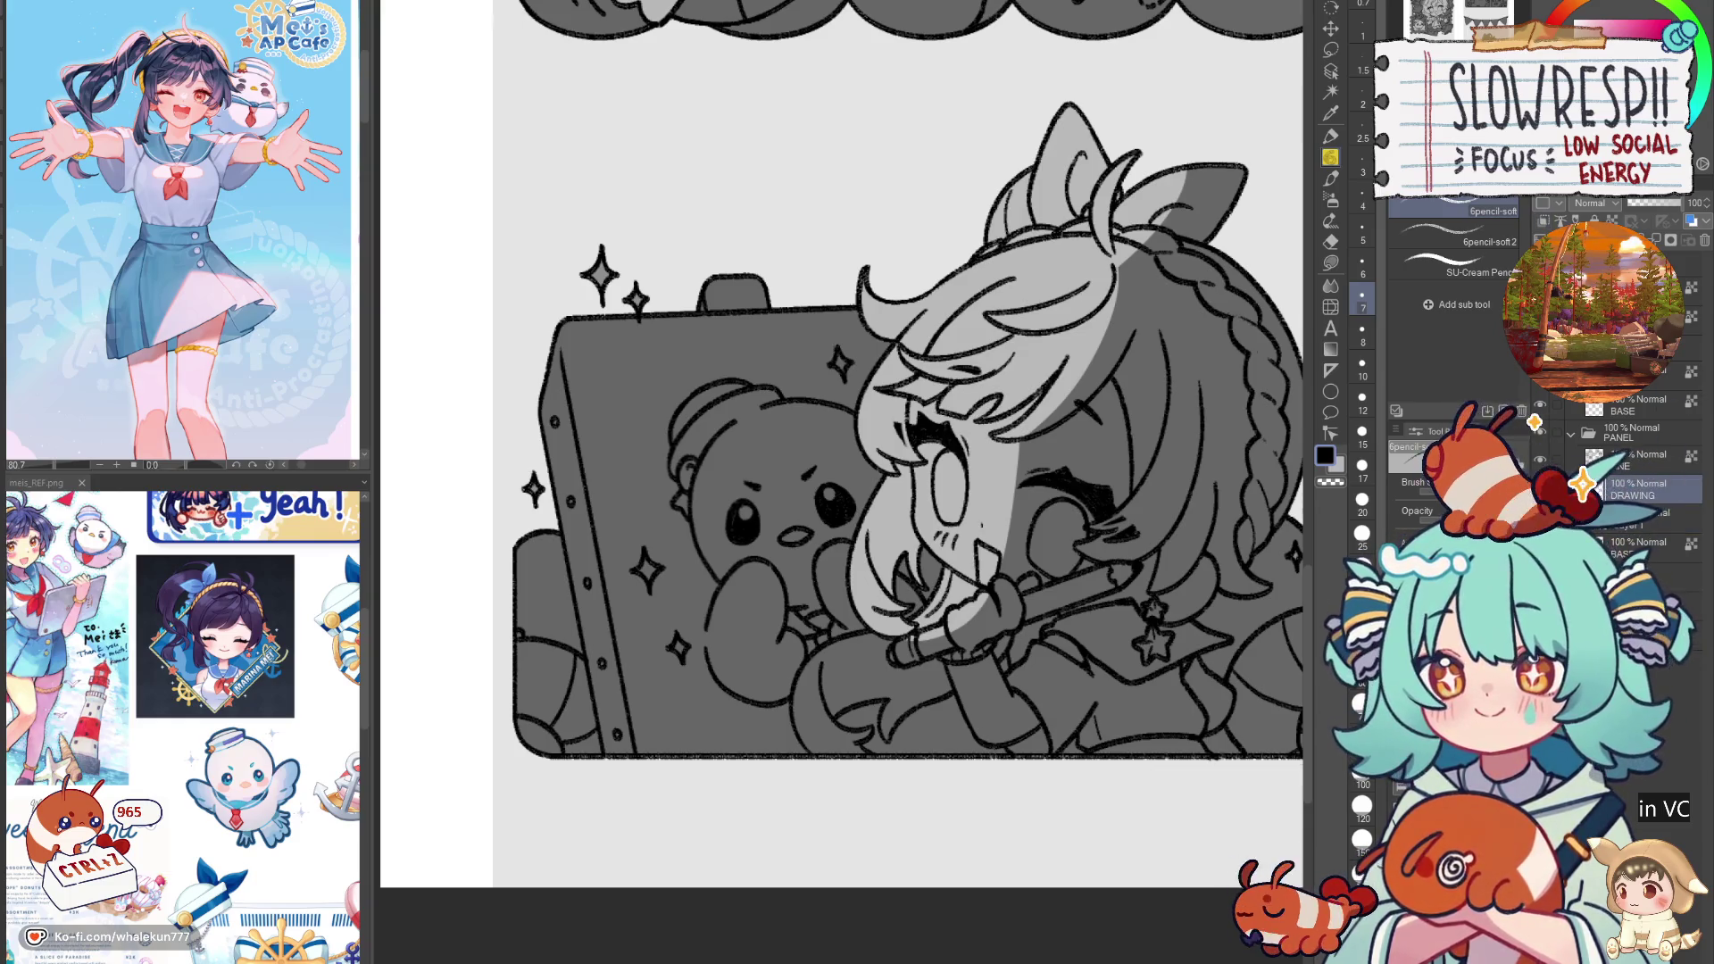
key("g")
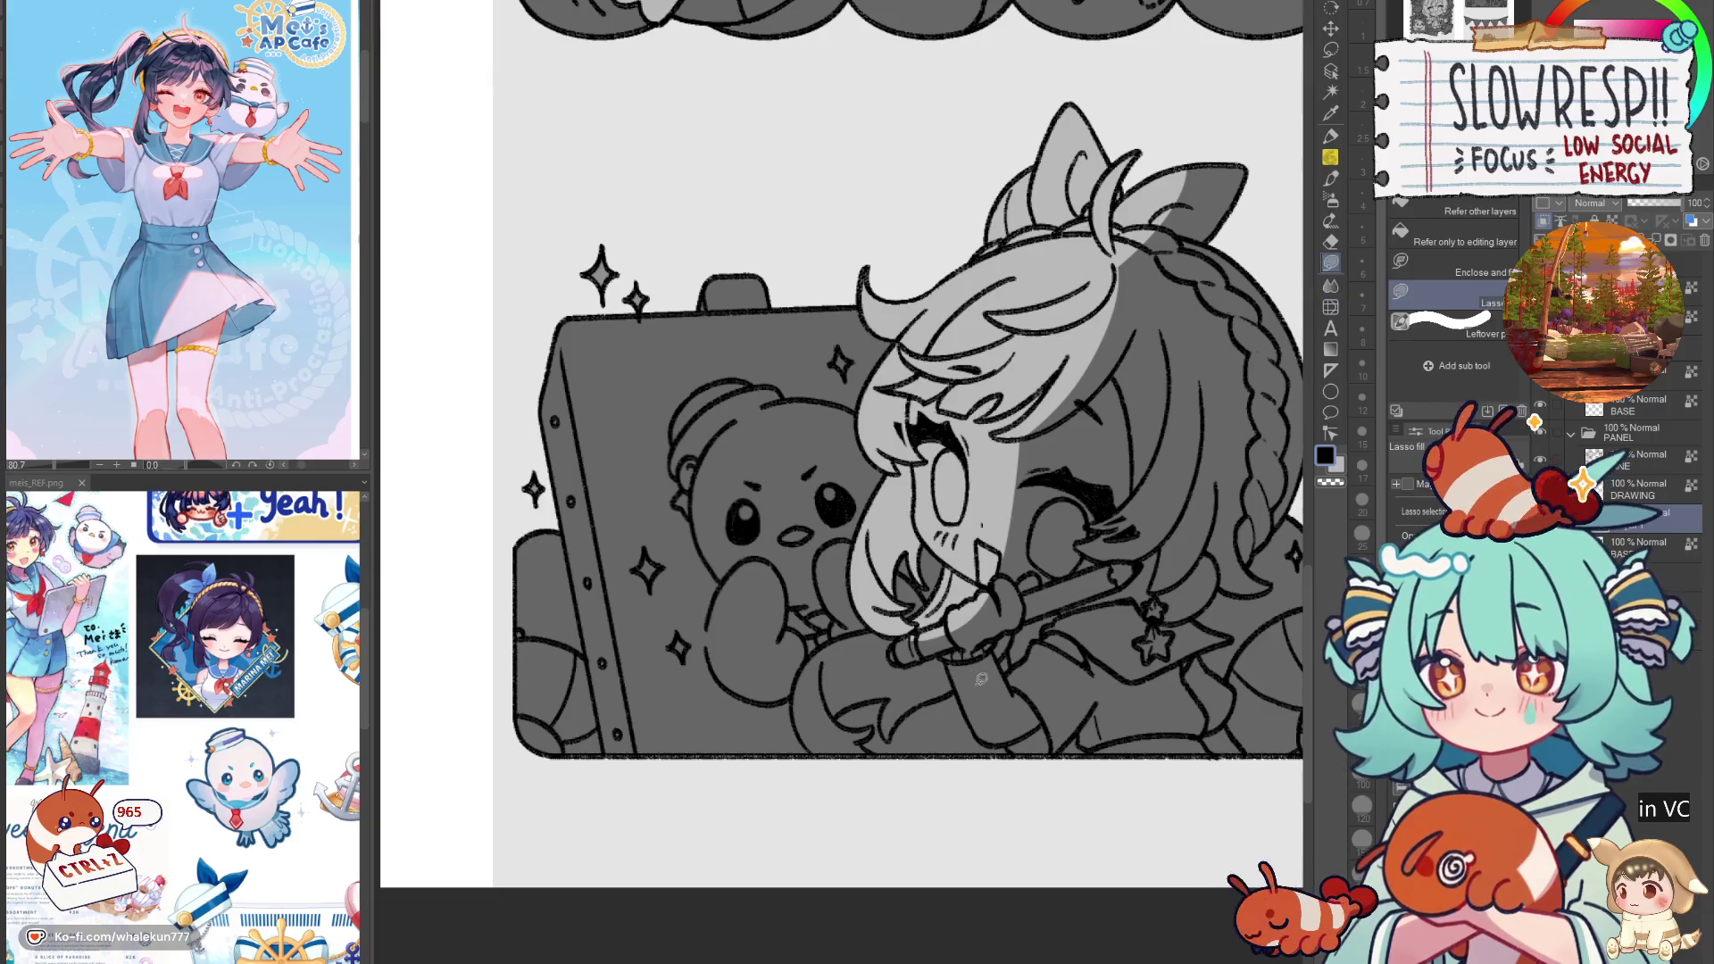
scroll(989, 665, "up", 3)
Step: Fill the bear's body light grey, including a small gap at its lower edge
mouse_move(890, 473)
left_mouse_down()
mouse_move(660, 571)
mouse_move(646, 681)
mouse_move(770, 797)
mouse_move(800, 702)
mouse_move(734, 668)
left_mouse_up()
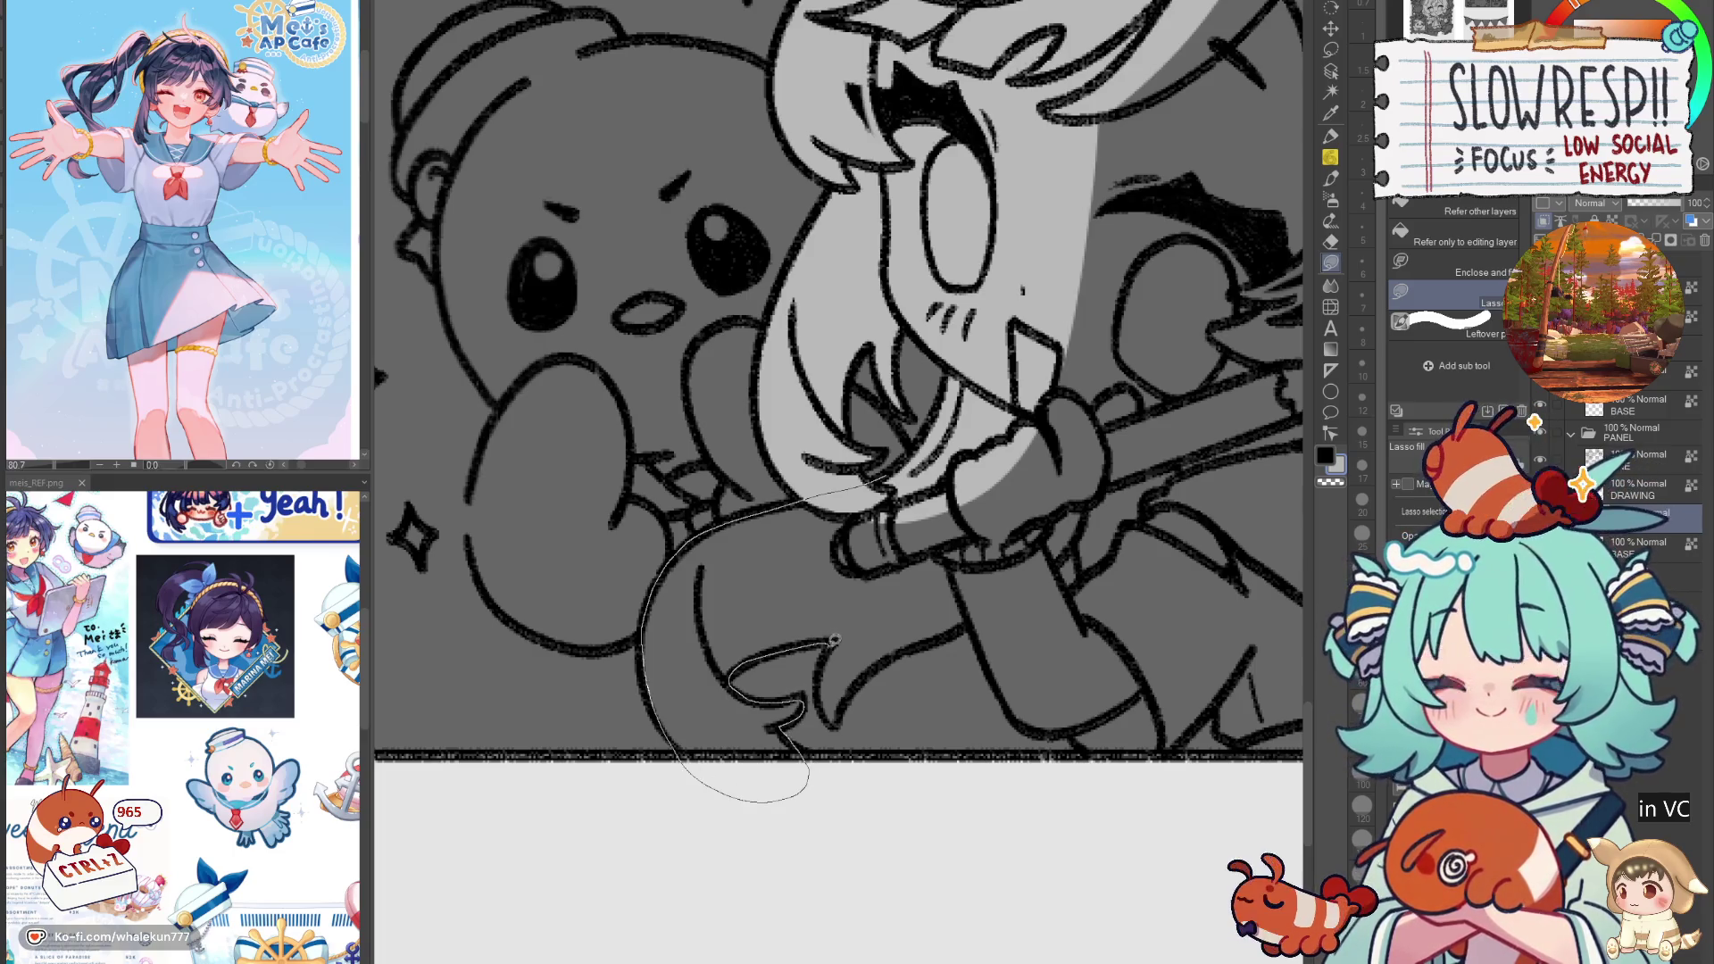
mouse_move(835, 725)
left_mouse_down()
mouse_move(923, 644)
mouse_move(1027, 505)
mouse_move(969, 442)
left_mouse_up()
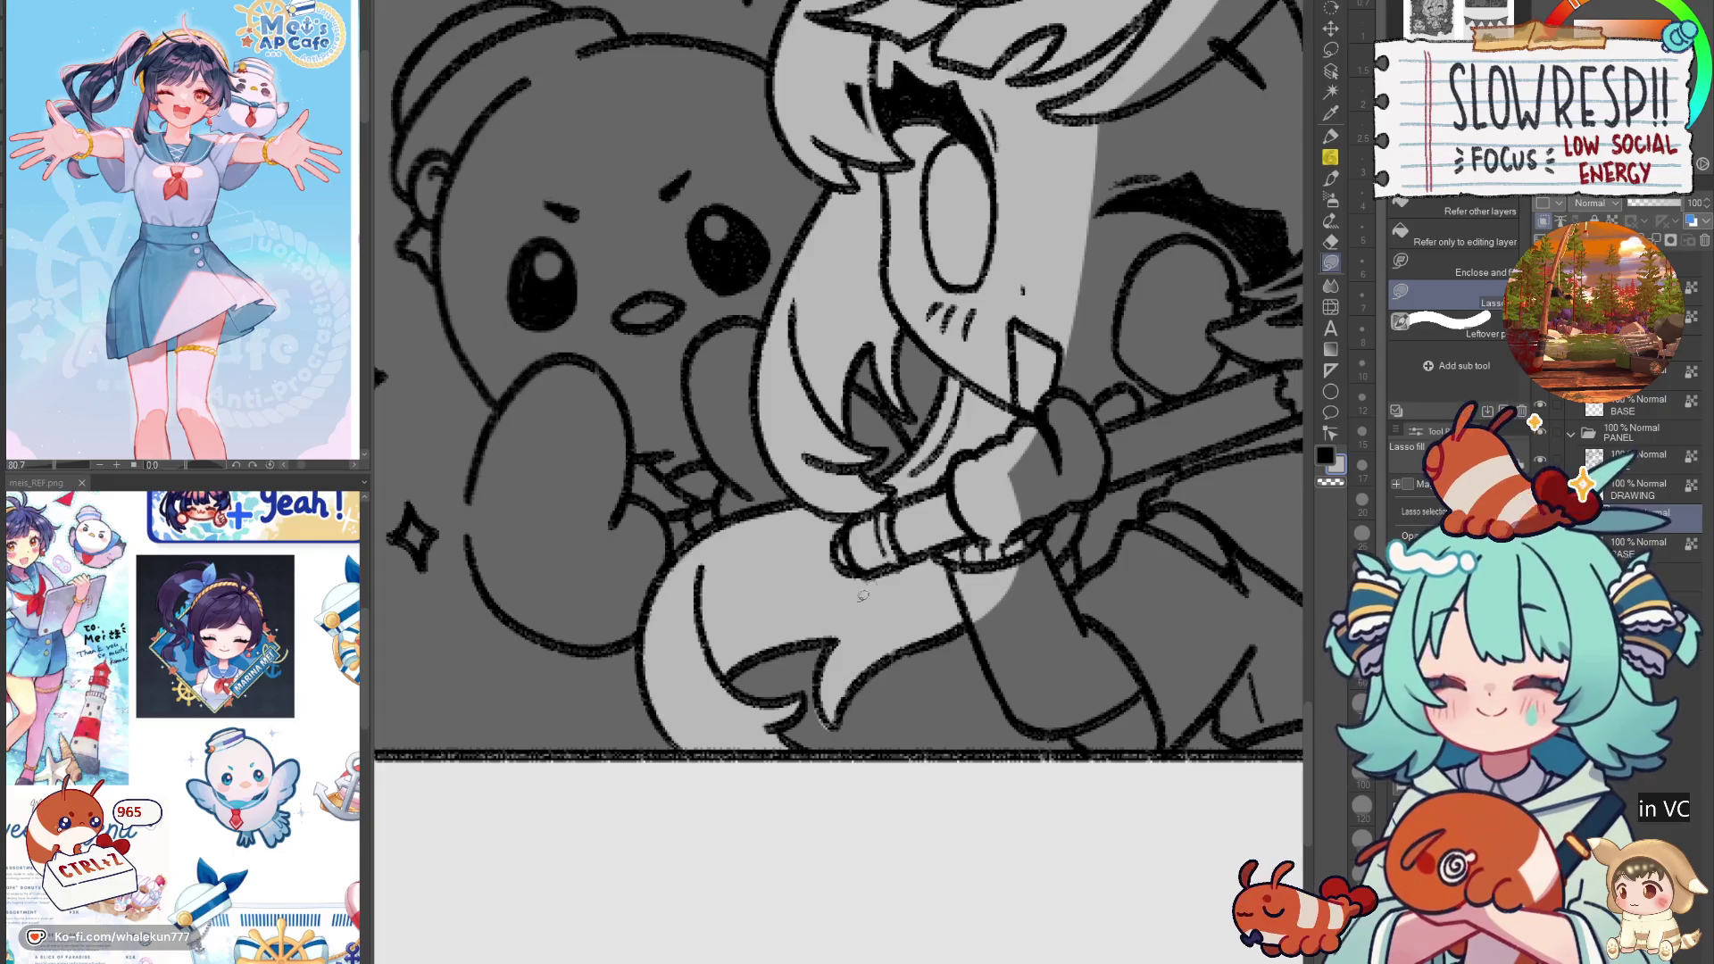
left_click_drag(823, 709, 826, 721)
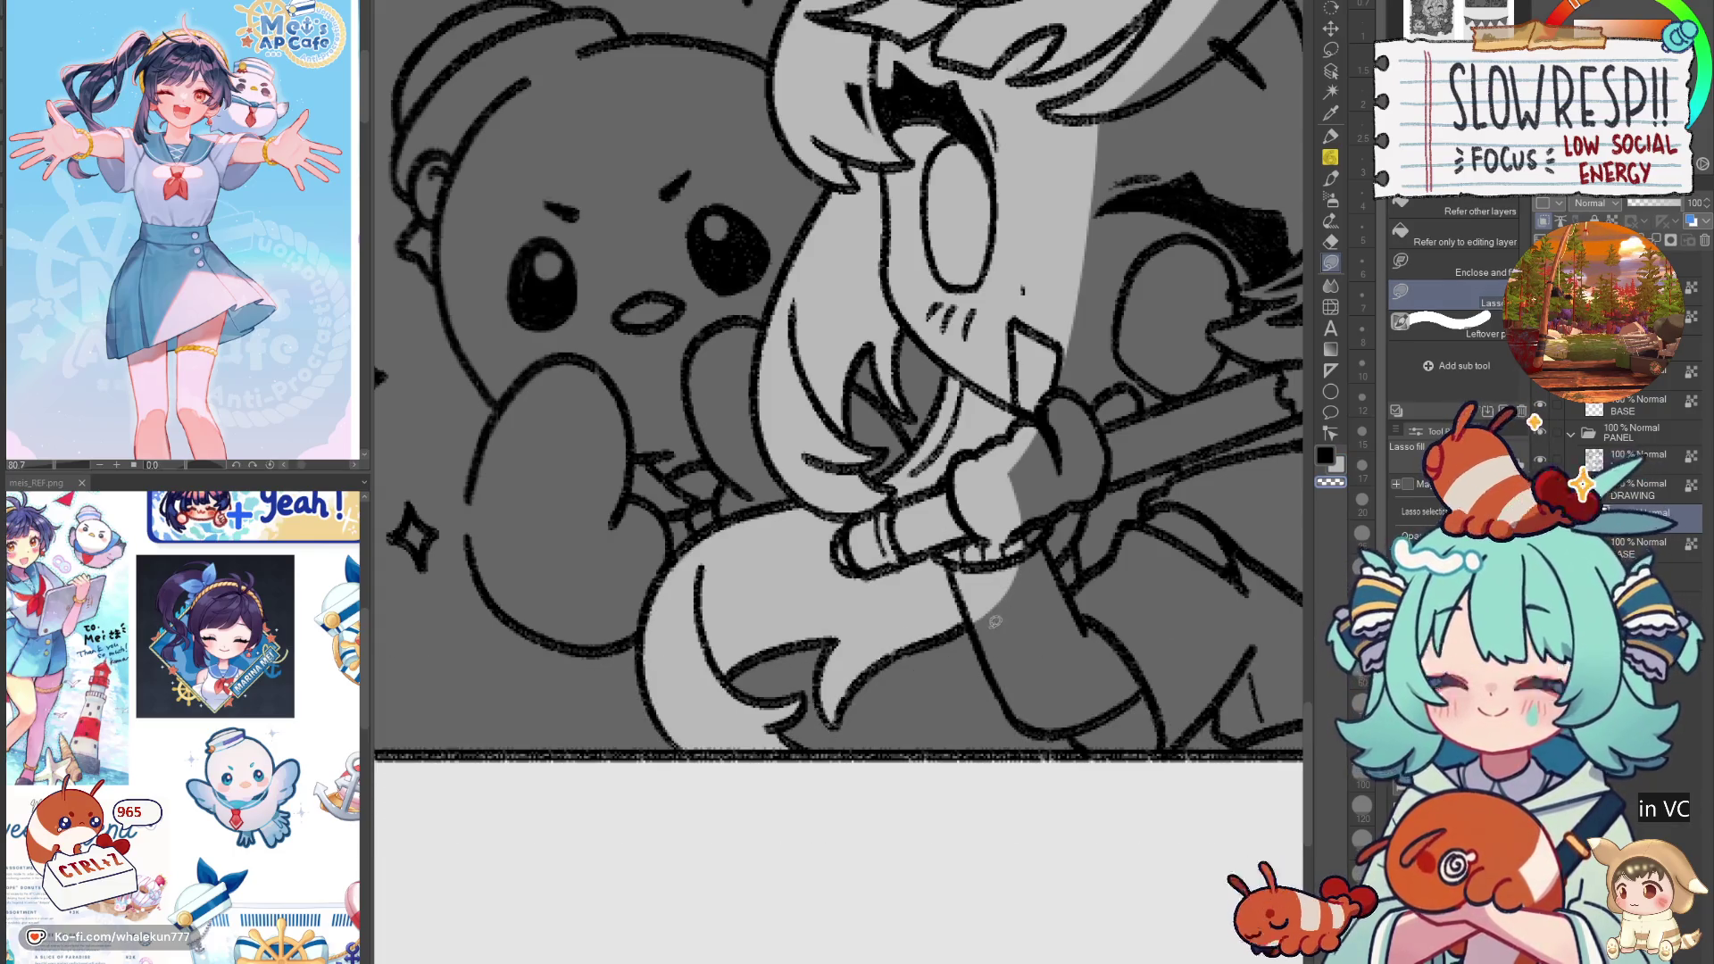
scroll(990, 614, "down", 3)
scroll(905, 566, "up", 5)
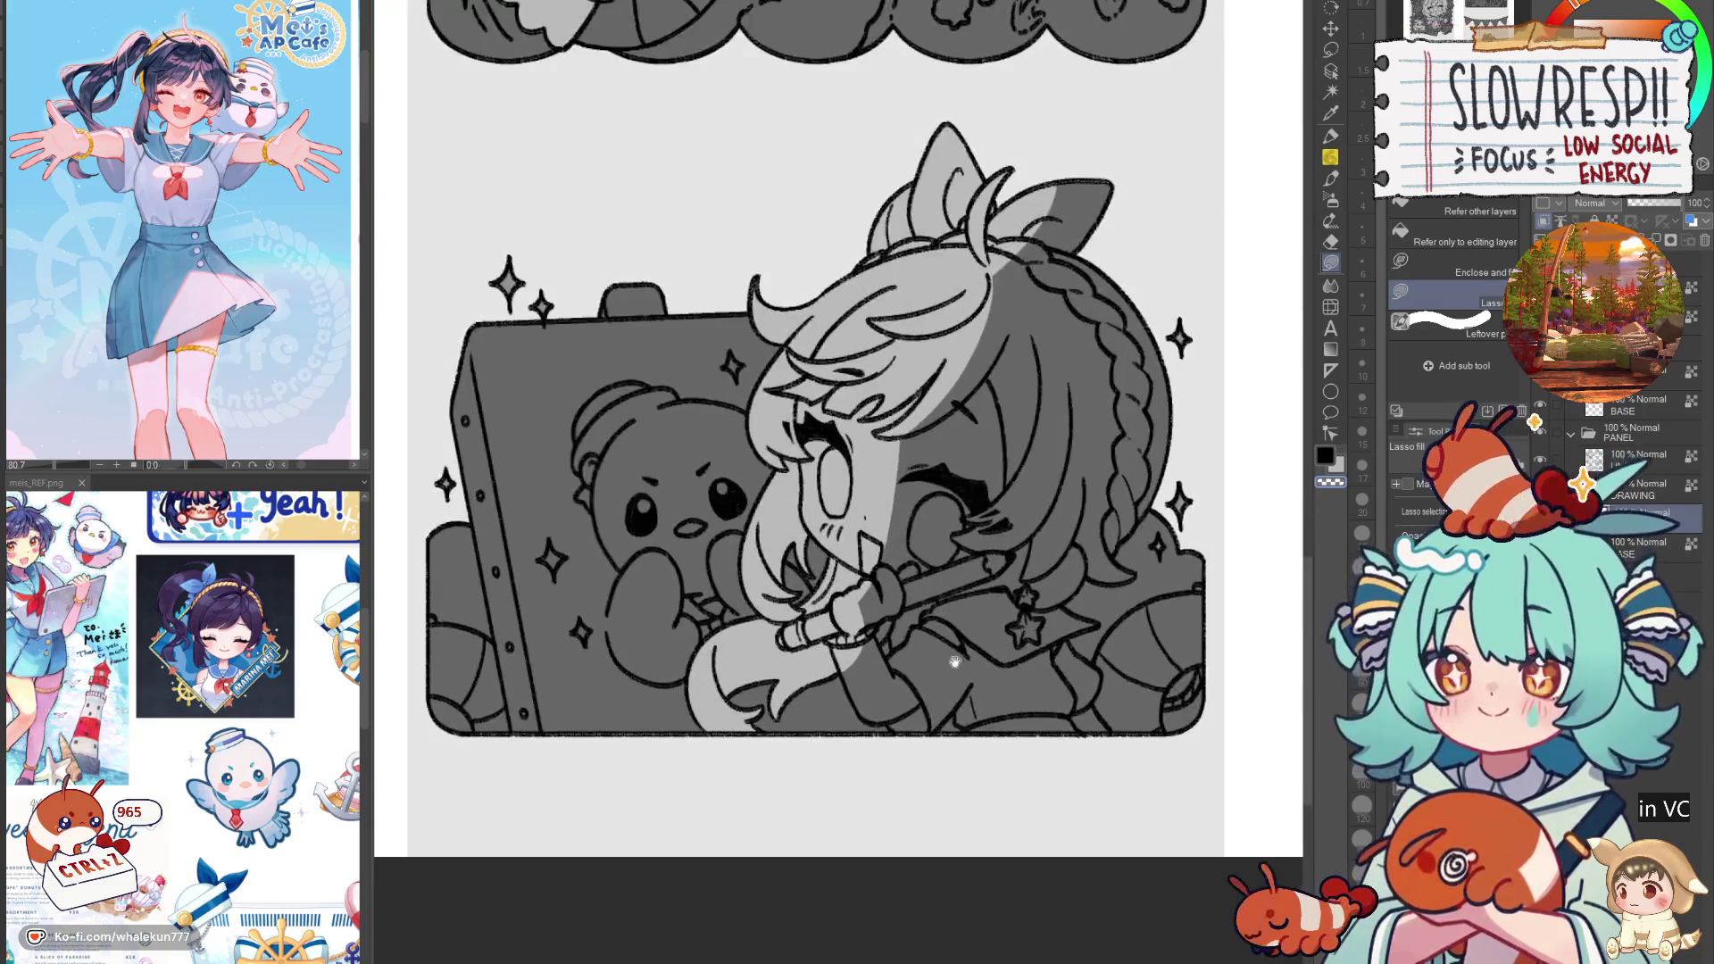
scroll(905, 566, "up", 2)
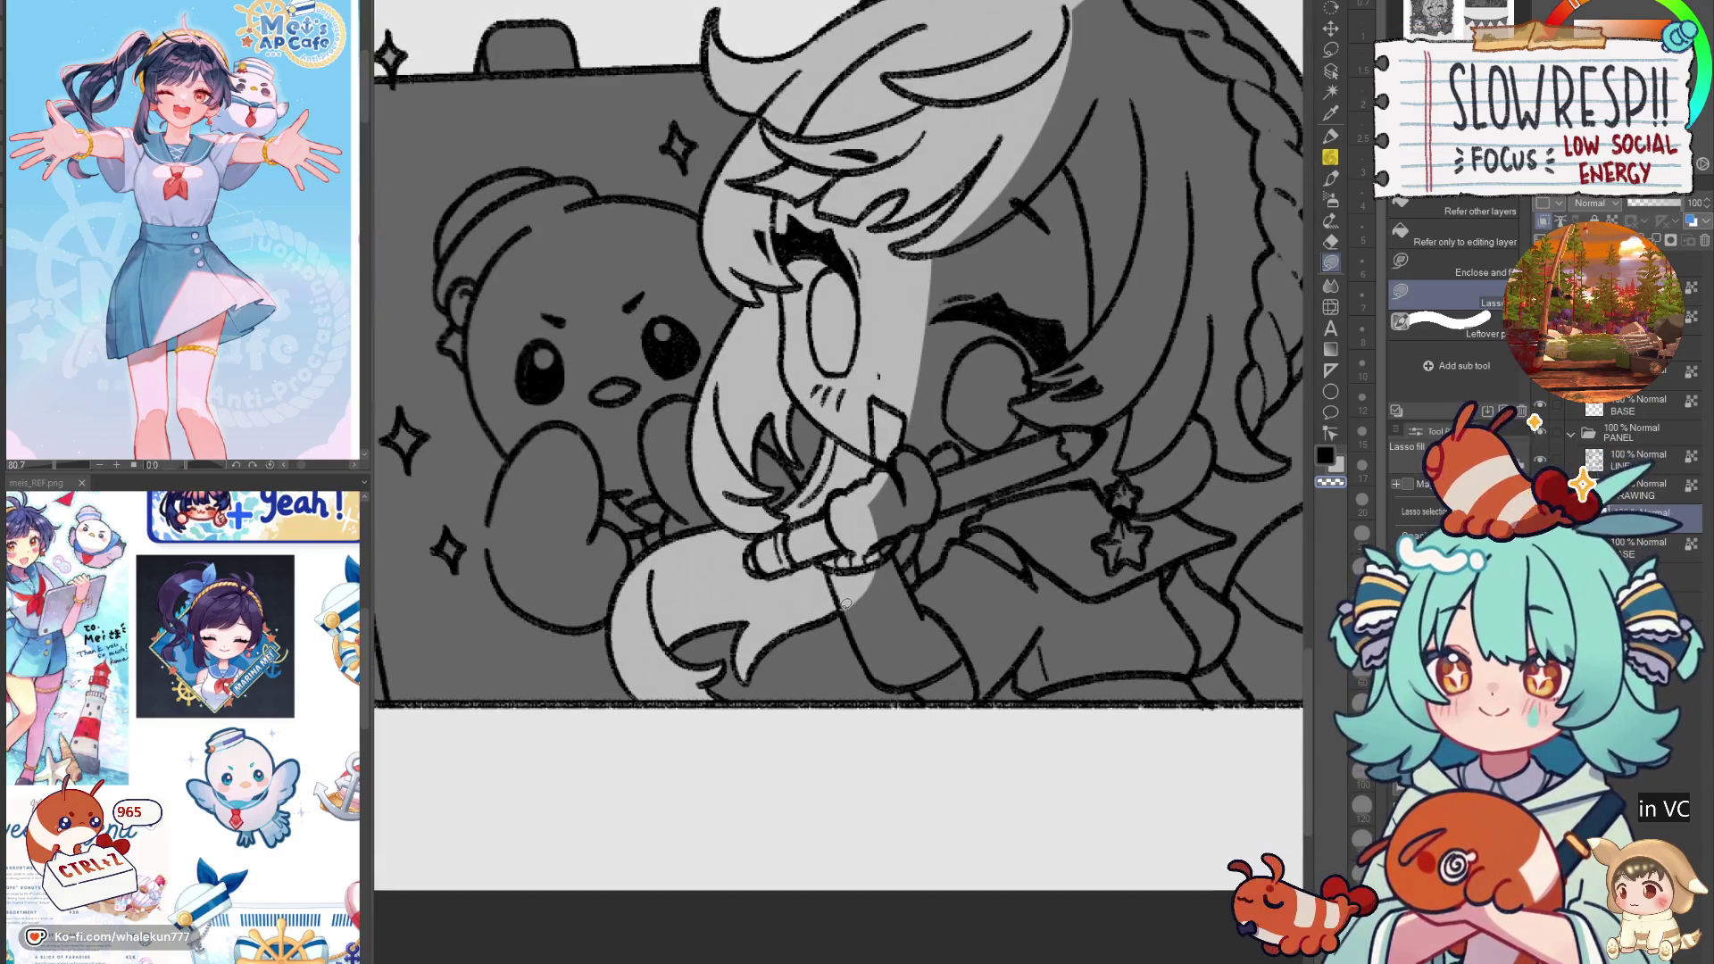
Step: Lighten the shading on the girl's shirt, arm, hand, cheek and shoulder
mouse_move(847, 598)
left_mouse_down()
mouse_move(925, 659)
mouse_move(855, 639)
left_mouse_up()
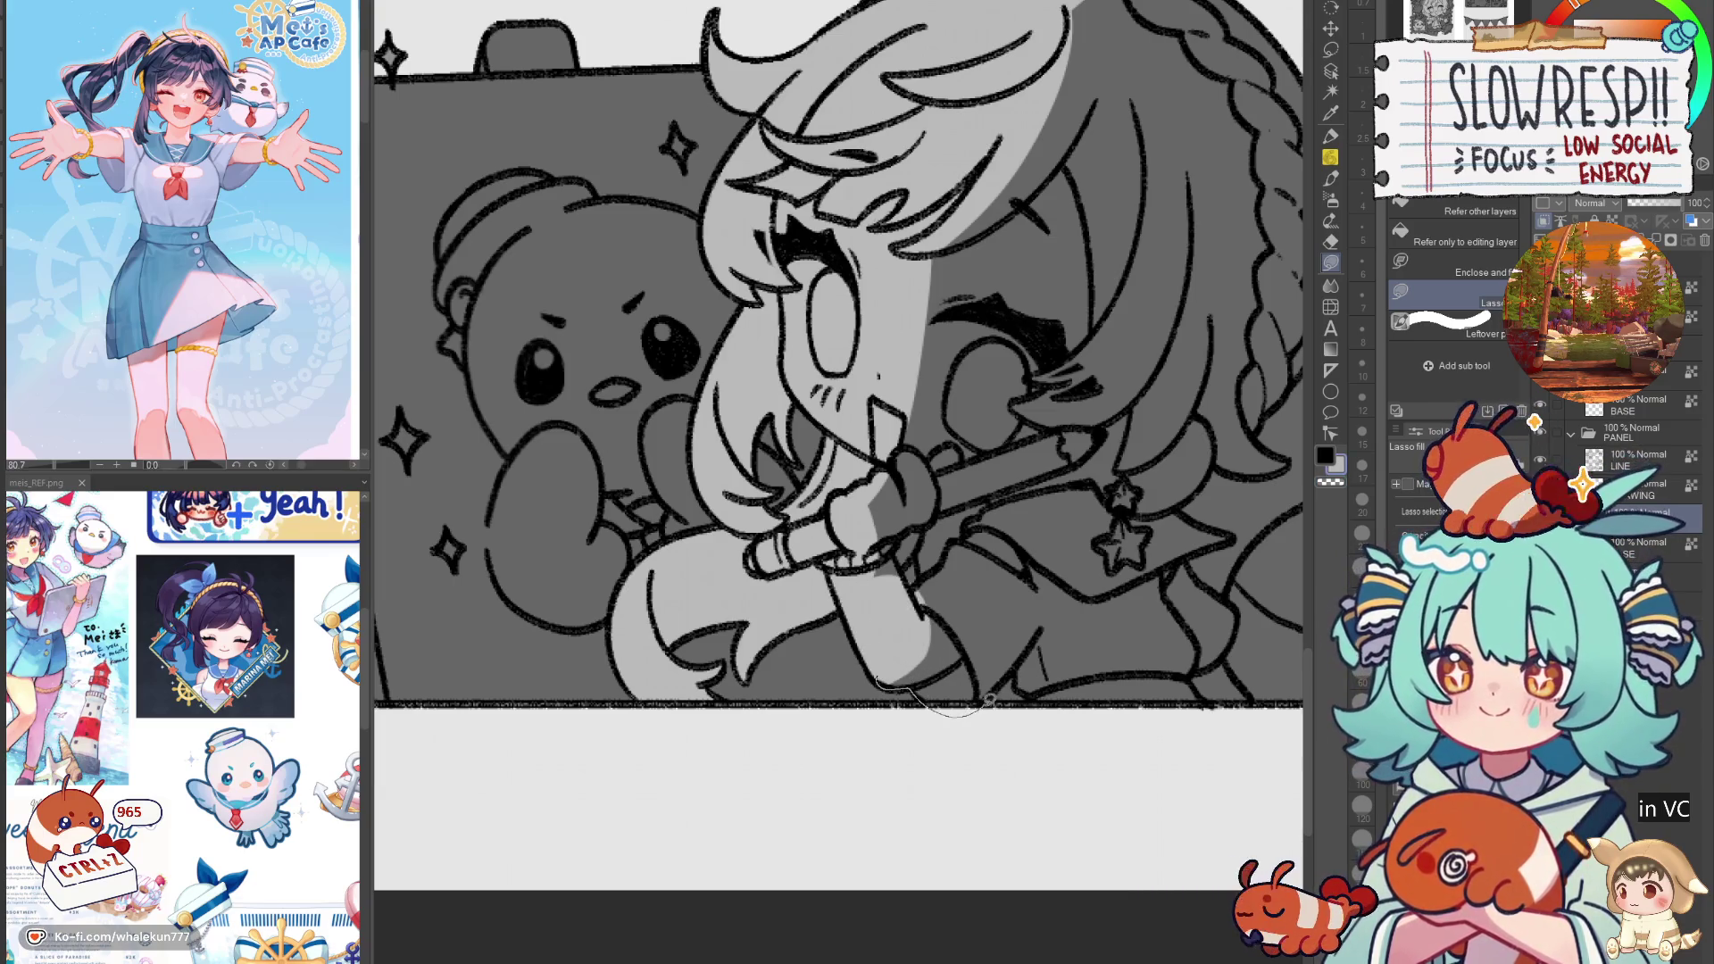
mouse_move(1041, 716)
left_mouse_down()
mouse_move(1125, 498)
mouse_move(1017, 456)
mouse_move(965, 530)
left_mouse_up()
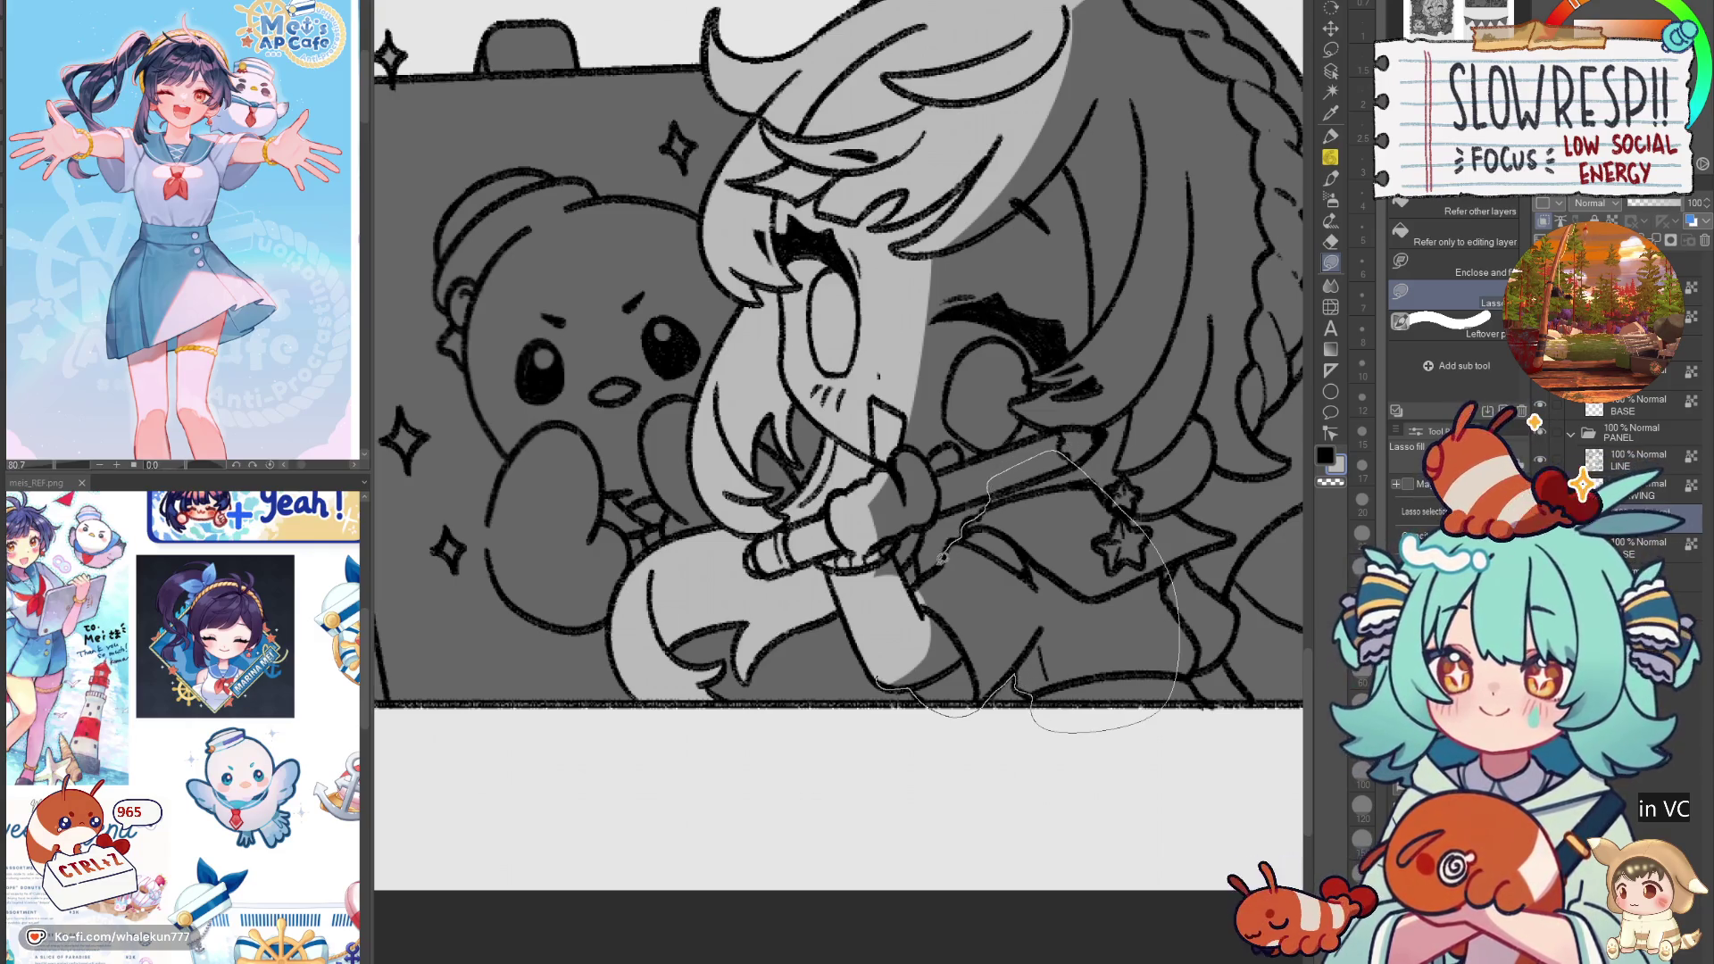
mouse_move(910, 591)
left_mouse_down()
mouse_move(918, 564)
mouse_move(906, 612)
mouse_move(873, 489)
mouse_move(870, 614)
left_mouse_up()
mouse_move(870, 614)
left_mouse_down()
mouse_move(1048, 535)
mouse_move(822, 440)
left_mouse_up()
mouse_move(1055, 595)
left_mouse_down()
mouse_move(836, 671)
mouse_move(914, 626)
mouse_move(867, 677)
mouse_move(915, 696)
left_mouse_up()
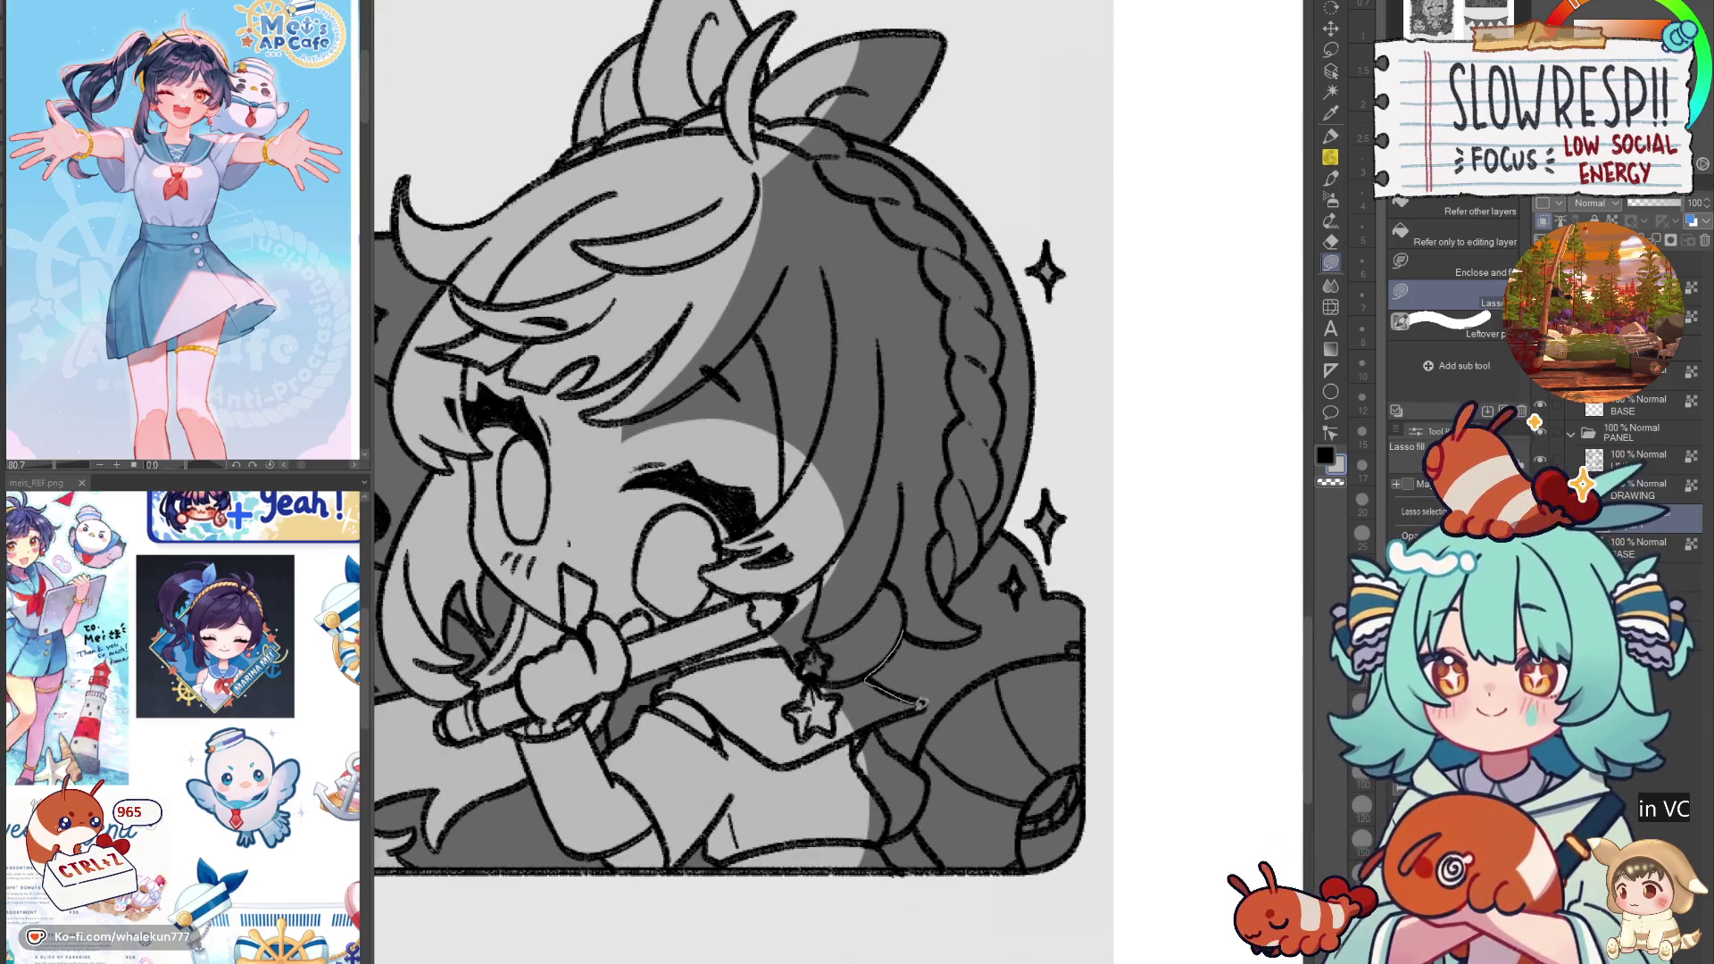
left_click_drag(928, 835, 825, 902)
Step: Lighten the dark shading on the girl's braid, upper braid and ribbon
mouse_move(884, 612)
left_mouse_down()
mouse_move(913, 712)
mouse_move(714, 634)
mouse_move(867, 779)
left_mouse_up()
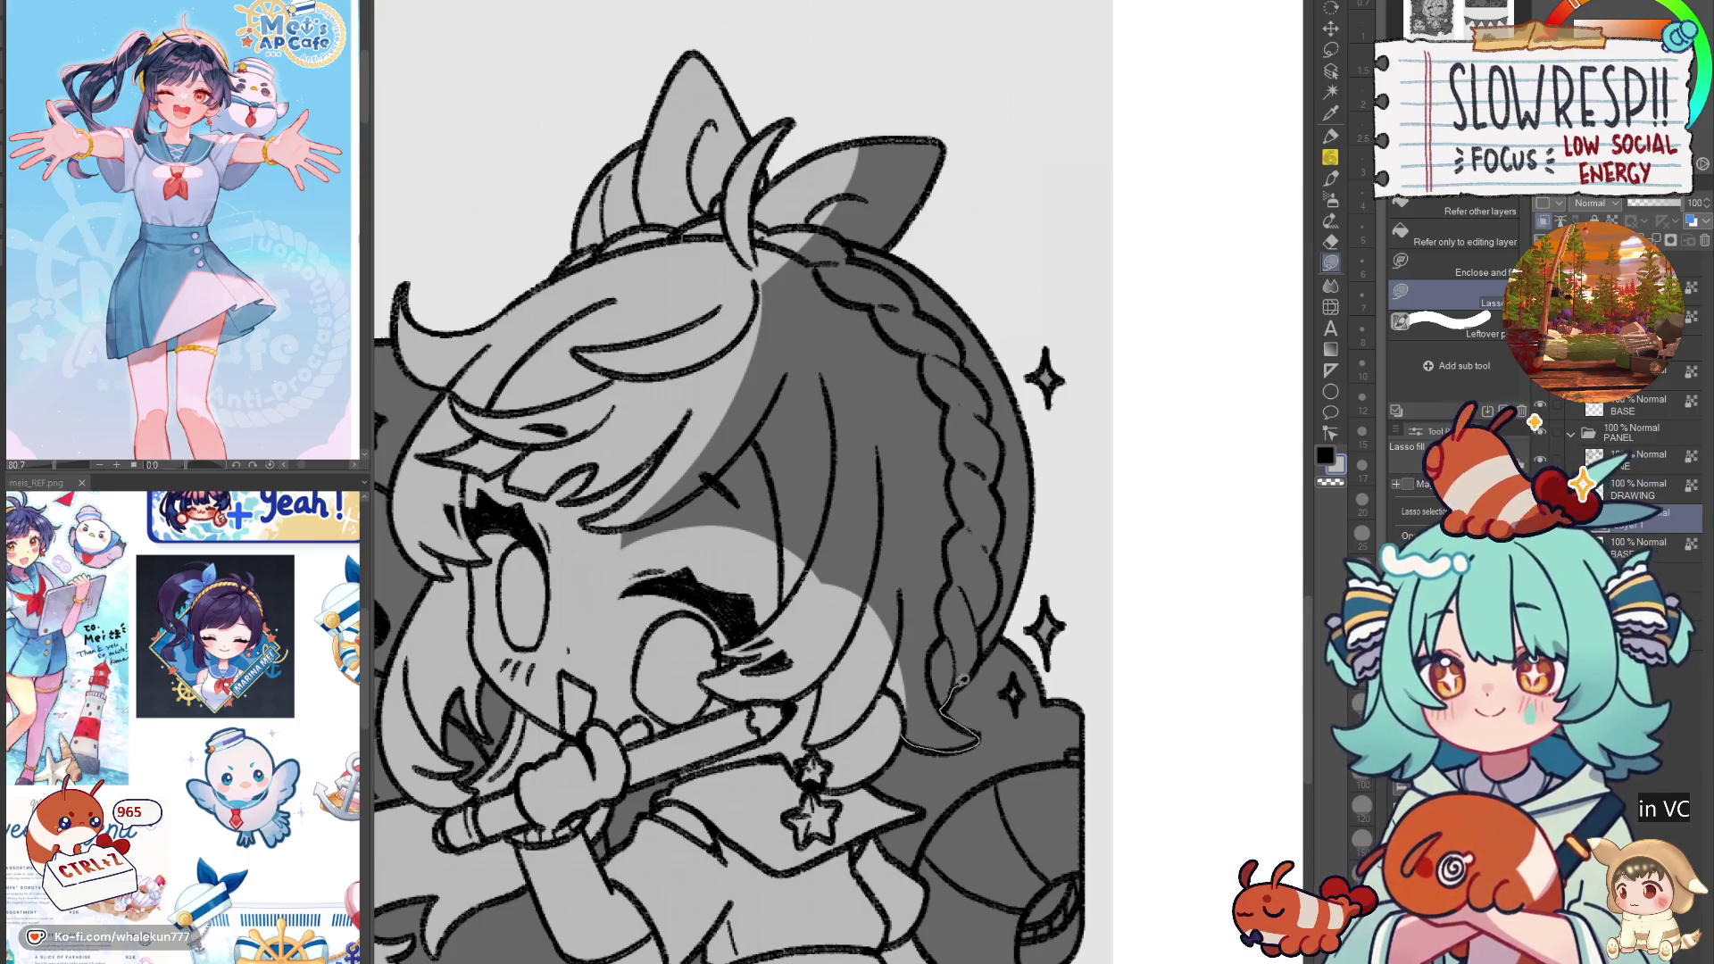
mouse_move(998, 641)
left_mouse_down()
mouse_move(883, 328)
mouse_move(724, 622)
left_mouse_up()
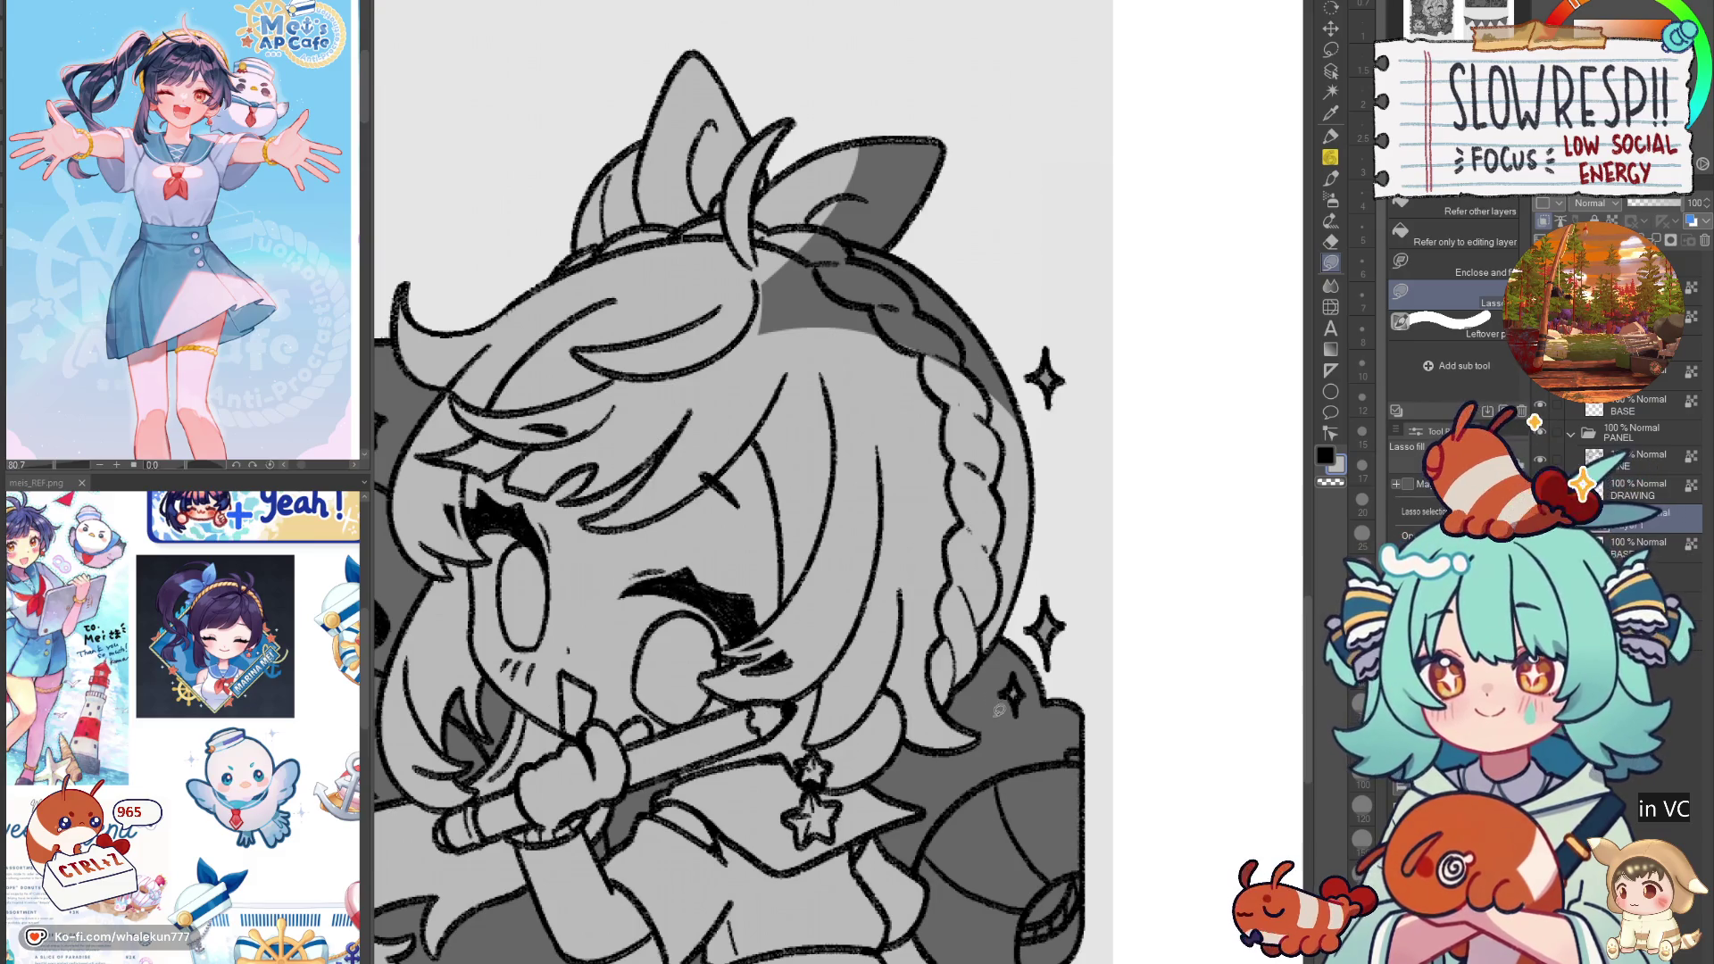
left_click_drag(1000, 708, 944, 900)
mouse_move(944, 714)
left_mouse_down()
mouse_move(995, 369)
mouse_move(863, 689)
left_mouse_up()
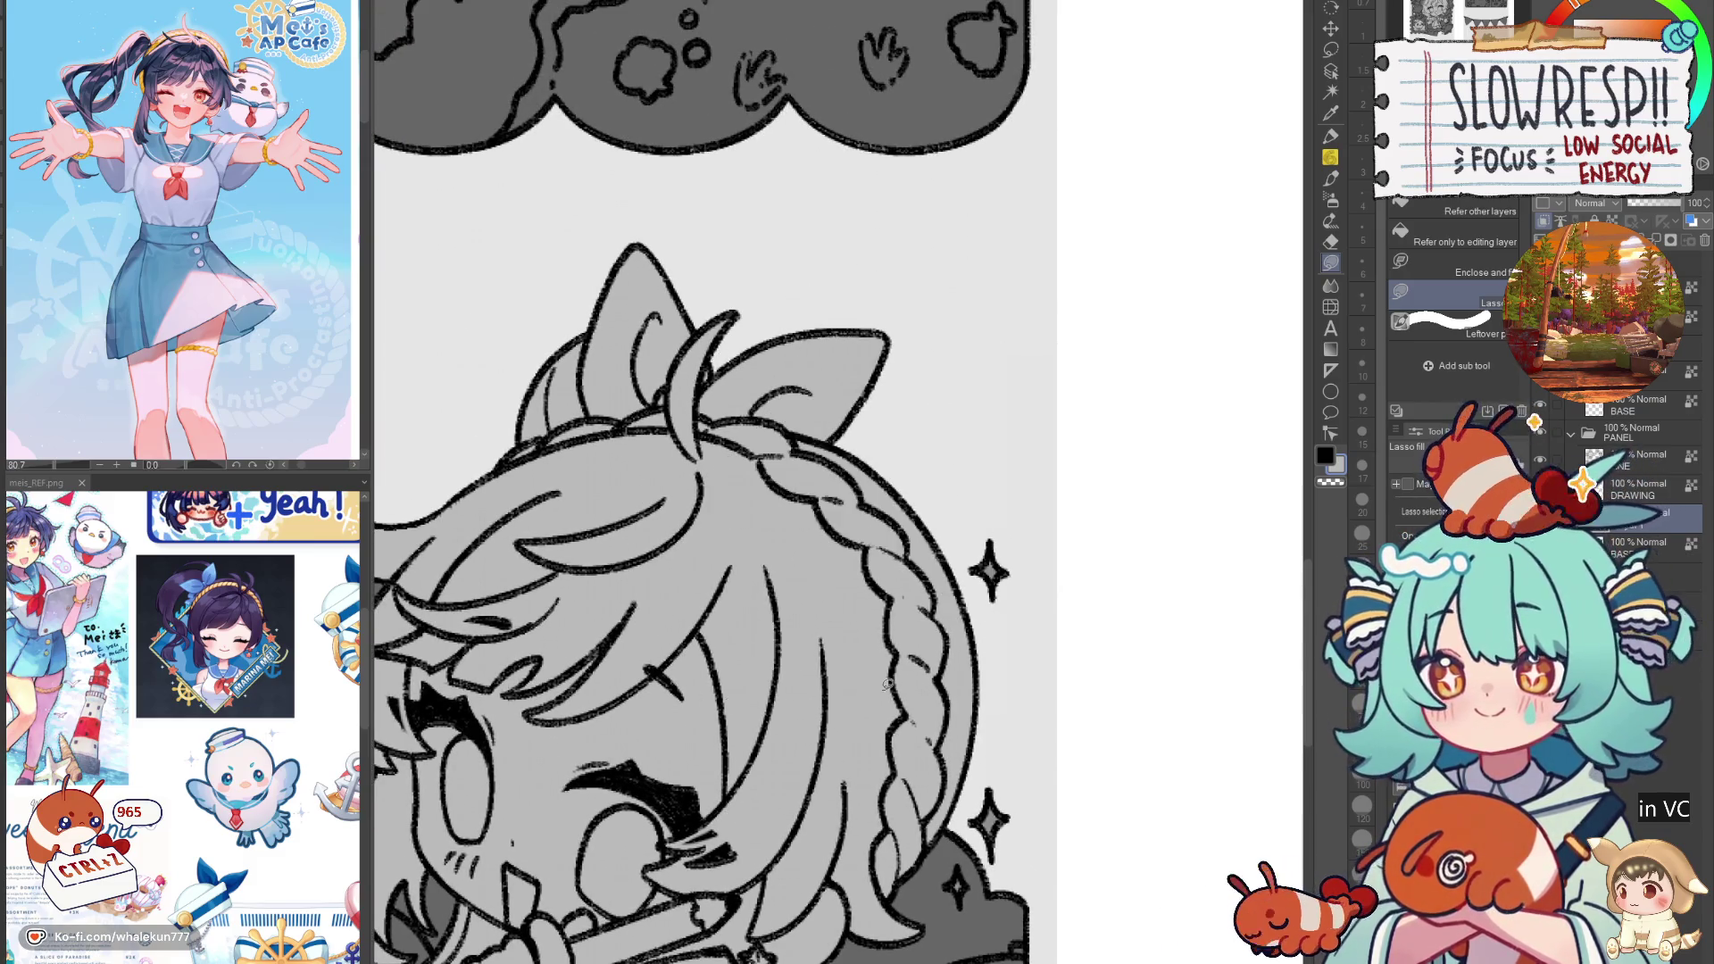
Step: Lighten the round camera lens shape in the camera panel
scroll(864, 689, "down", 5)
scroll(1103, 782, "up", 1)
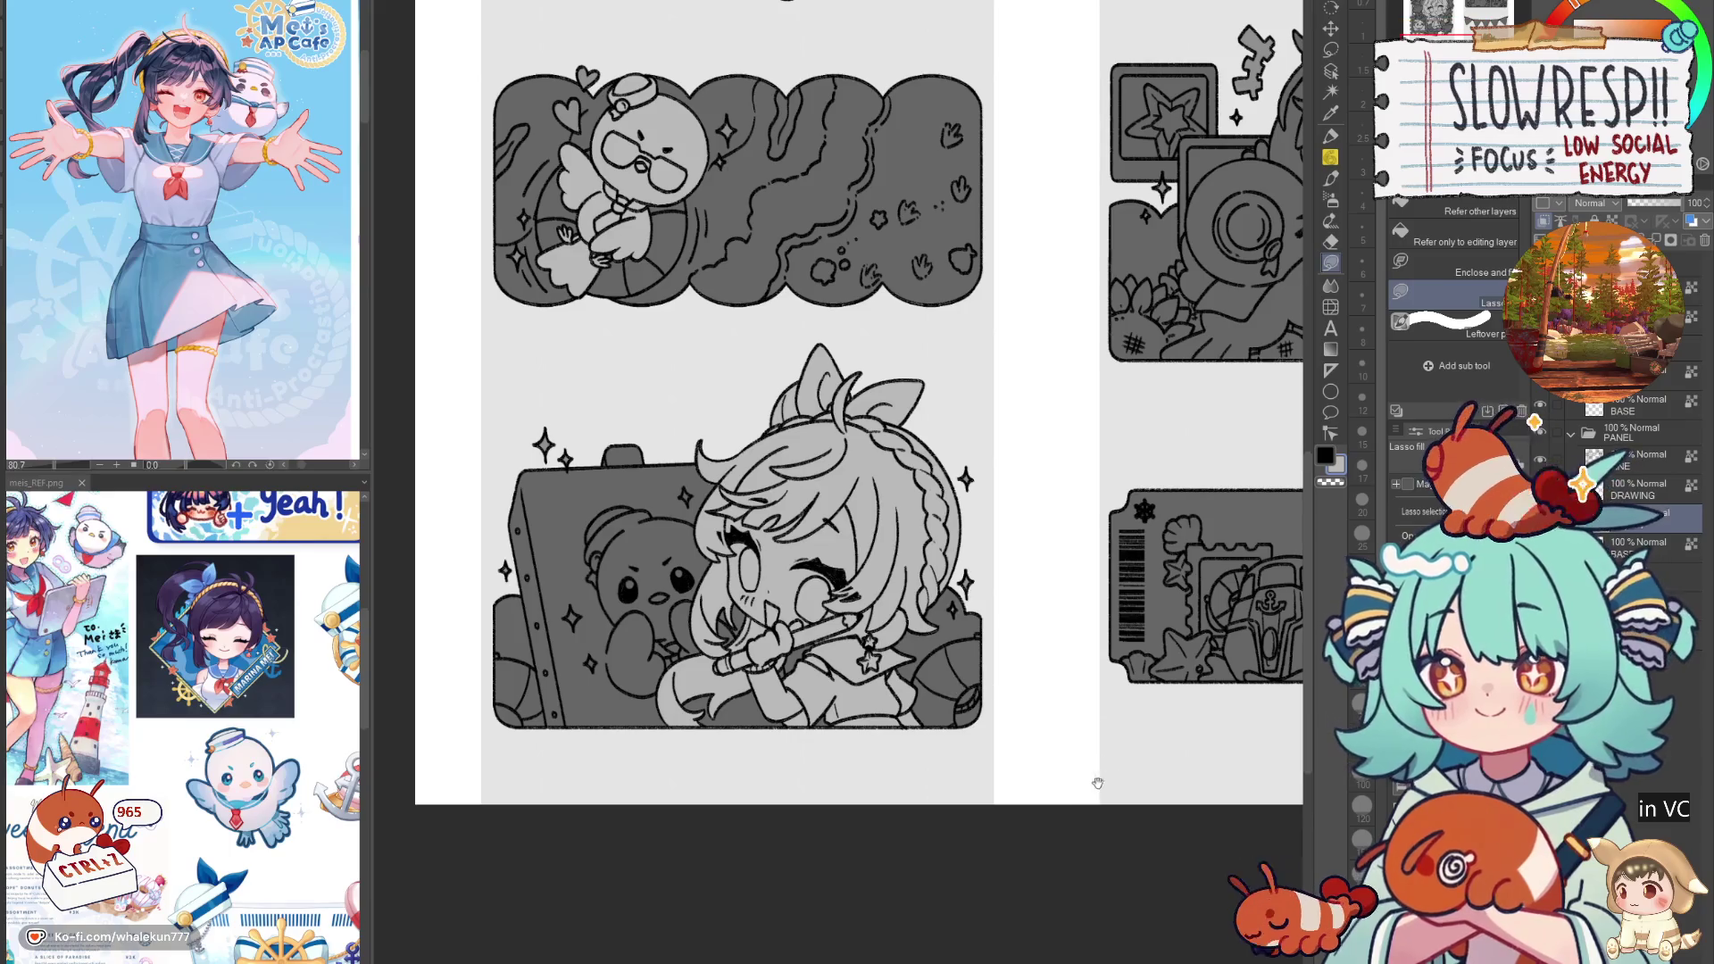
scroll(785, 730, "down", 3)
scroll(897, 759, "up", 1)
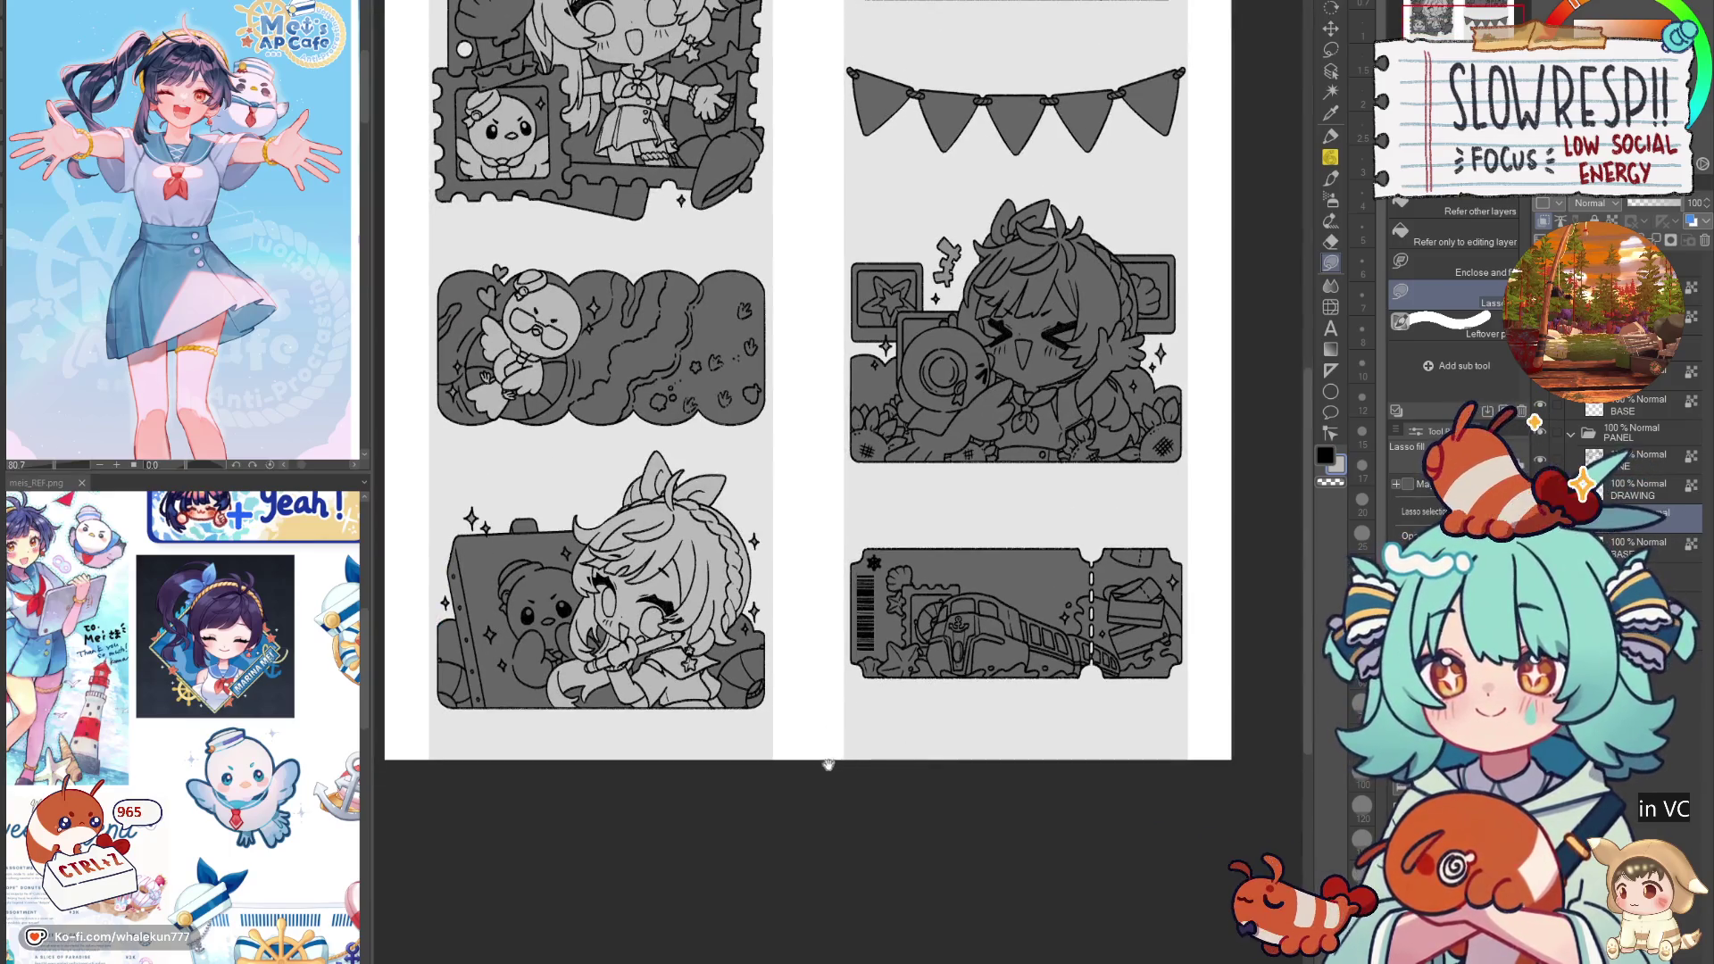
left_click_drag(784, 771, 635, 828)
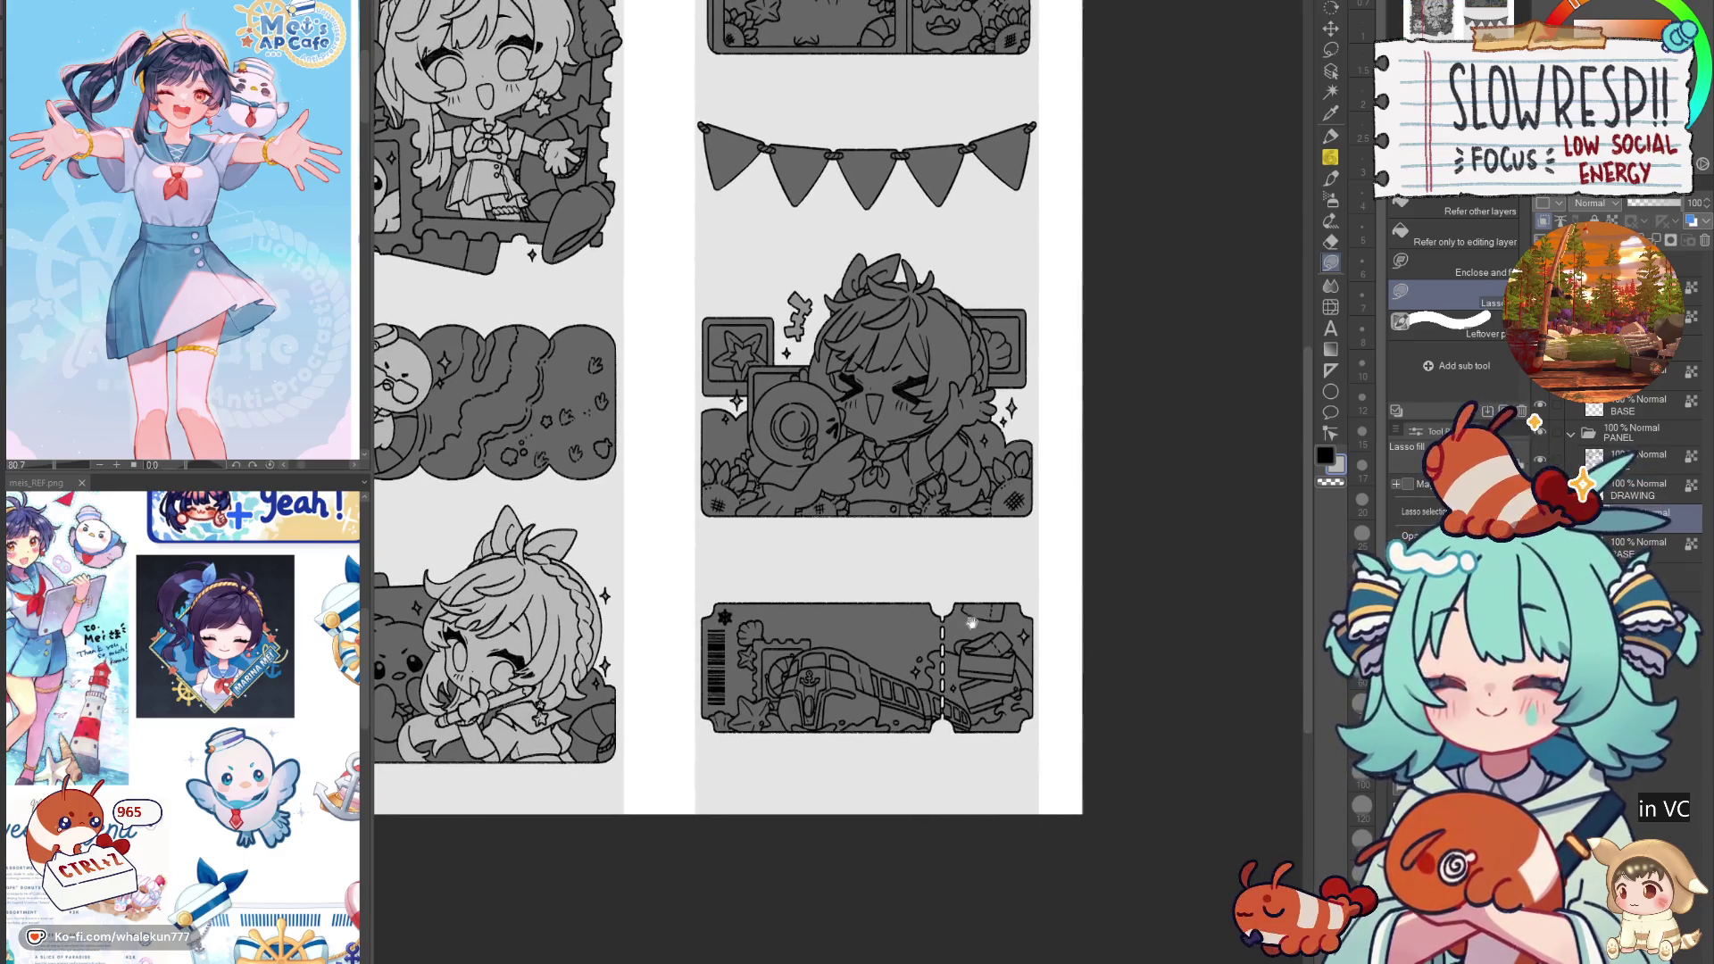
left_click_drag(963, 567, 928, 738)
scroll(833, 502, "up", 5)
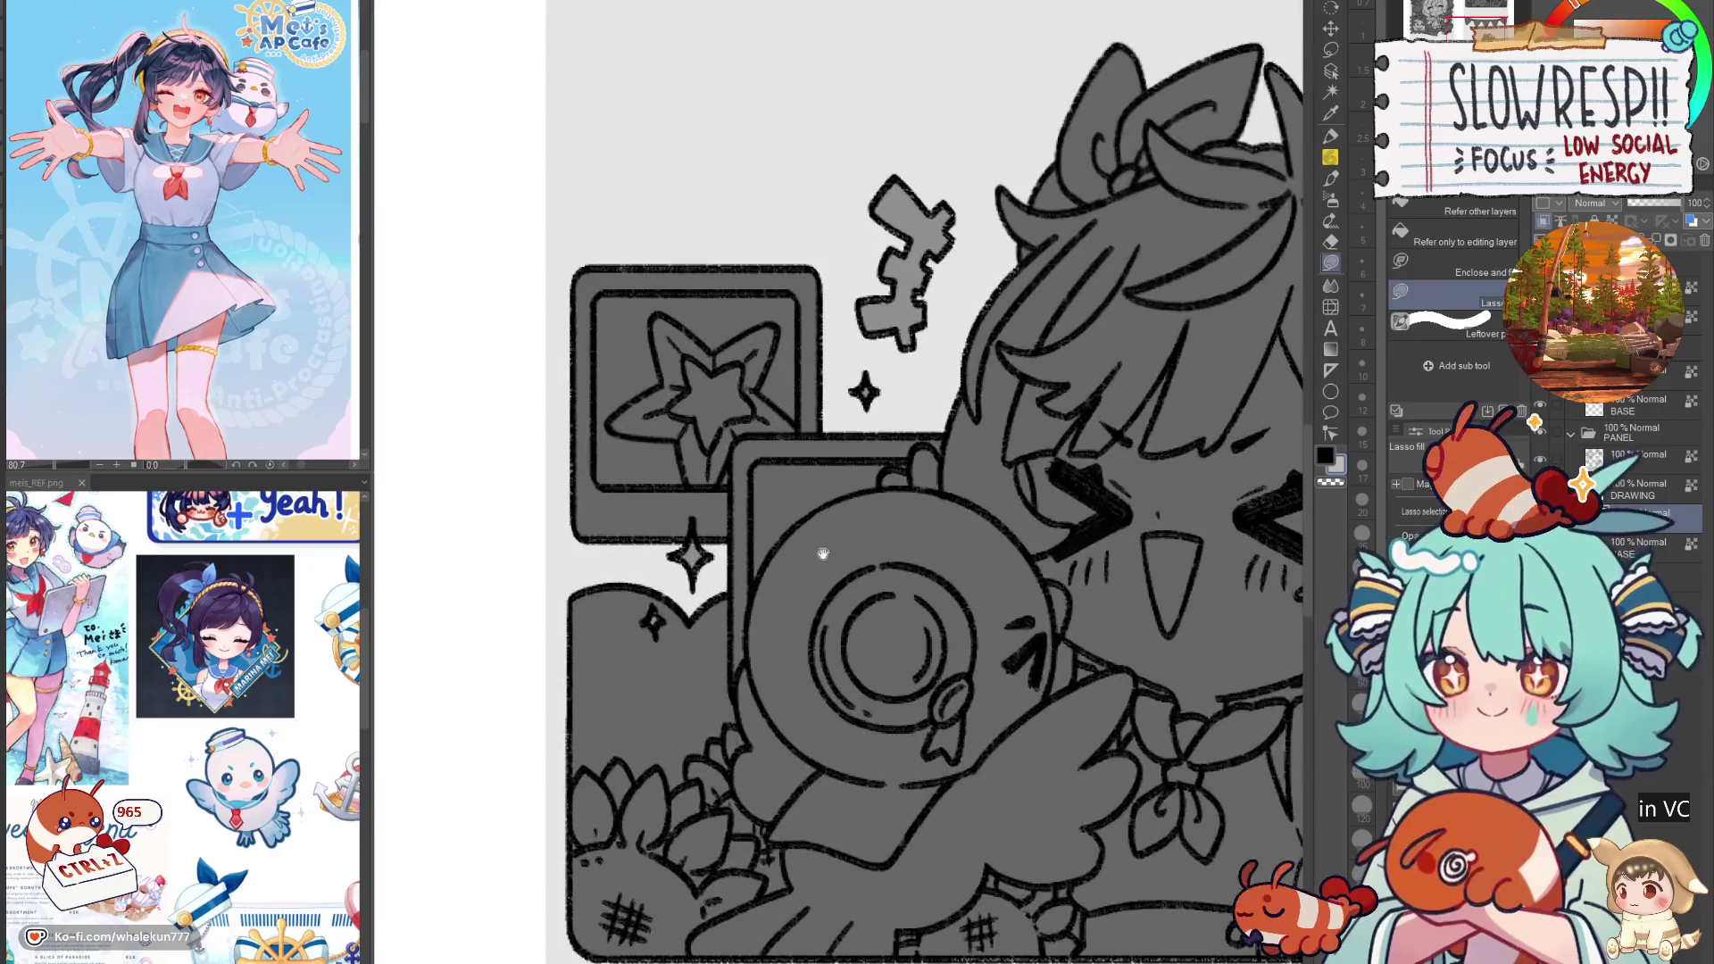
left_click_drag(781, 537, 751, 620)
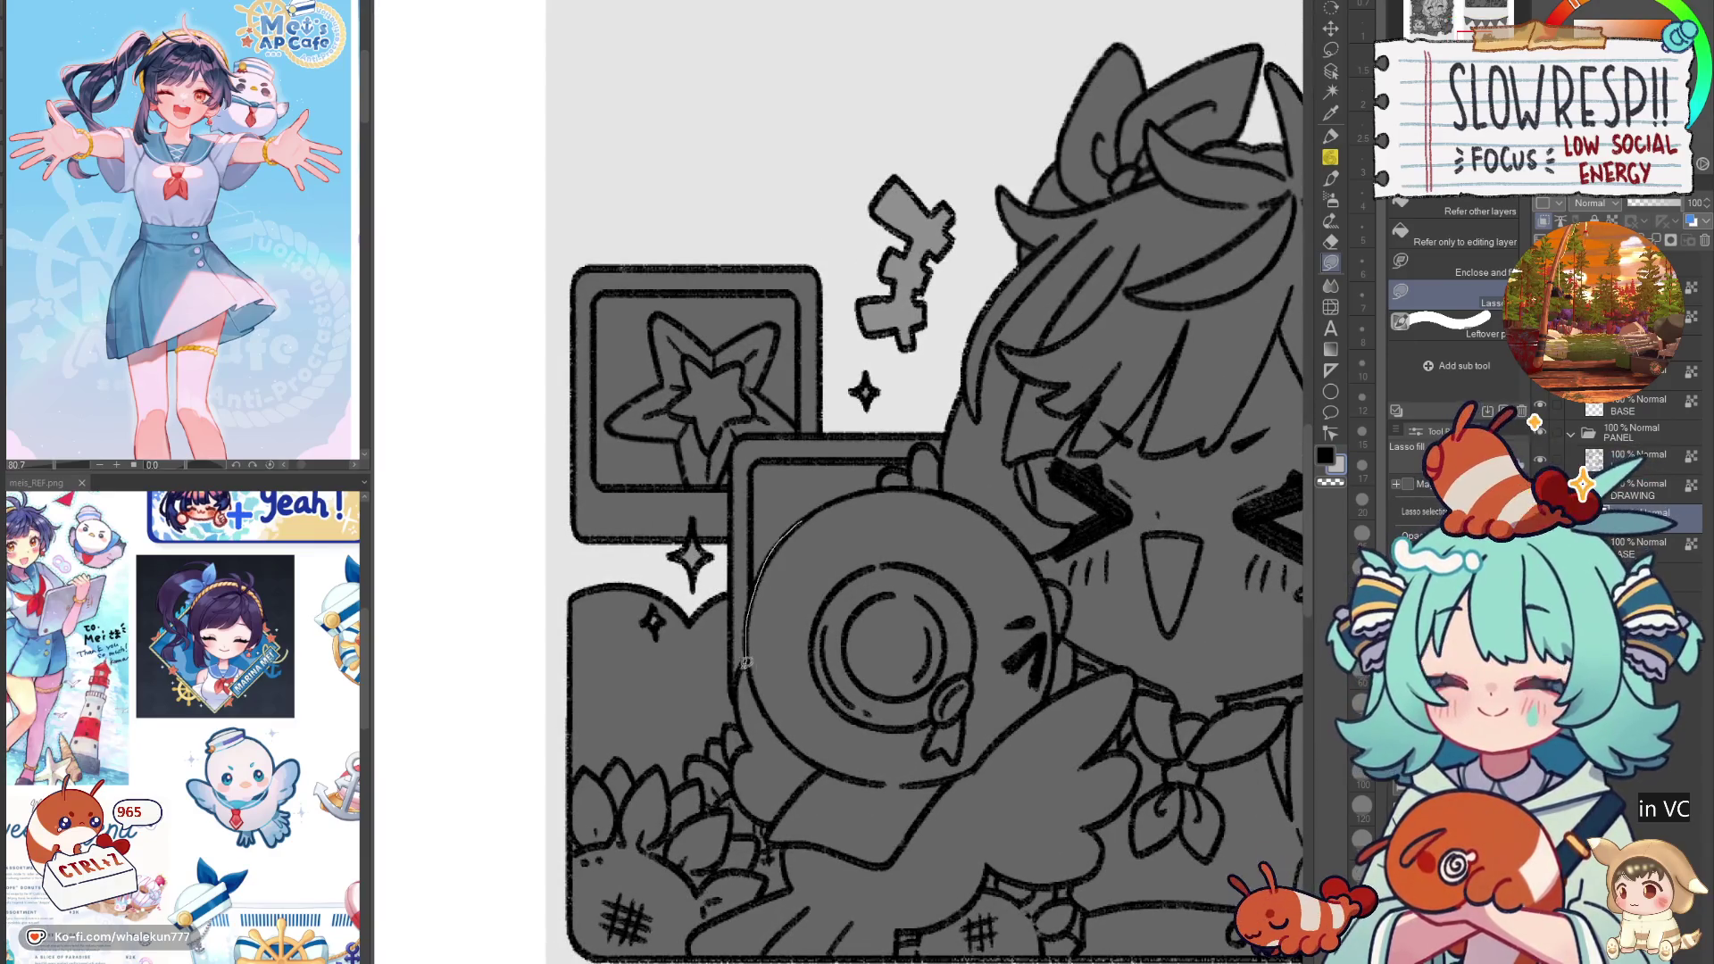
mouse_move(760, 809)
left_mouse_down()
mouse_move(1027, 654)
mouse_move(954, 485)
mouse_move(824, 500)
left_mouse_up()
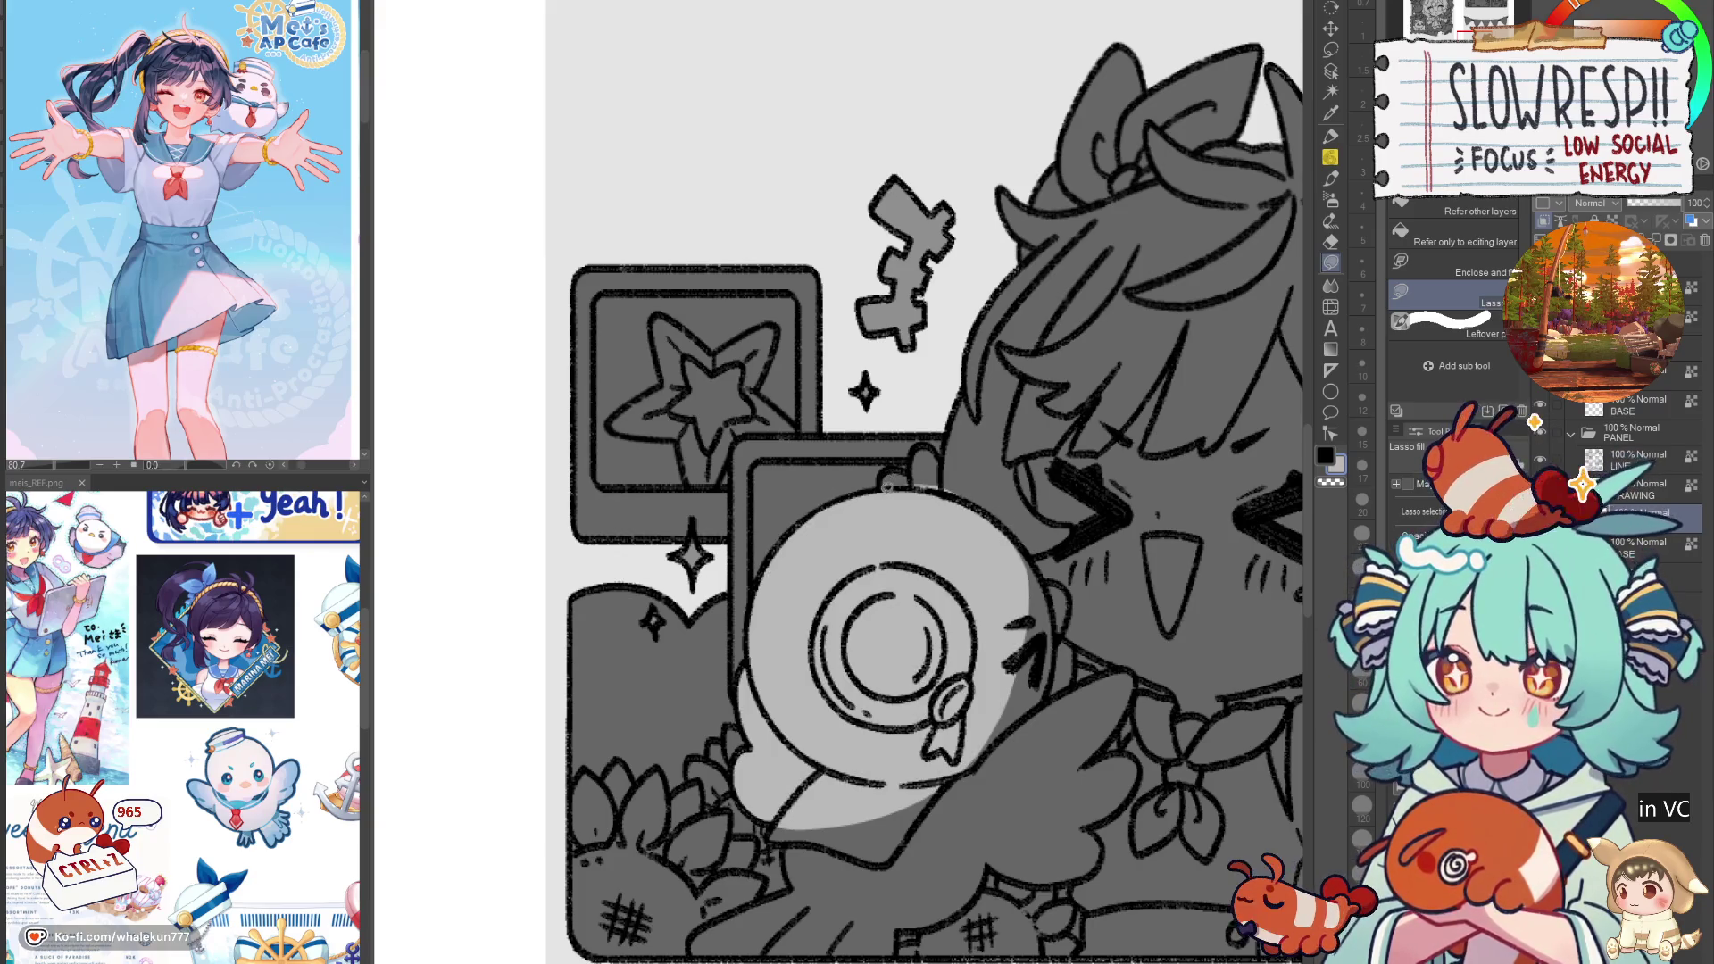
Step: Lighten the girl's hair edges and her raised hand with light grey
mouse_move(971, 366)
left_mouse_down()
mouse_move(932, 477)
mouse_move(1071, 697)
mouse_move(955, 399)
left_mouse_up()
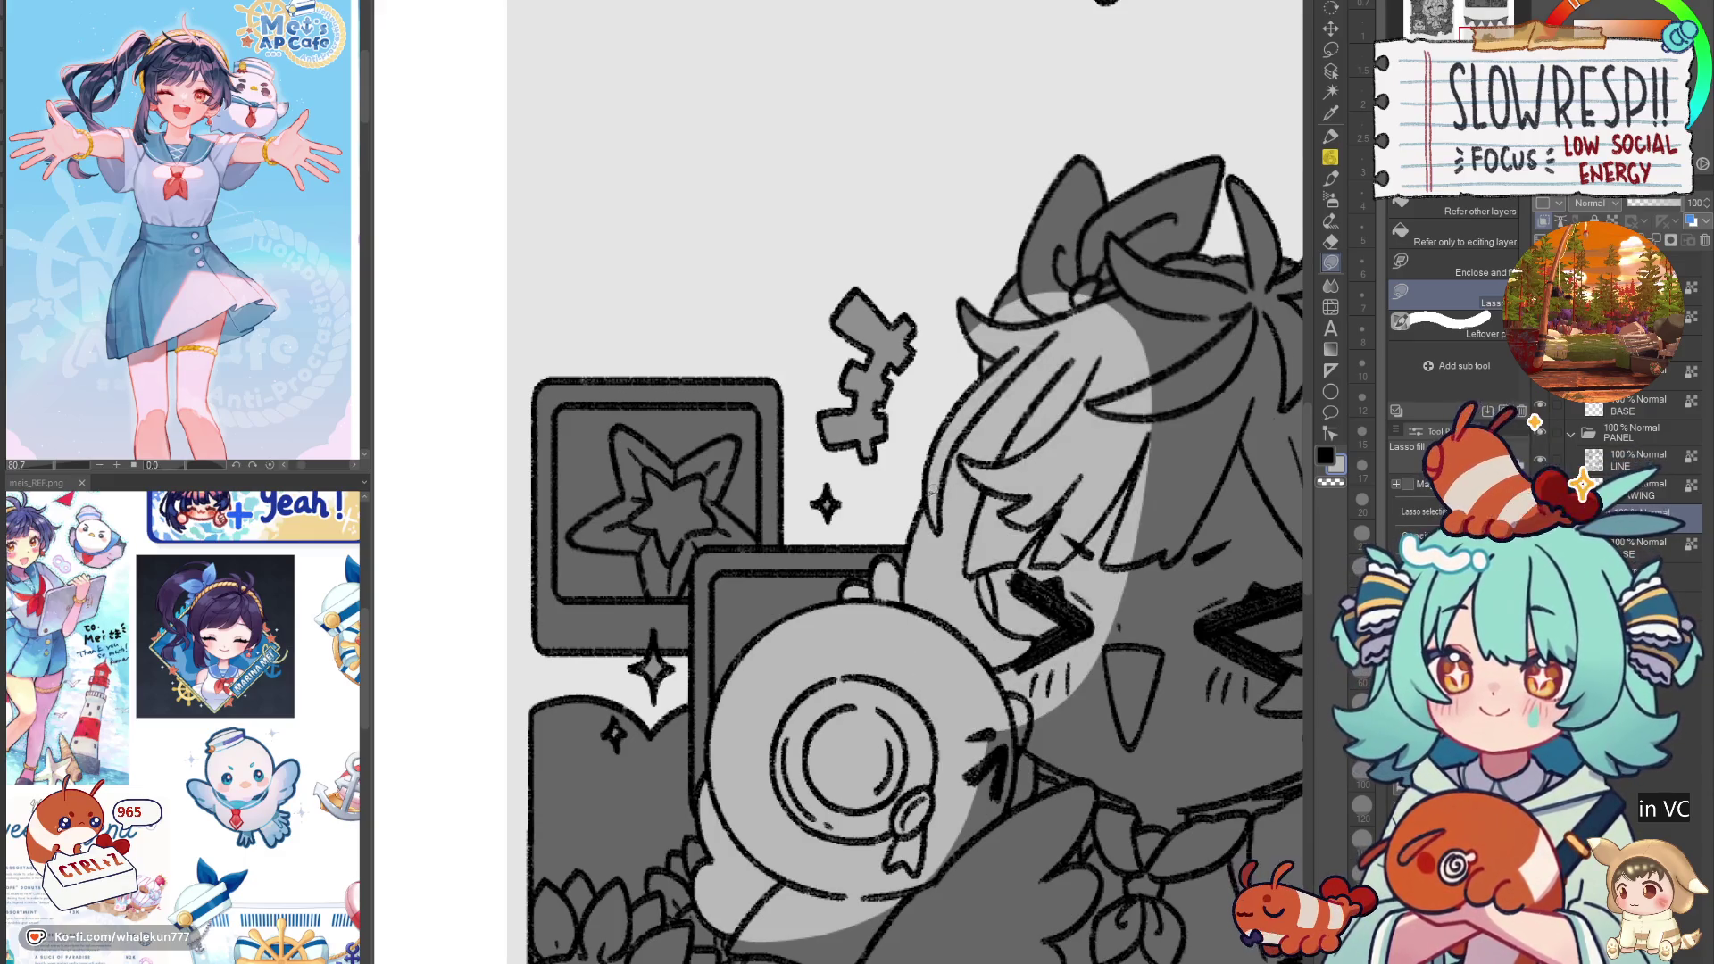
left_click_drag(1004, 533, 846, 712)
mouse_move(991, 317)
left_mouse_down()
mouse_move(856, 624)
mouse_move(982, 322)
mouse_move(913, 236)
left_mouse_up()
mouse_move(890, 140)
left_mouse_down()
mouse_move(956, 274)
mouse_move(685, 629)
mouse_move(580, 392)
left_mouse_up()
mouse_move(991, 314)
left_mouse_down()
mouse_move(1039, 410)
mouse_move(1057, 517)
mouse_move(991, 321)
left_mouse_up()
left_click_drag(1008, 335, 1062, 466)
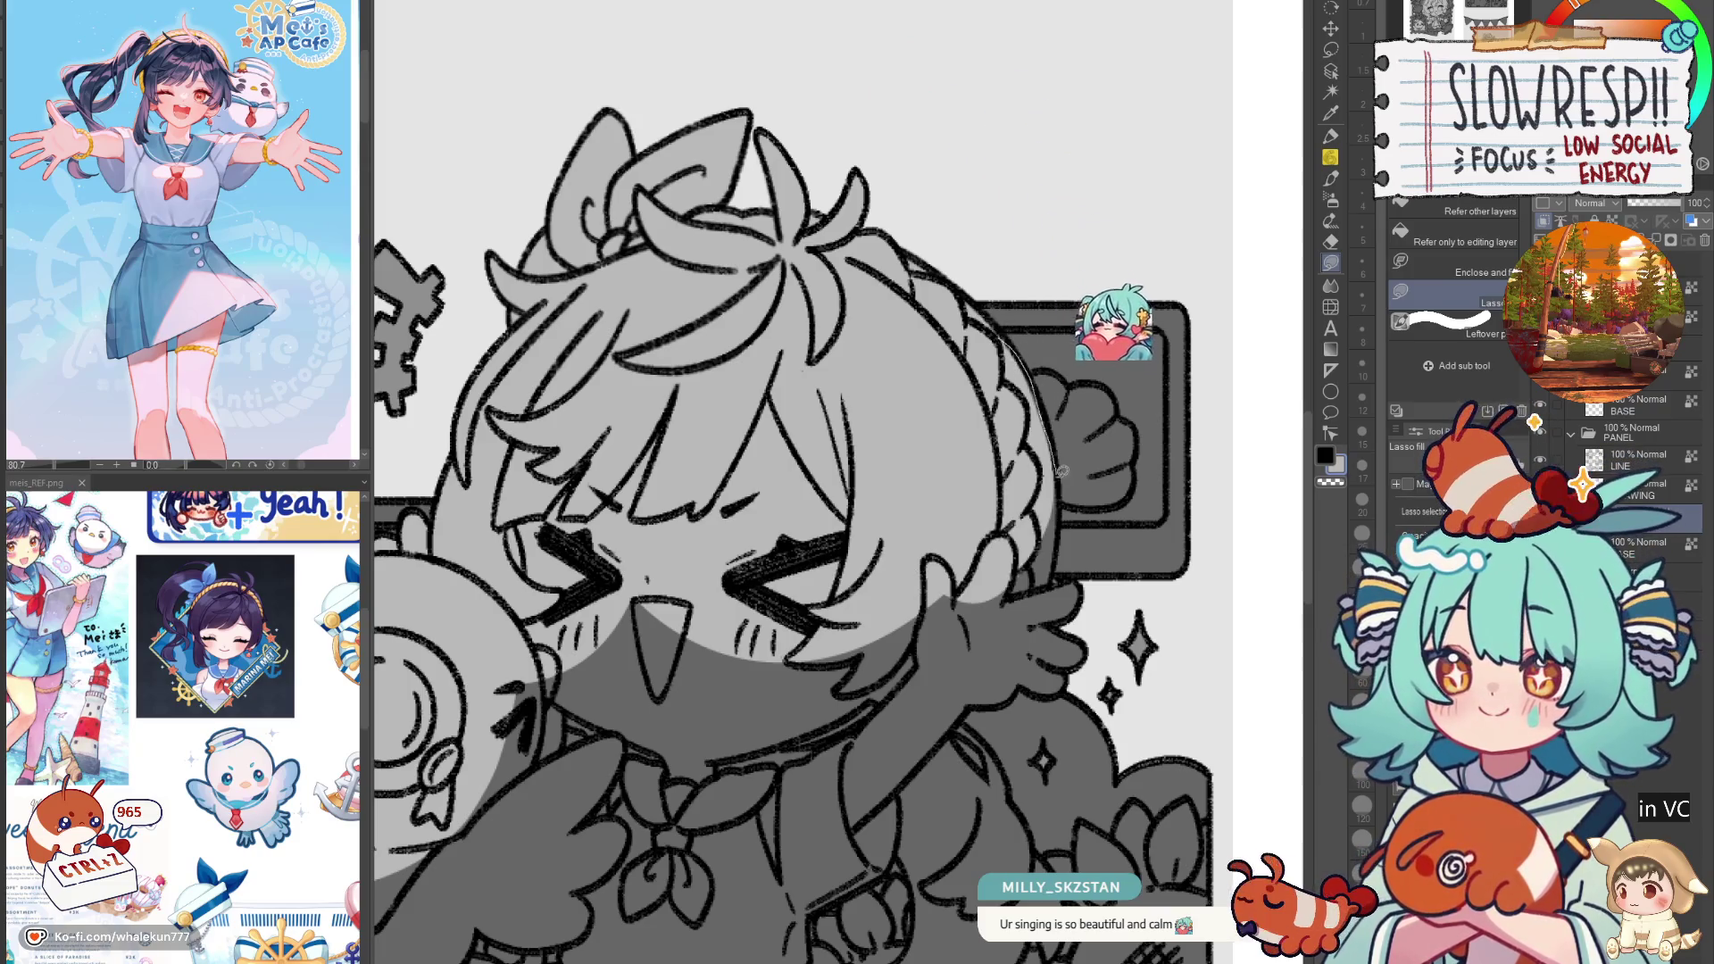
left_click_drag(1017, 348, 1053, 461)
key("ctrl+z")
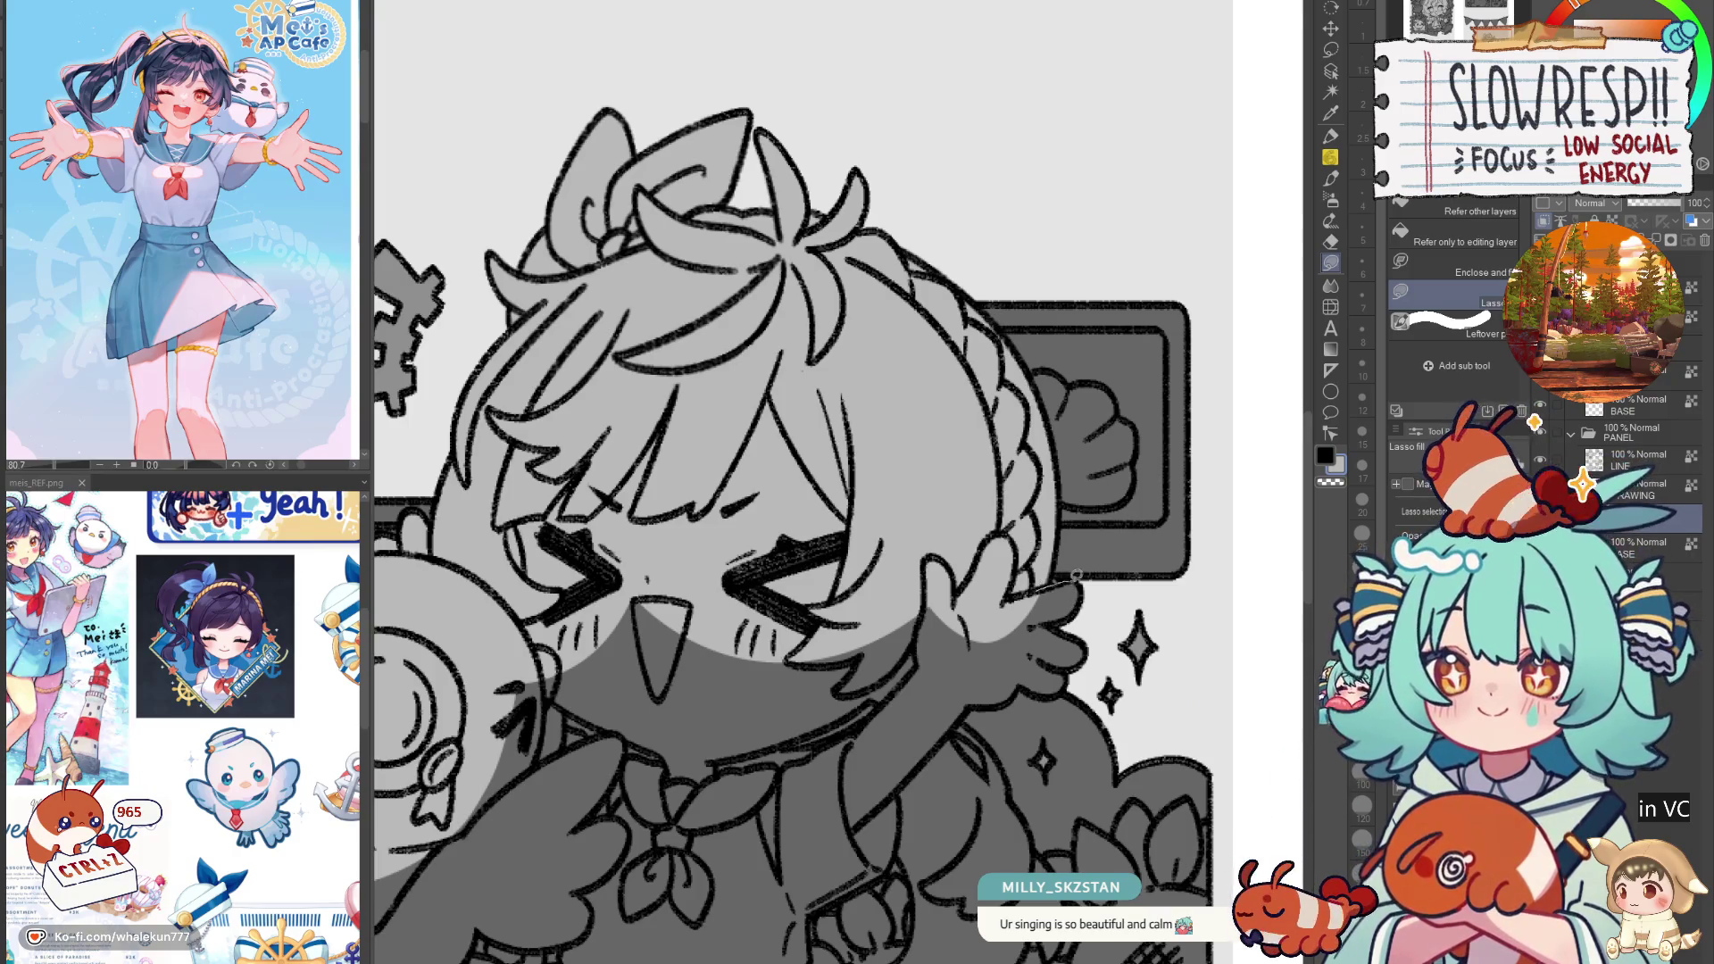
left_click_drag(1068, 683, 928, 693)
scroll(1109, 522, "down", 1)
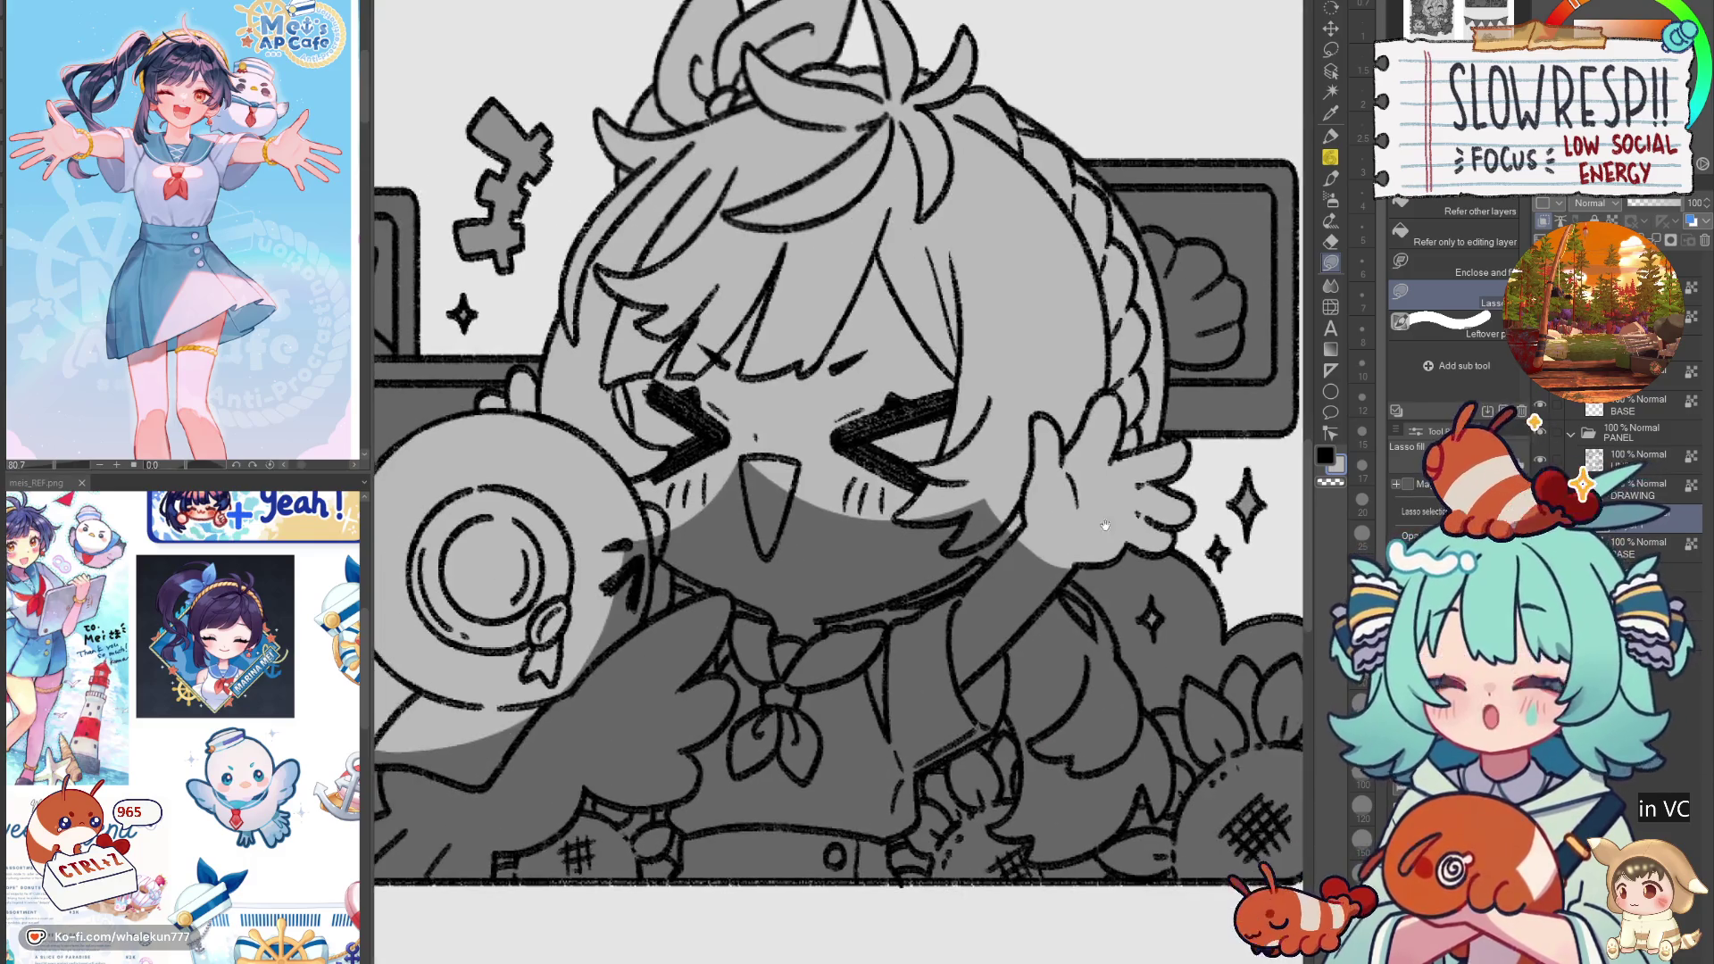
Step: Lighten the dark shadows over the neck, chin and collar line
left_click_drag(1017, 642, 808, 460)
mouse_move(863, 660)
left_mouse_down()
mouse_move(979, 621)
mouse_move(1033, 650)
left_mouse_up()
left_click_drag(714, 500, 1058, 512)
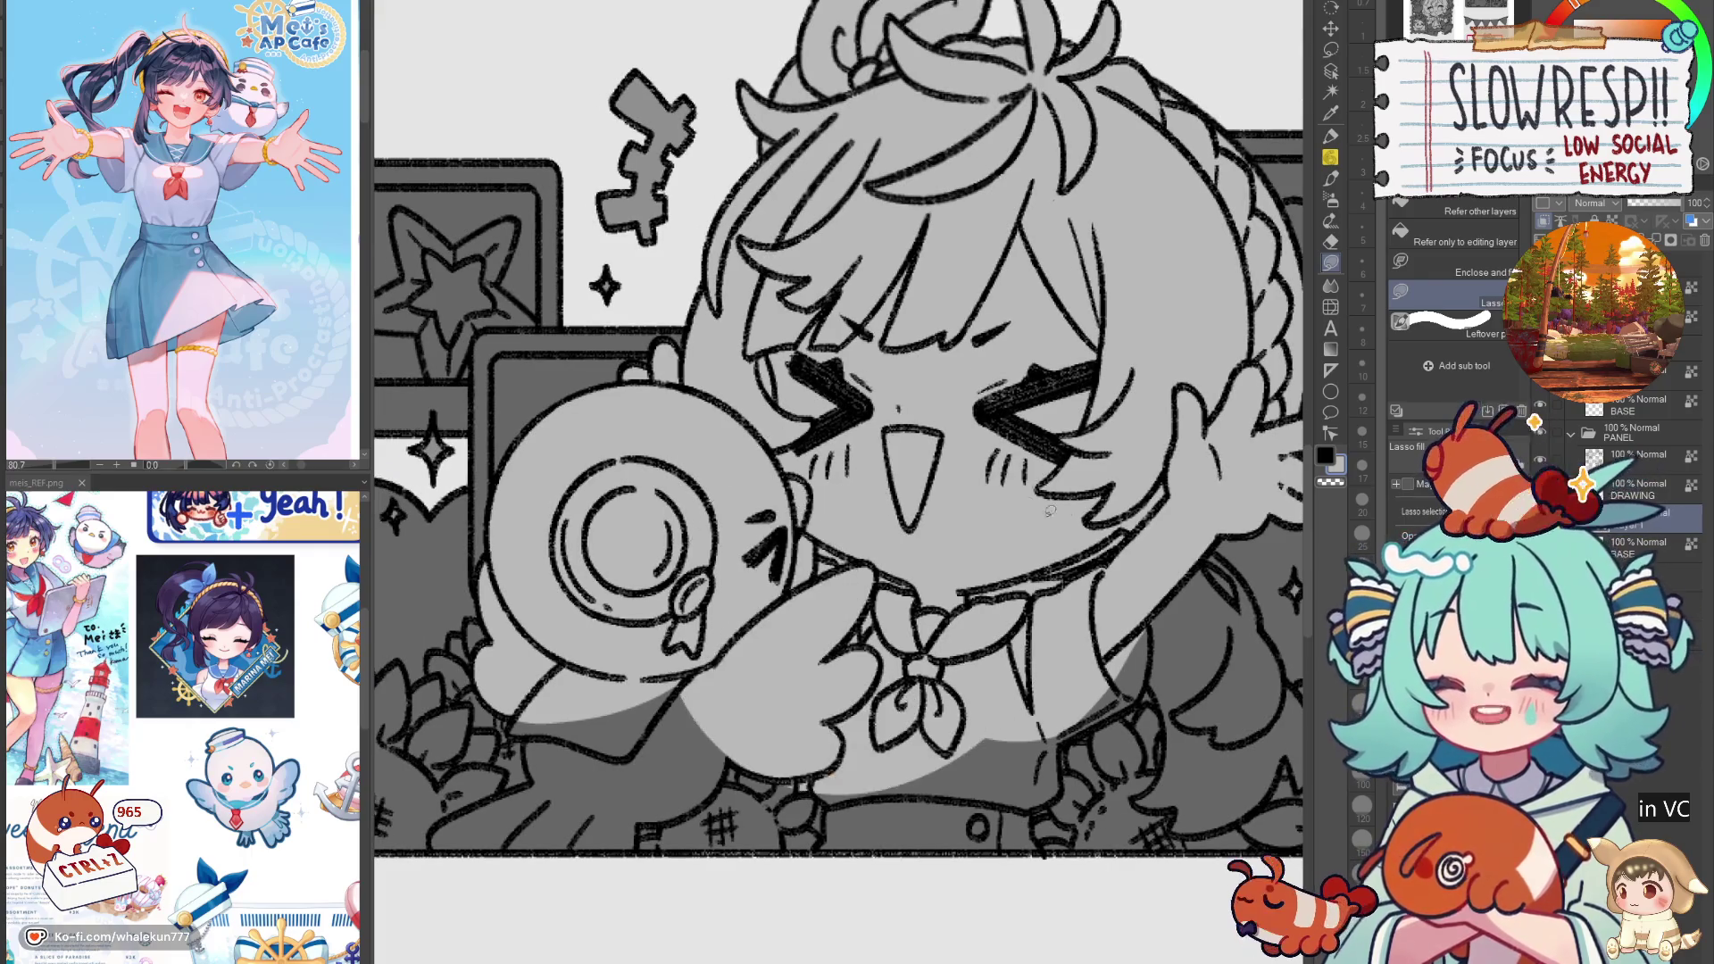
left_click_drag(927, 536, 817, 540)
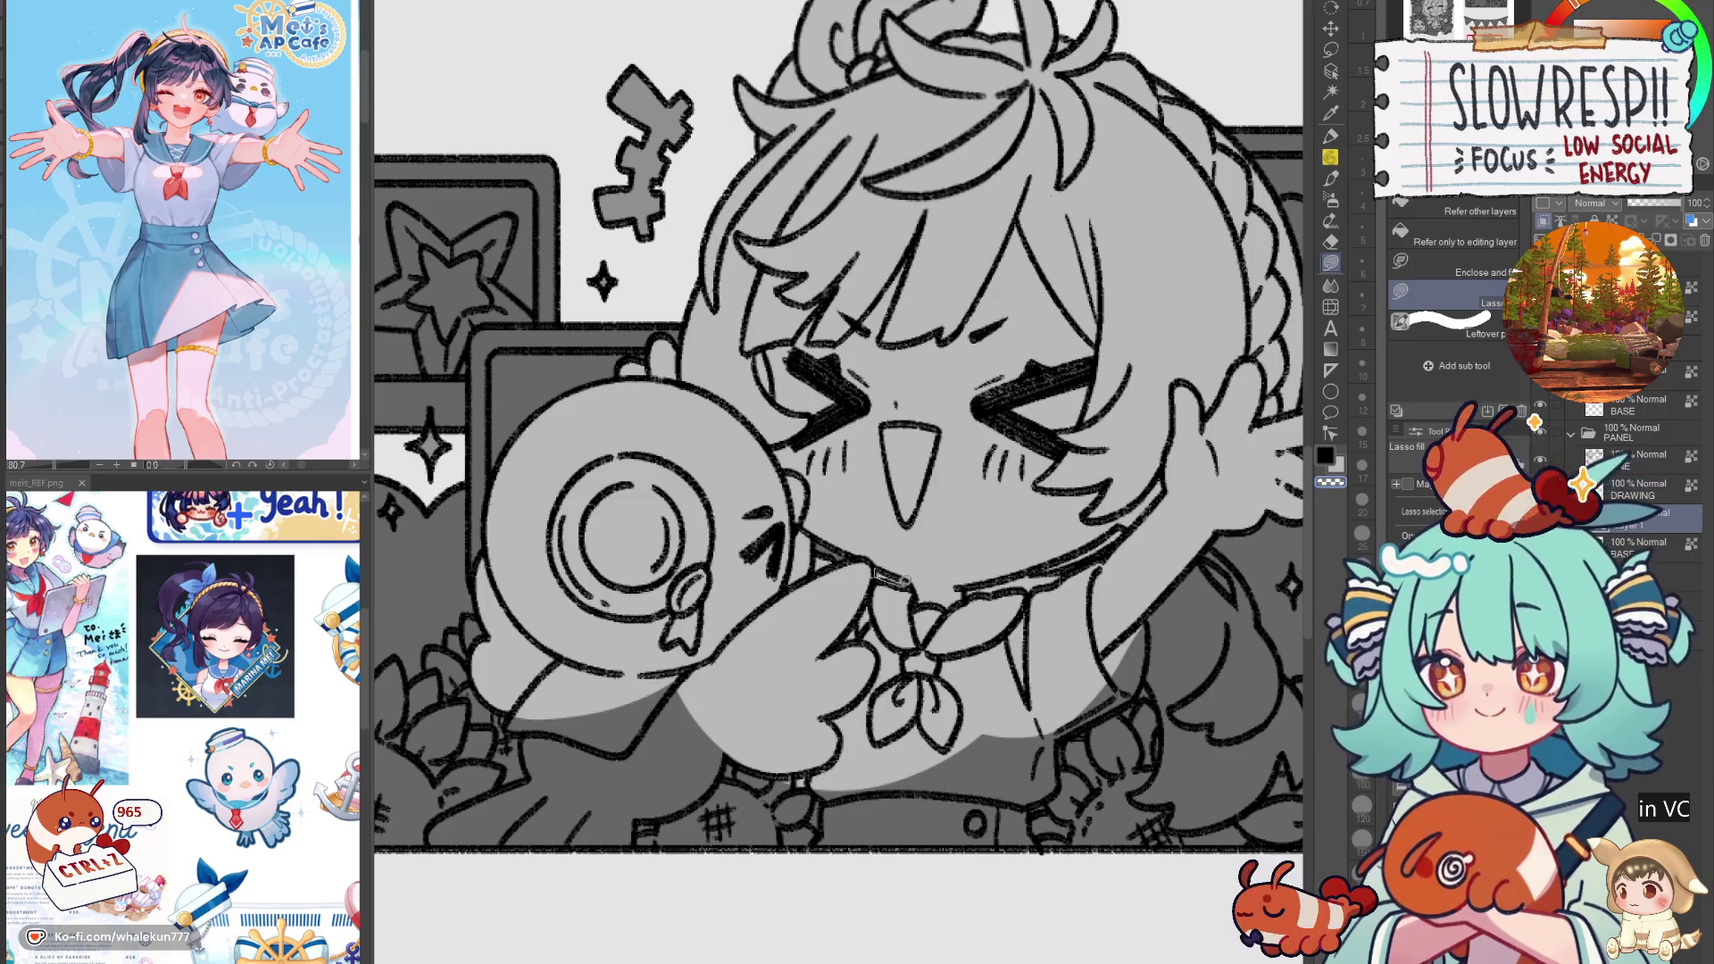
left_click_drag(919, 582, 937, 589)
left_click_drag(976, 589, 1094, 555)
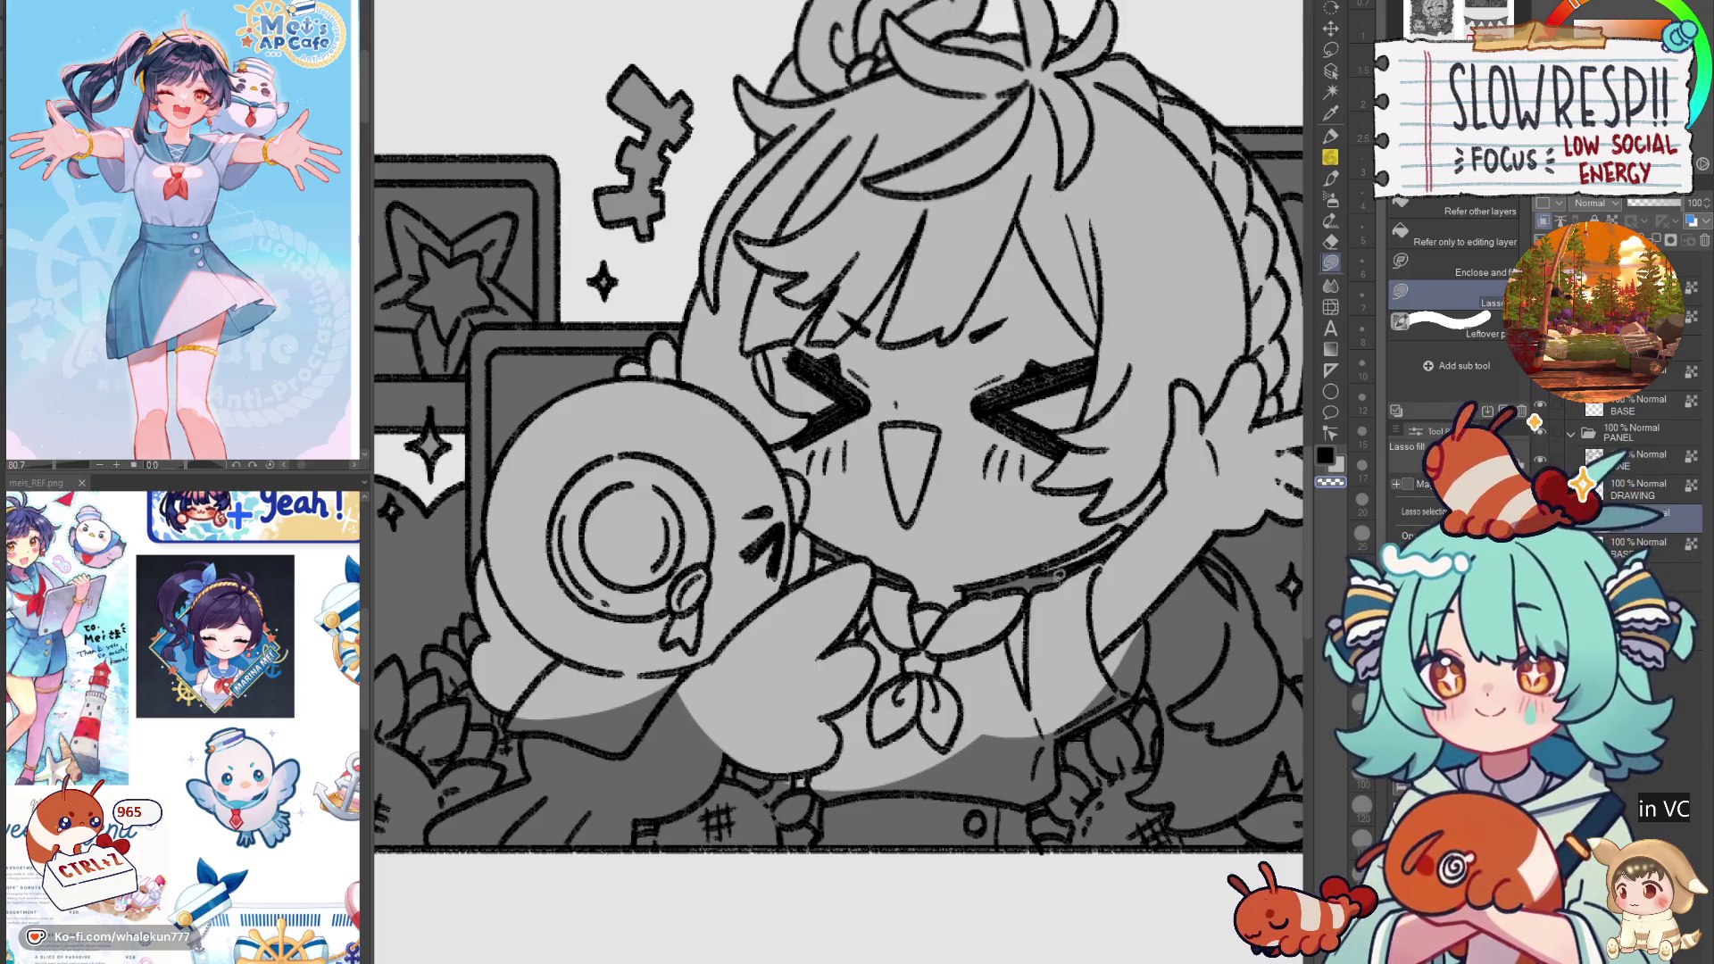
left_click_drag(968, 587, 1062, 571)
Step: Lighten the area beneath the bird's wing, undoing one misplaced fill
scroll(1006, 507, "down", 2)
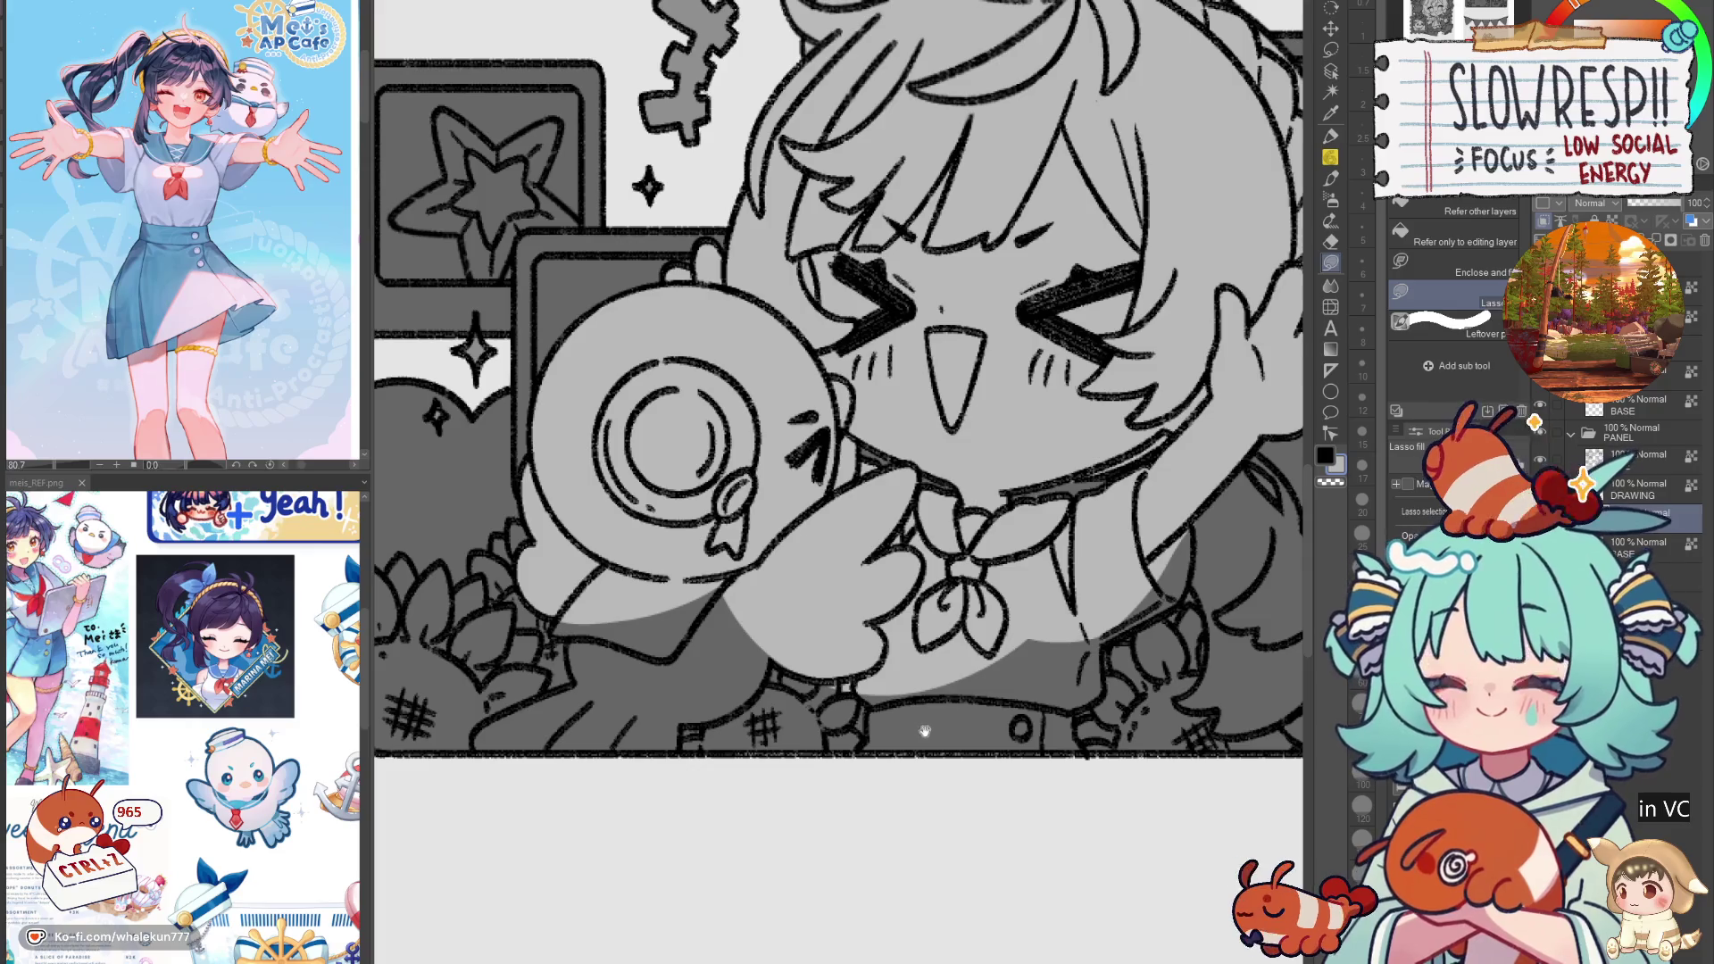
scroll(929, 730, "up", 1)
scroll(803, 688, "left", 3)
mouse_move(711, 675)
left_mouse_down()
mouse_move(736, 714)
mouse_move(933, 635)
mouse_move(866, 643)
left_mouse_up()
key("ctrl+z")
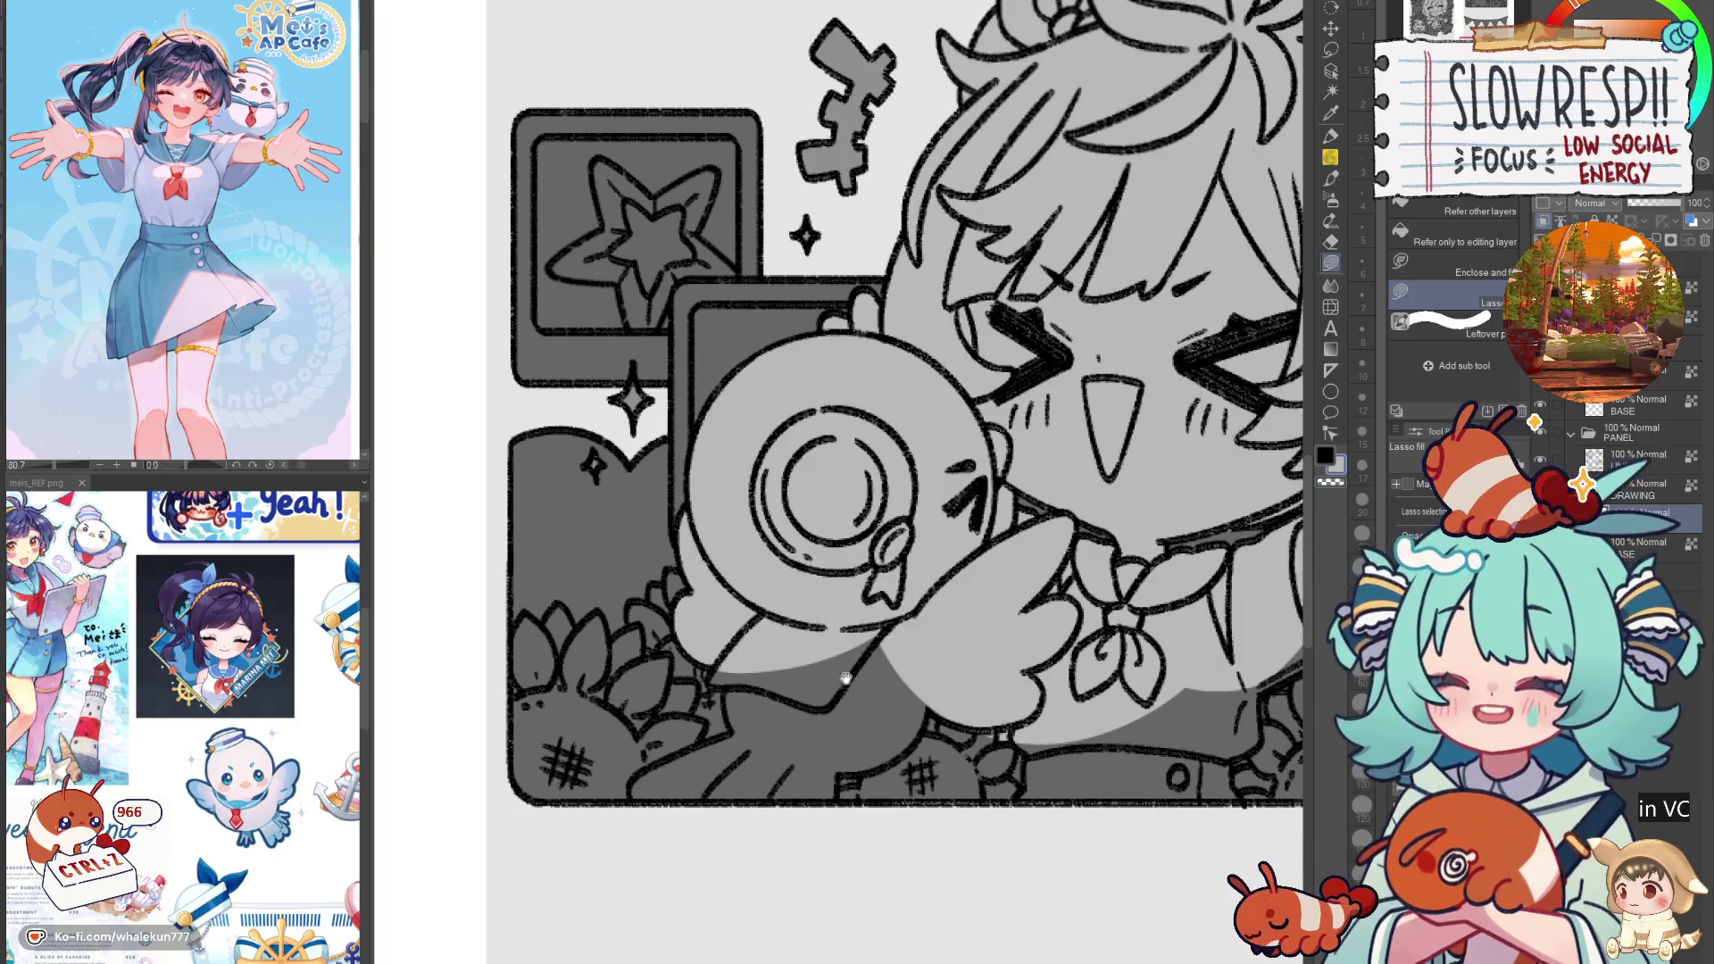
scroll(845, 679, "up", 1)
mouse_move(724, 668)
left_mouse_down()
mouse_move(732, 740)
mouse_move(900, 701)
left_mouse_up()
mouse_move(791, 700)
left_mouse_down()
mouse_move(679, 770)
mouse_move(888, 814)
left_mouse_up()
mouse_move(902, 737)
left_mouse_down()
mouse_move(978, 686)
mouse_move(979, 600)
left_mouse_up()
left_click_drag(1044, 691, 853, 723)
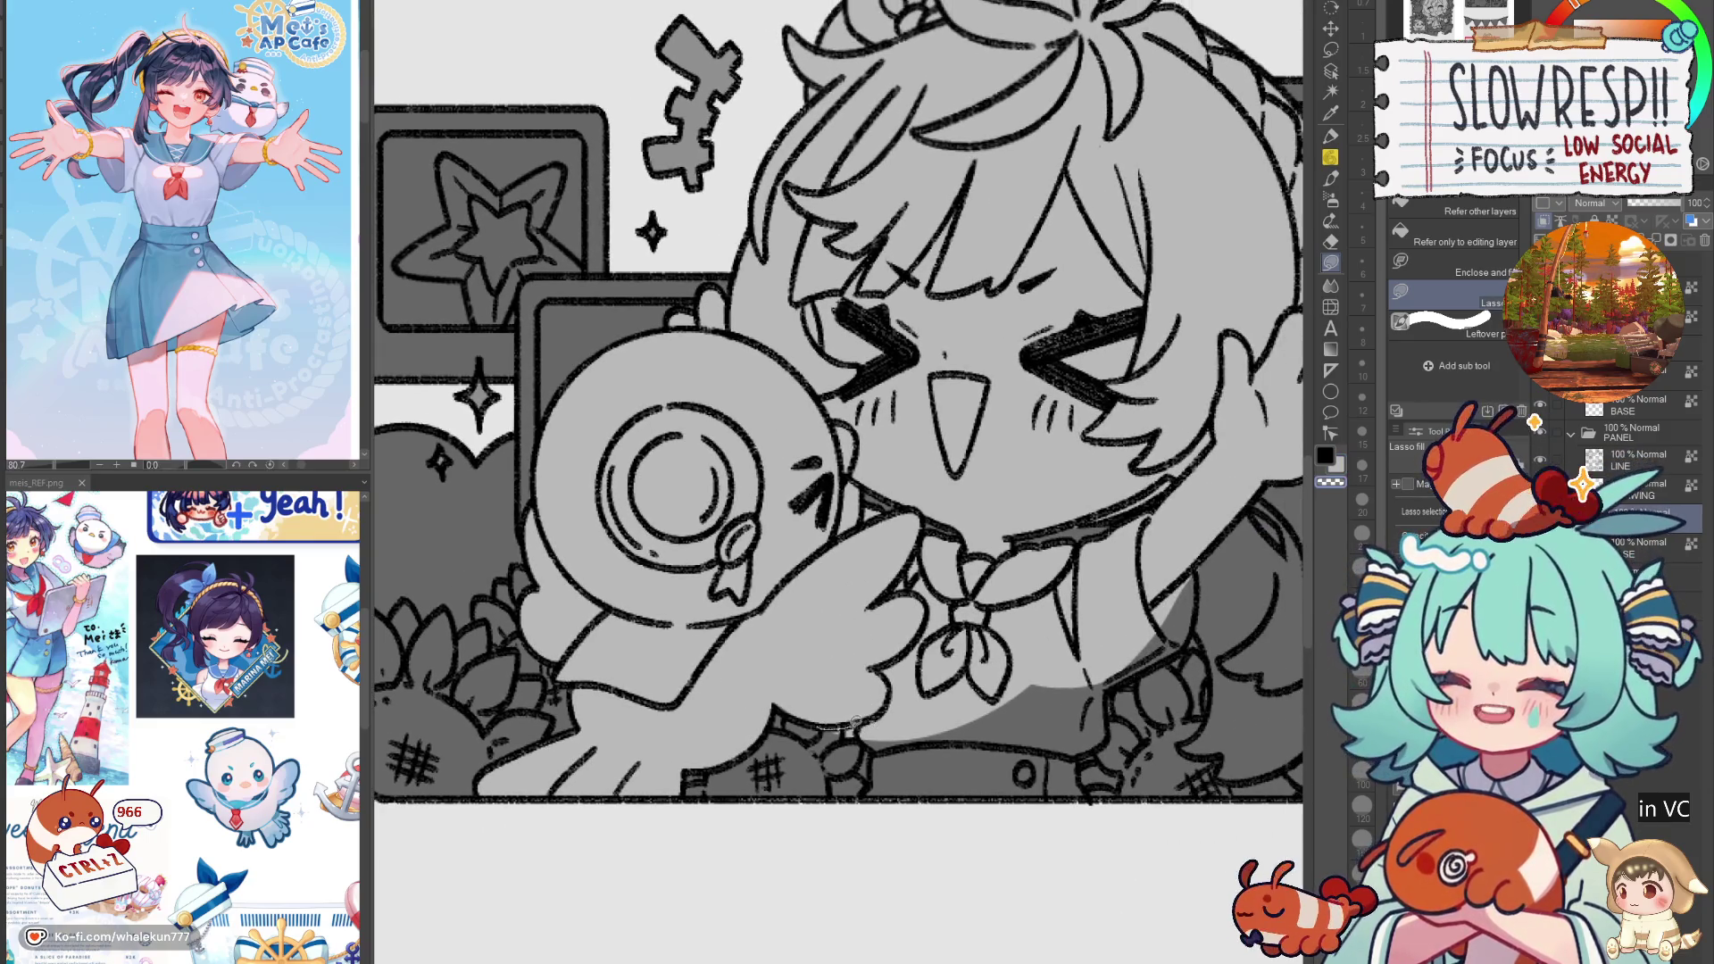
mouse_move(866, 728)
left_mouse_down()
mouse_move(871, 795)
mouse_move(1018, 794)
left_mouse_up()
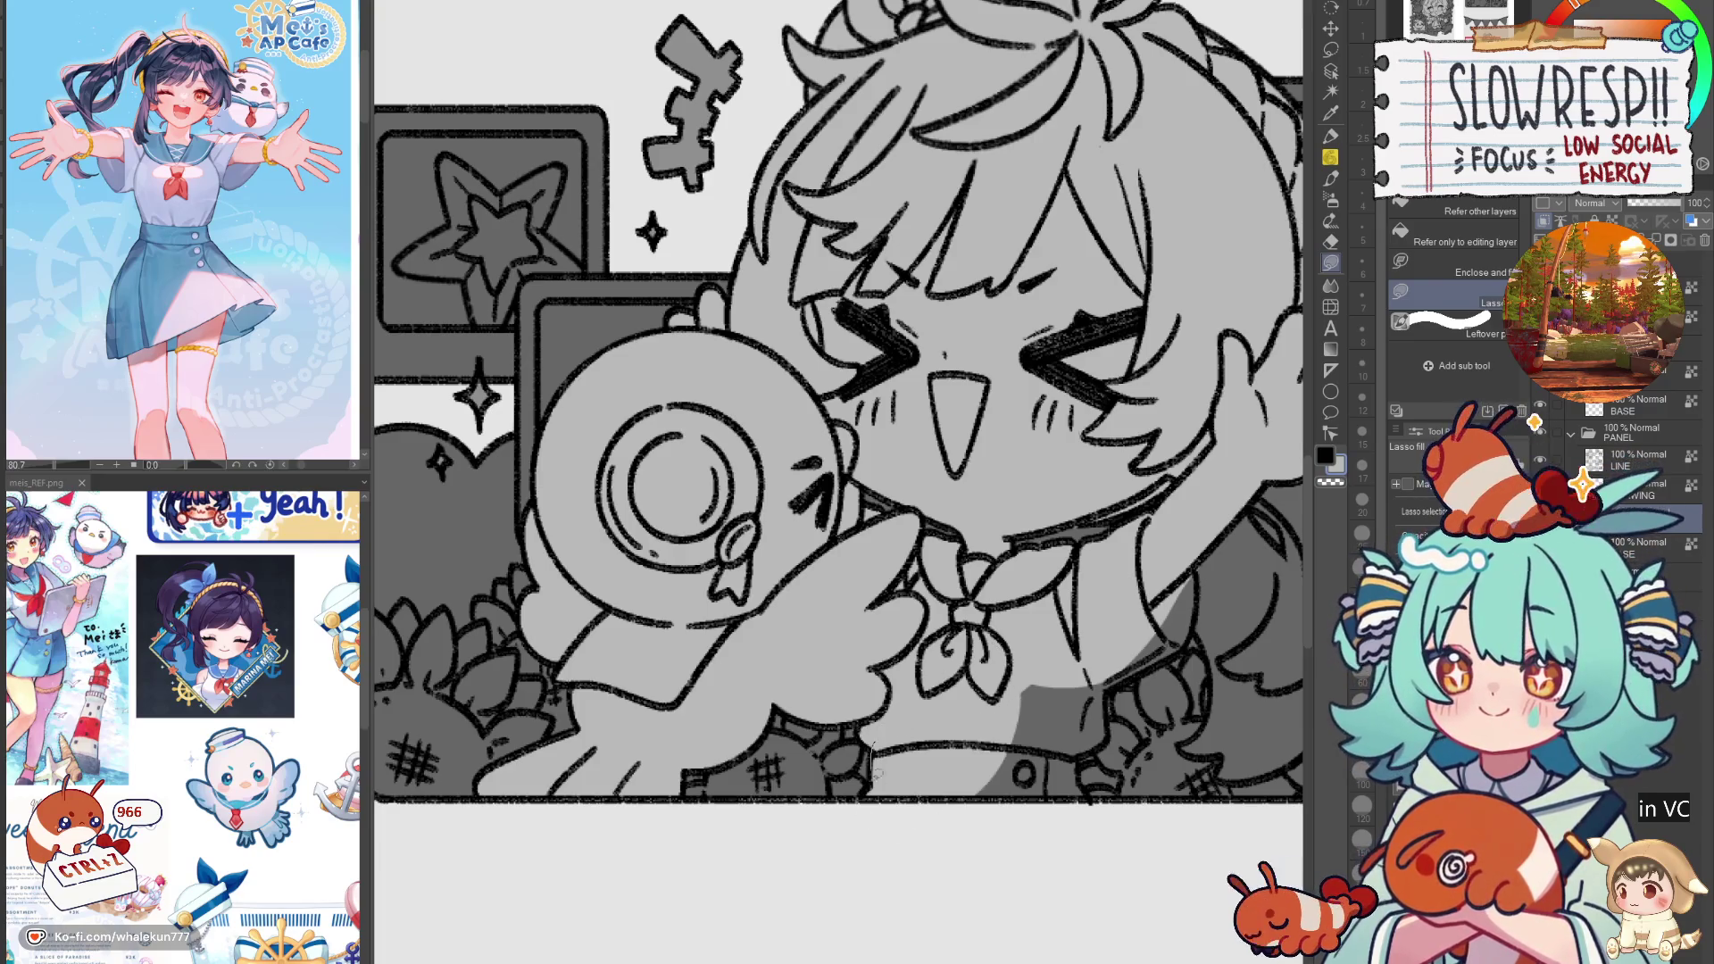
mouse_move(1111, 668)
left_mouse_down()
mouse_move(1084, 803)
mouse_move(1109, 670)
mouse_move(1013, 631)
mouse_move(886, 714)
mouse_move(919, 707)
mouse_move(952, 614)
left_mouse_up()
left_click_drag(1006, 675, 964, 637)
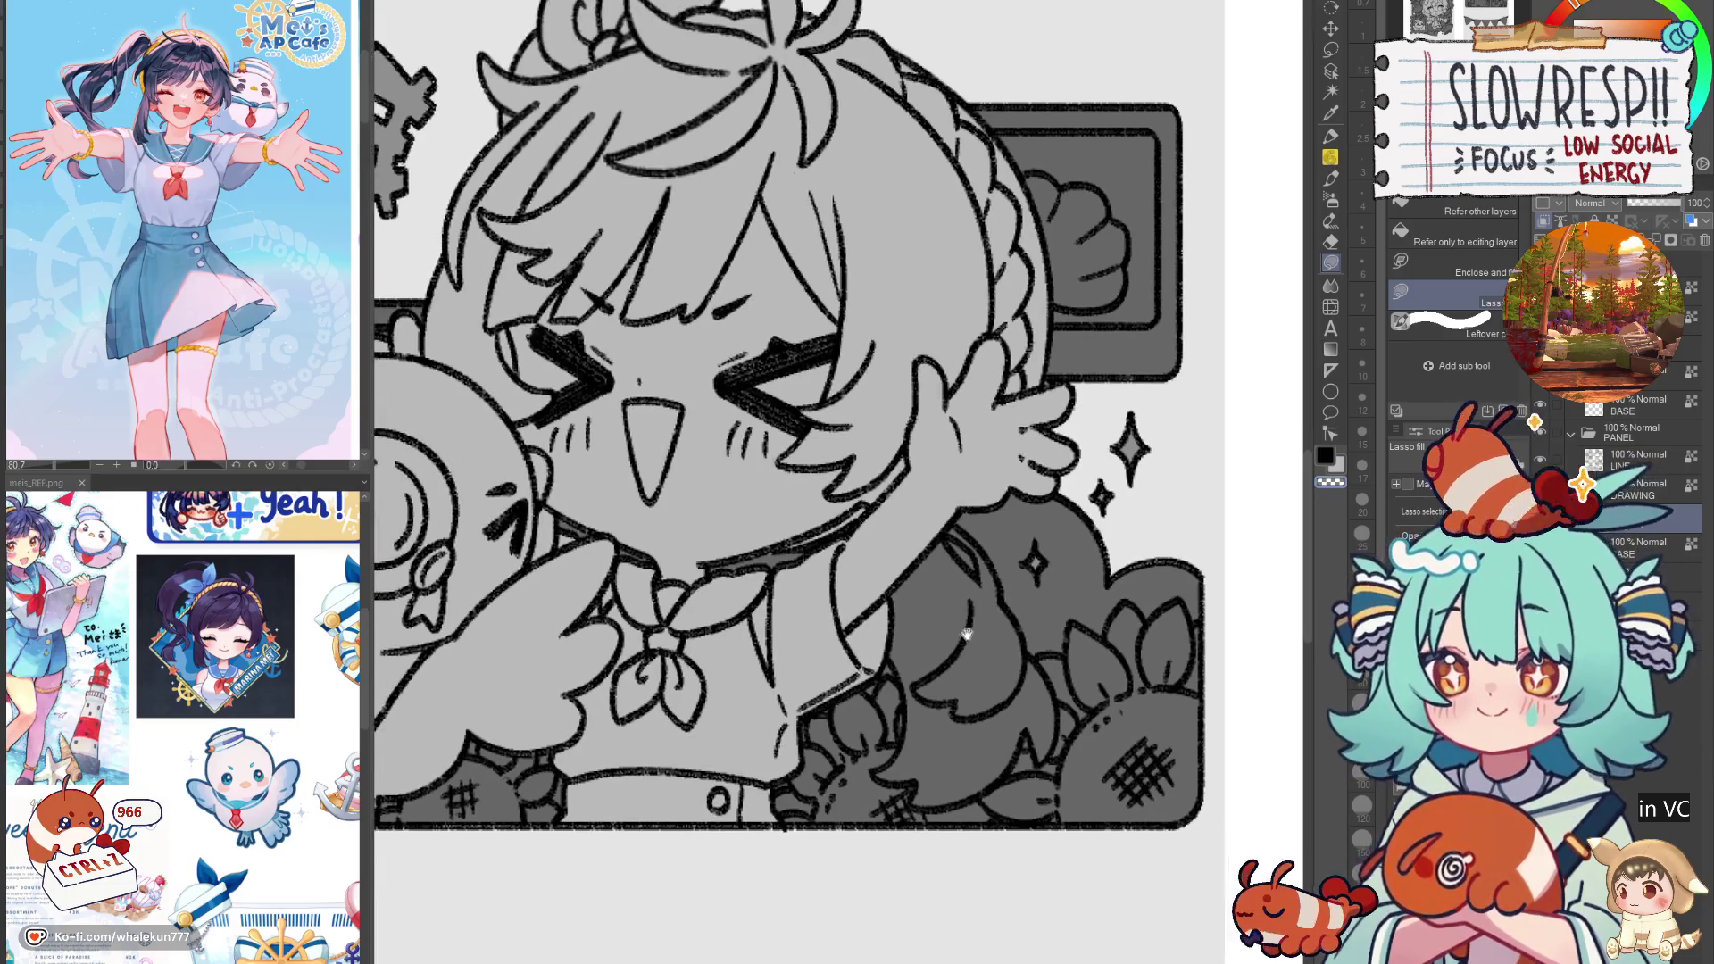
Step: Fill the girl's arm, hand and lower hair strand light grey, working in a mirrored view
key("h")
mouse_move(793, 515)
left_mouse_down()
mouse_move(745, 607)
mouse_move(825, 515)
left_mouse_up()
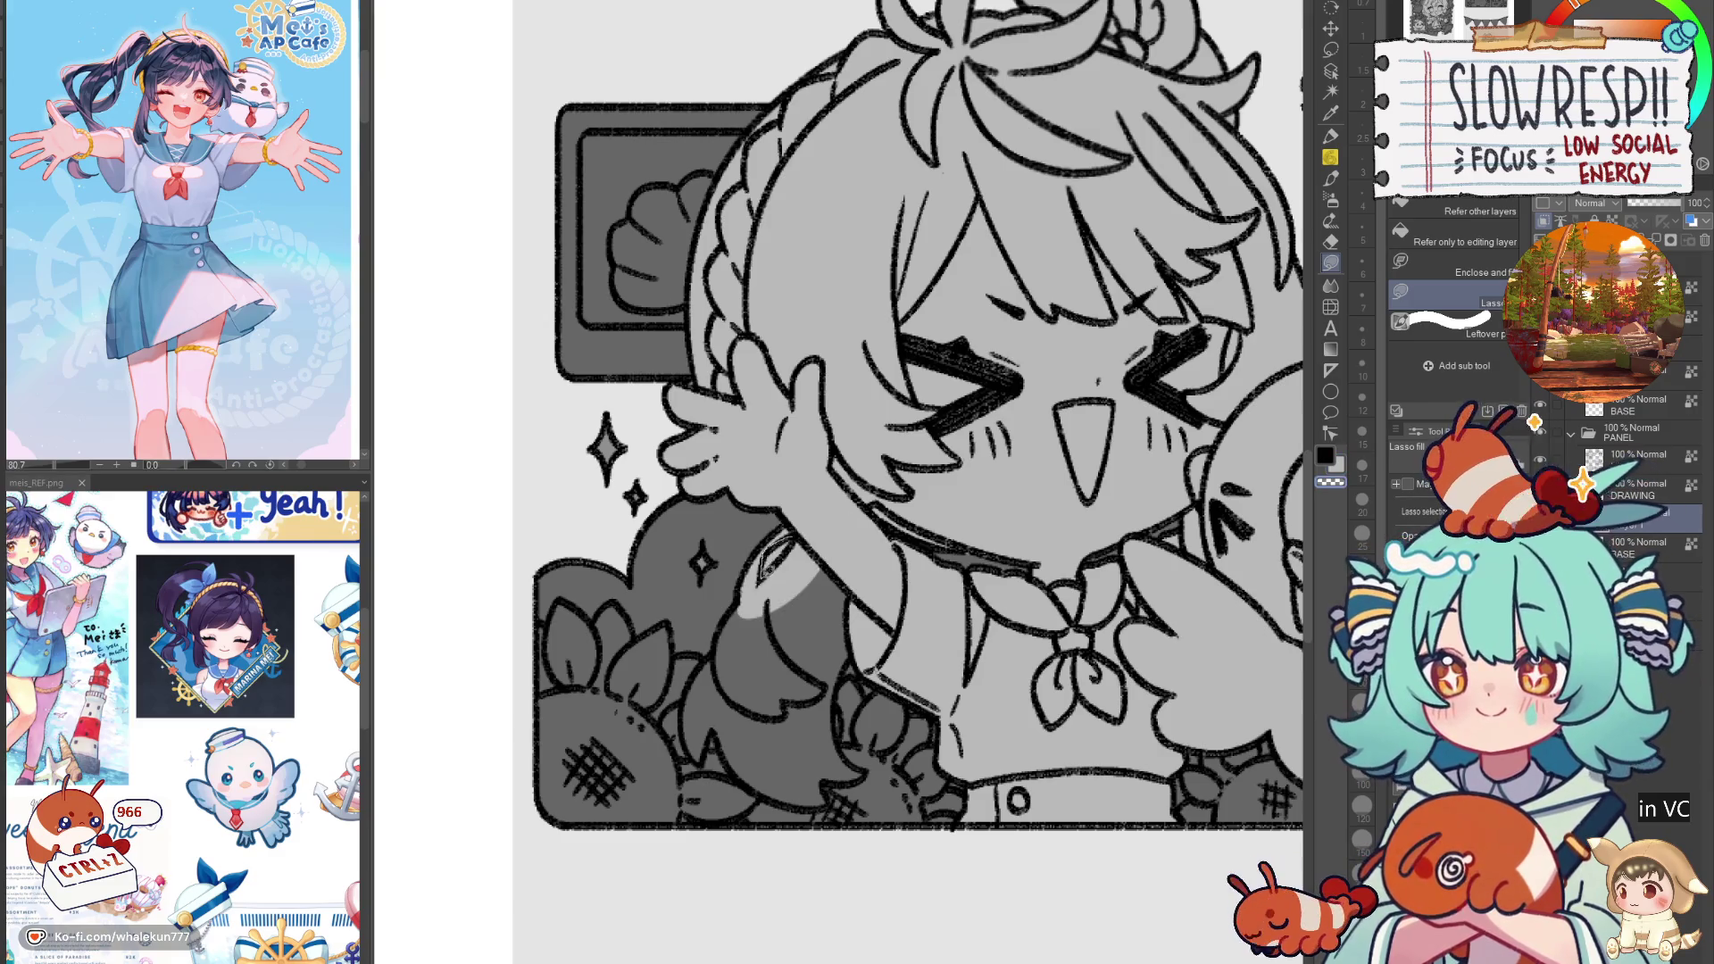
mouse_move(746, 593)
left_mouse_down()
mouse_move(836, 657)
mouse_move(839, 625)
left_mouse_up()
key("ctrl+z")
mouse_move(744, 600)
left_mouse_down()
mouse_move(854, 613)
mouse_move(853, 591)
mouse_move(832, 763)
mouse_move(857, 660)
left_mouse_up()
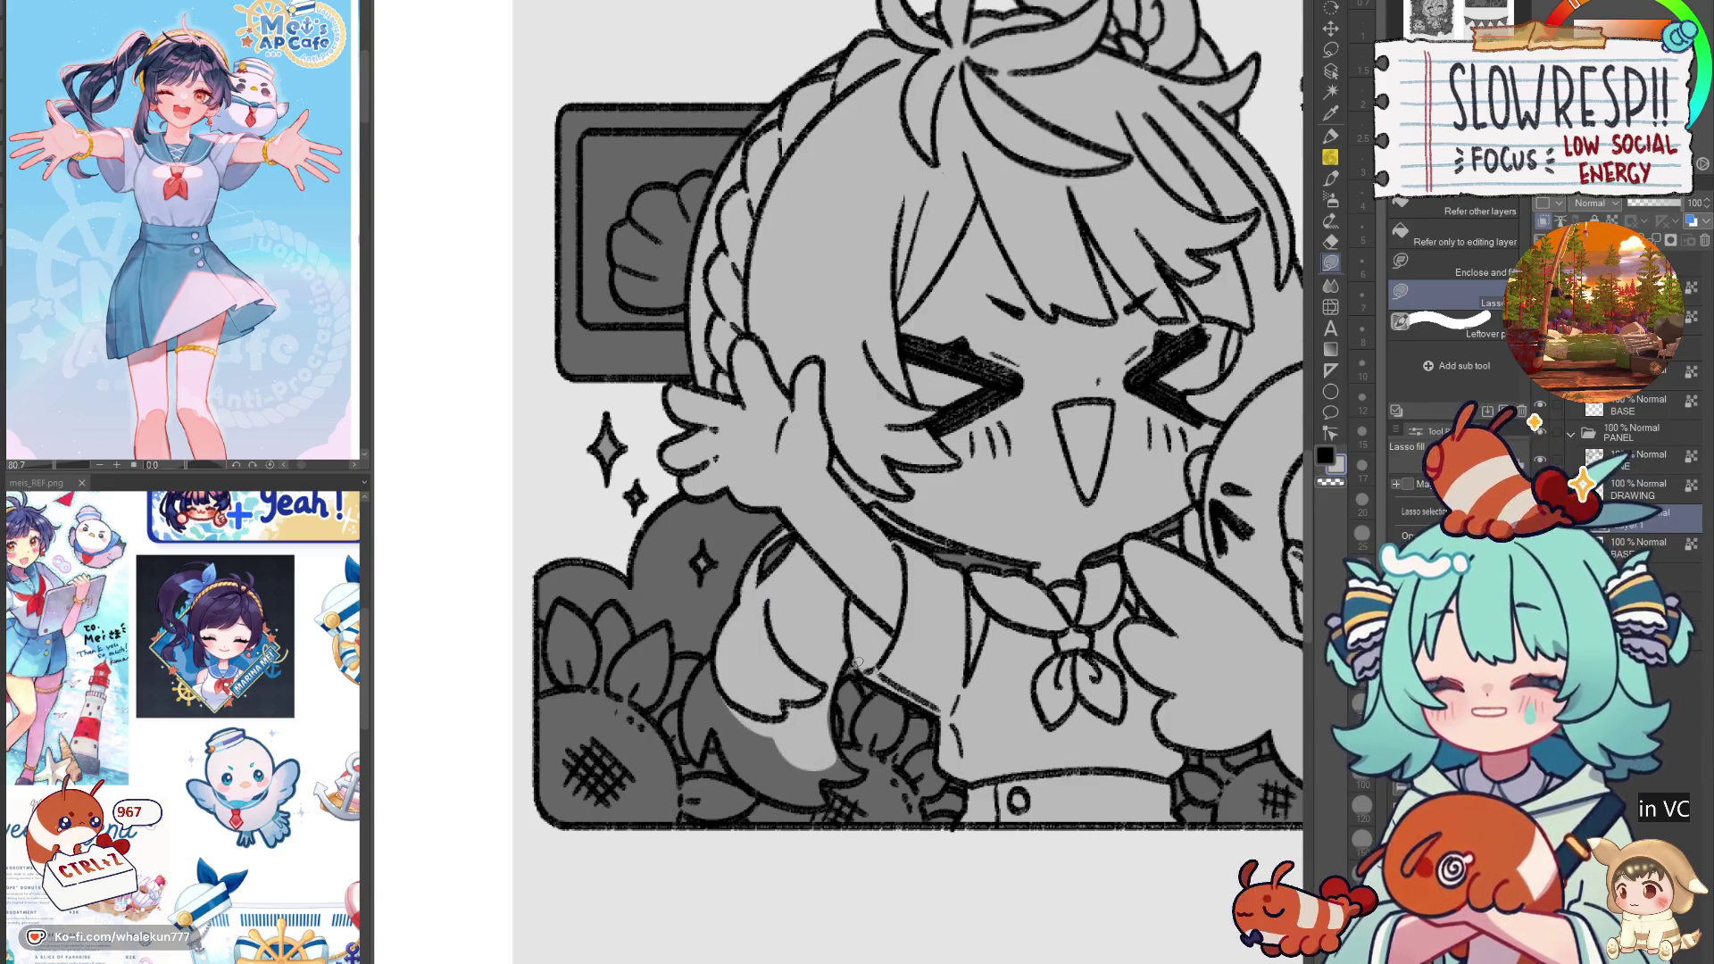
scroll(889, 583, "down", 1)
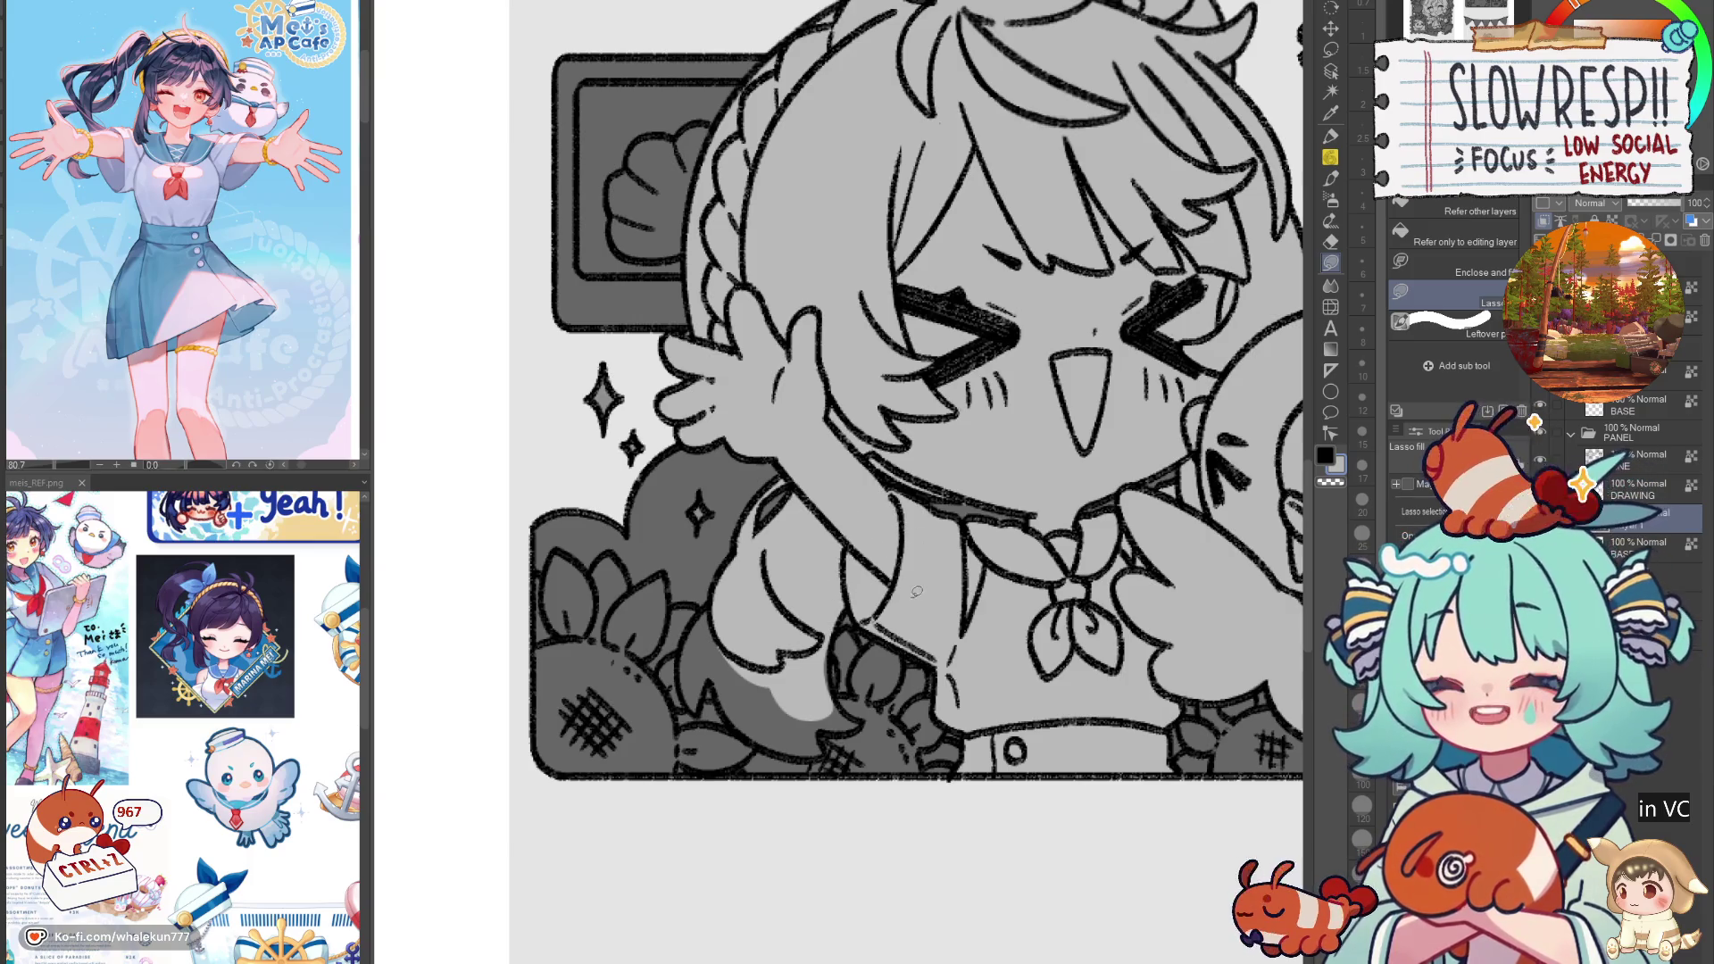
mouse_move(860, 661)
left_mouse_down()
mouse_move(841, 640)
mouse_move(841, 705)
mouse_move(870, 723)
mouse_move(803, 581)
left_mouse_up()
key("h")
scroll(866, 678, "down", 1)
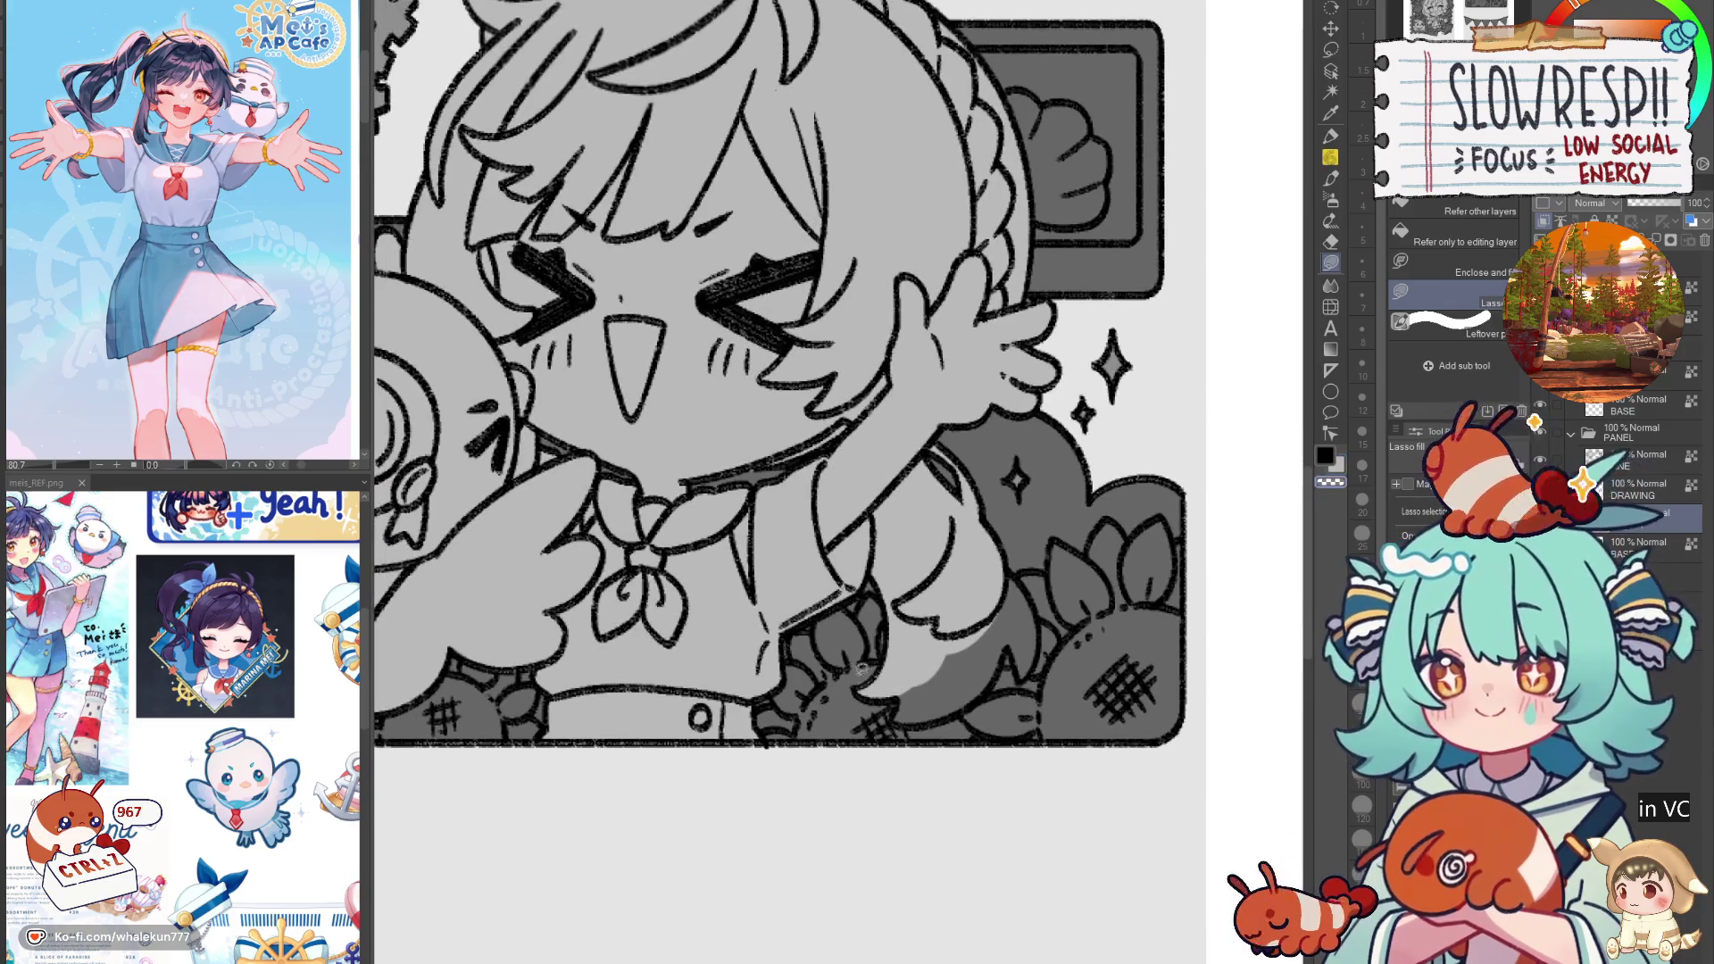
mouse_move(895, 714)
left_mouse_down()
mouse_move(989, 689)
mouse_move(1040, 596)
mouse_move(976, 625)
left_mouse_up()
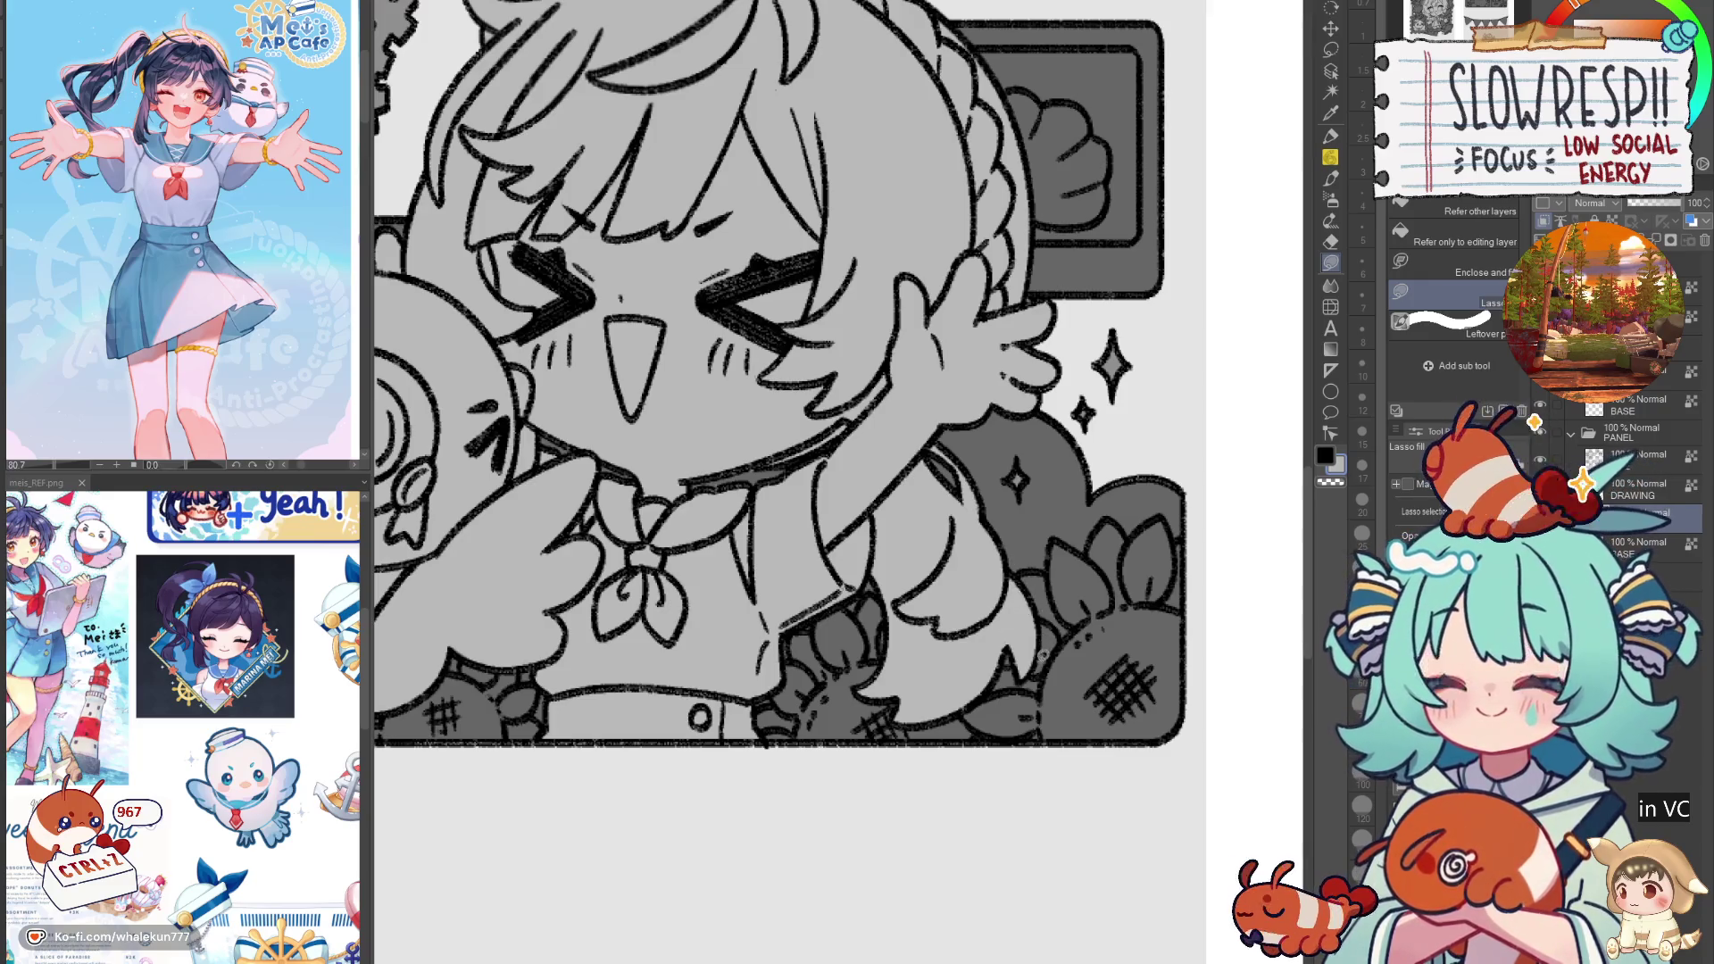
scroll(1062, 603, "down", 2)
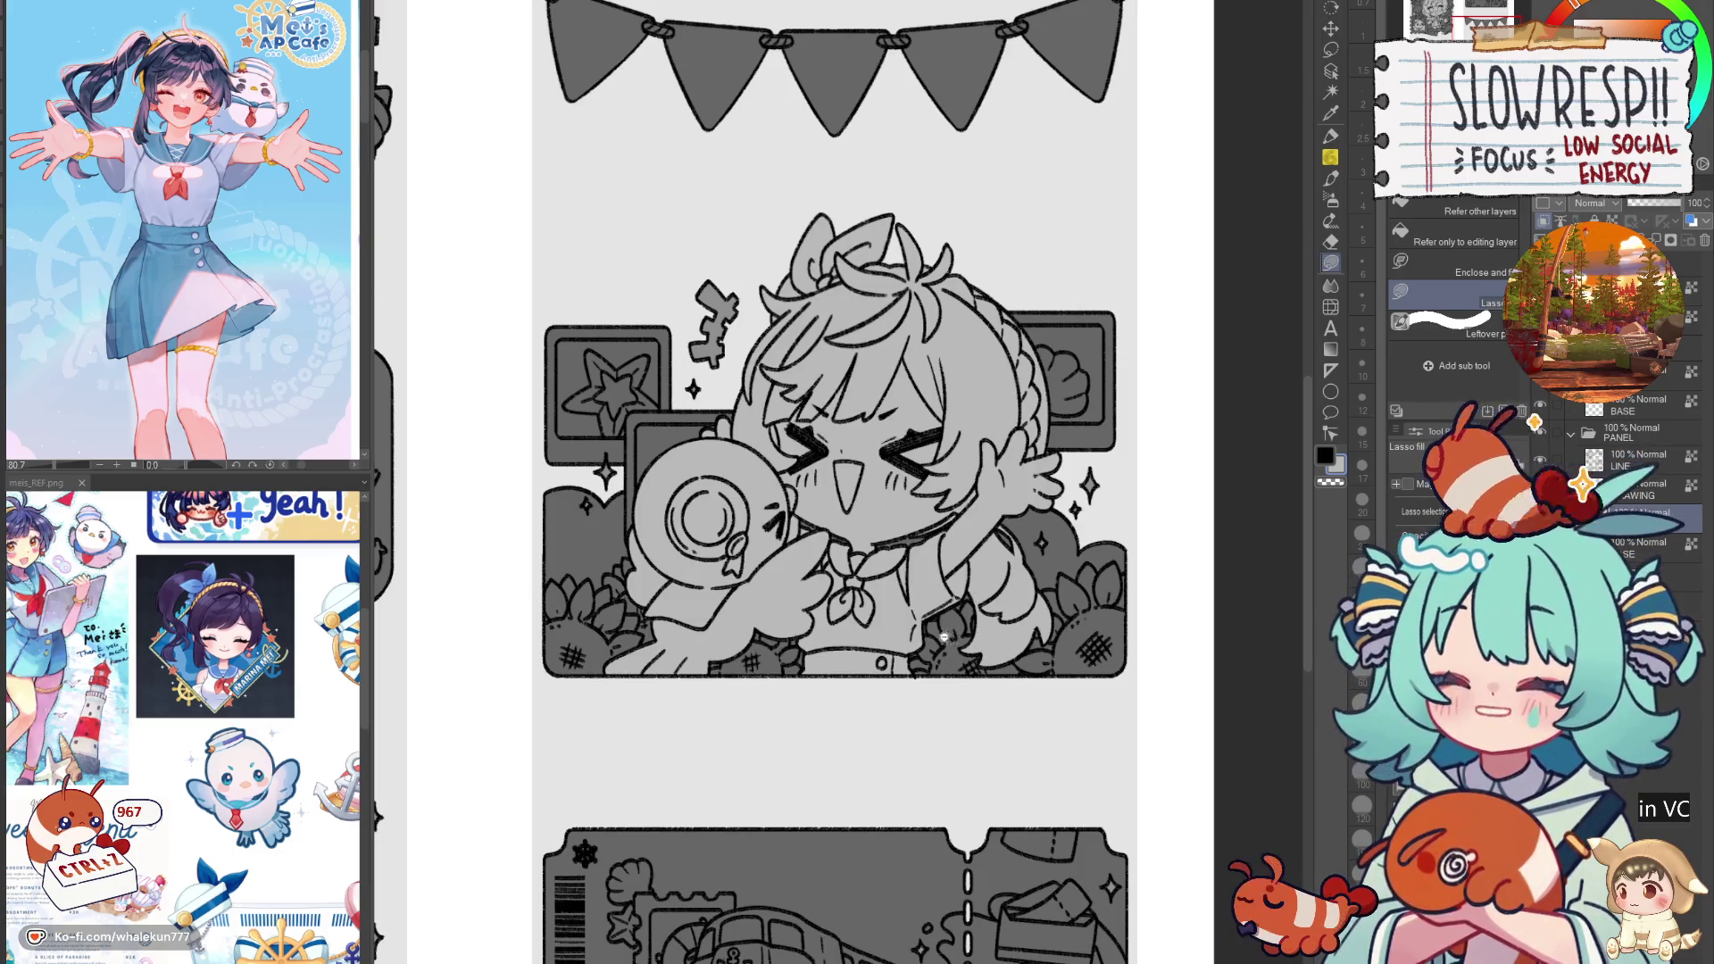
Step: Fill the train's front and top front light grey on the ticket panel
scroll(945, 637, "down", 5)
scroll(926, 808, "up", 2)
scroll(926, 808, "up", 2)
scroll(892, 625, "up", 1)
scroll(870, 547, "up", 2)
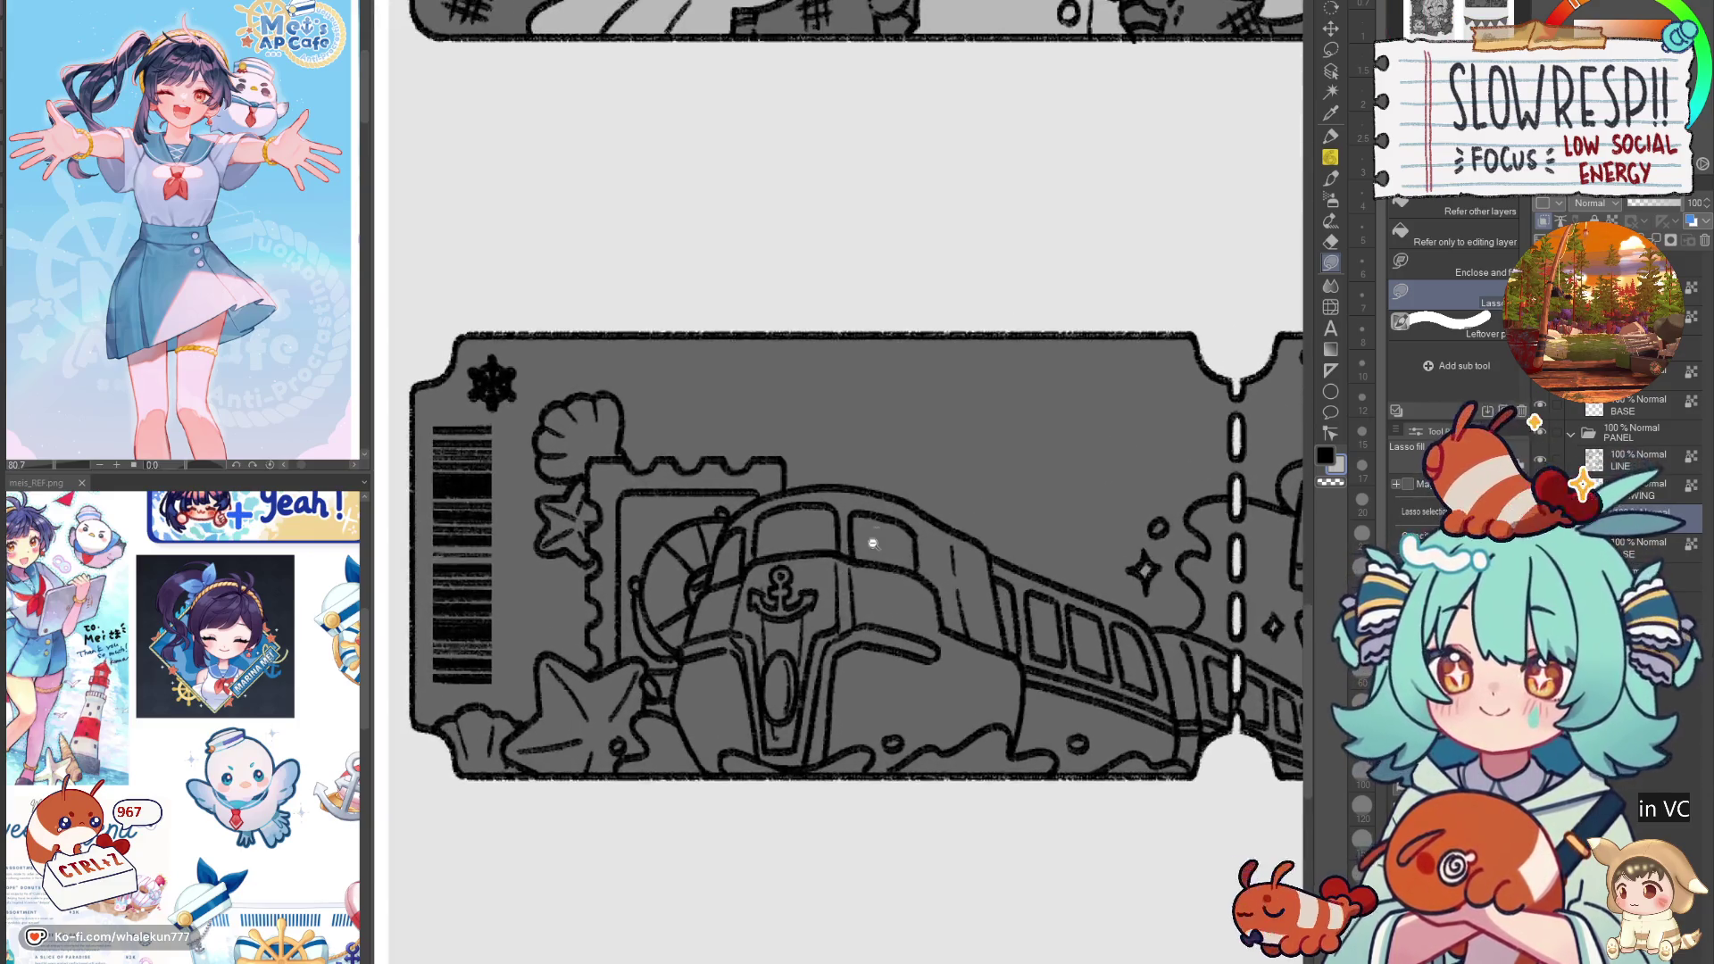
left_click_drag(751, 503, 714, 575)
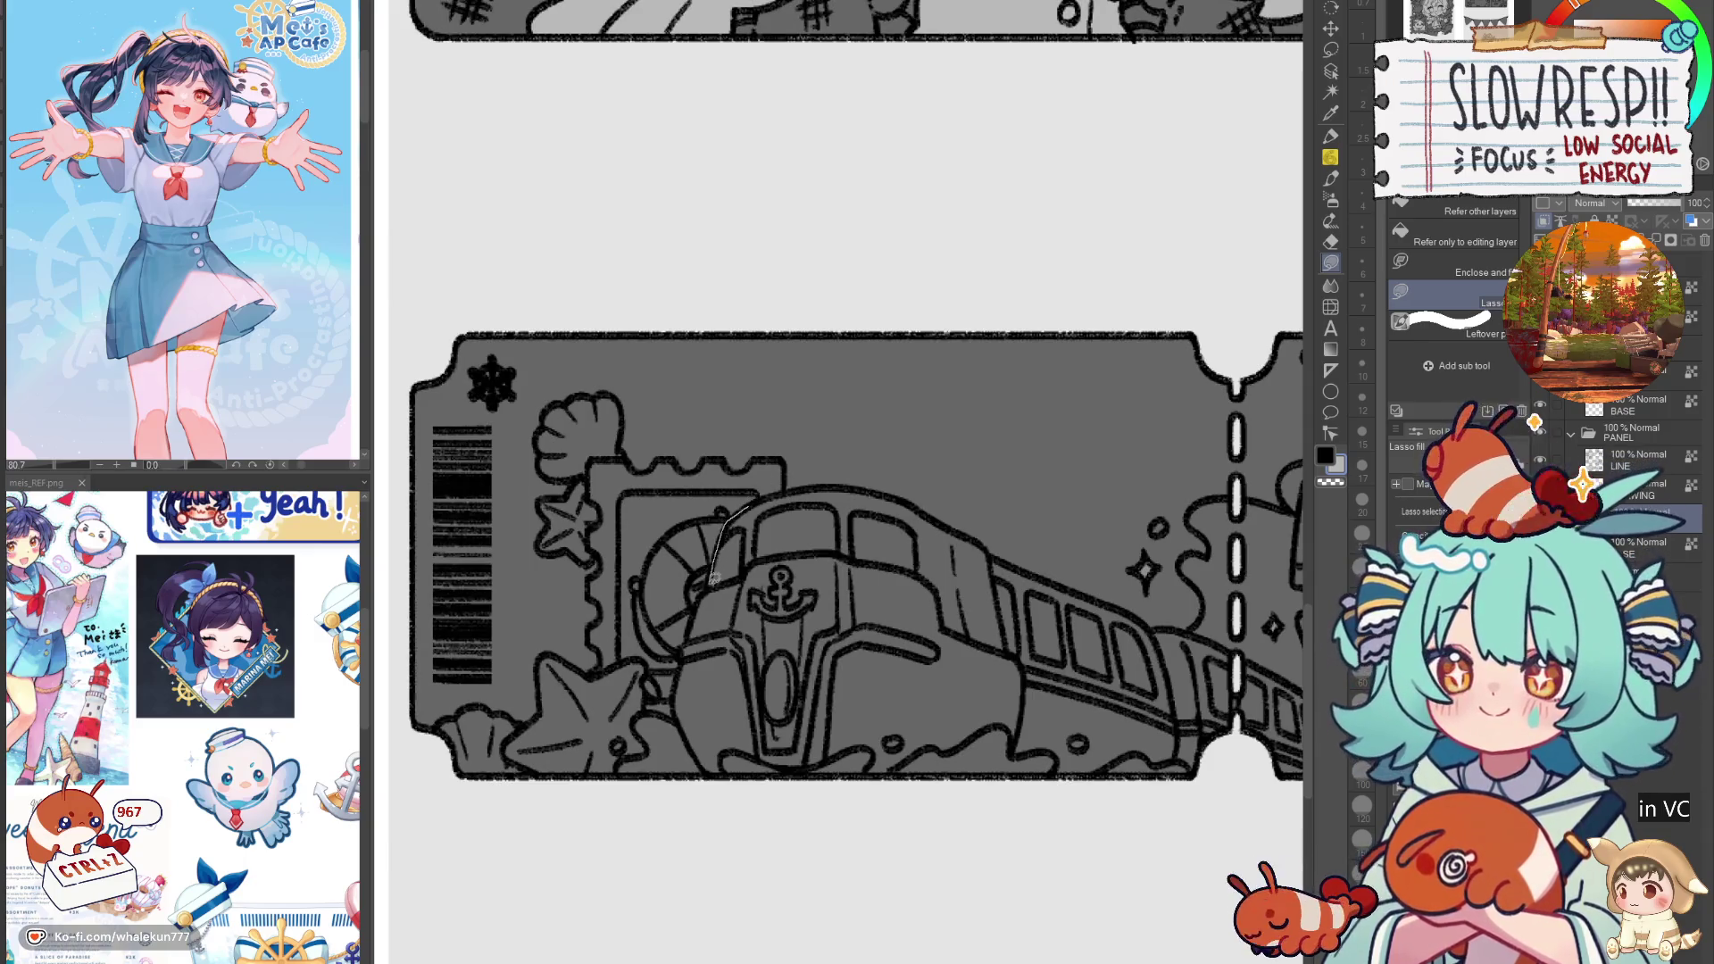
mouse_move(685, 656)
left_mouse_down()
mouse_move(674, 709)
mouse_move(705, 763)
mouse_move(814, 721)
mouse_move(852, 513)
mouse_move(774, 494)
left_mouse_up()
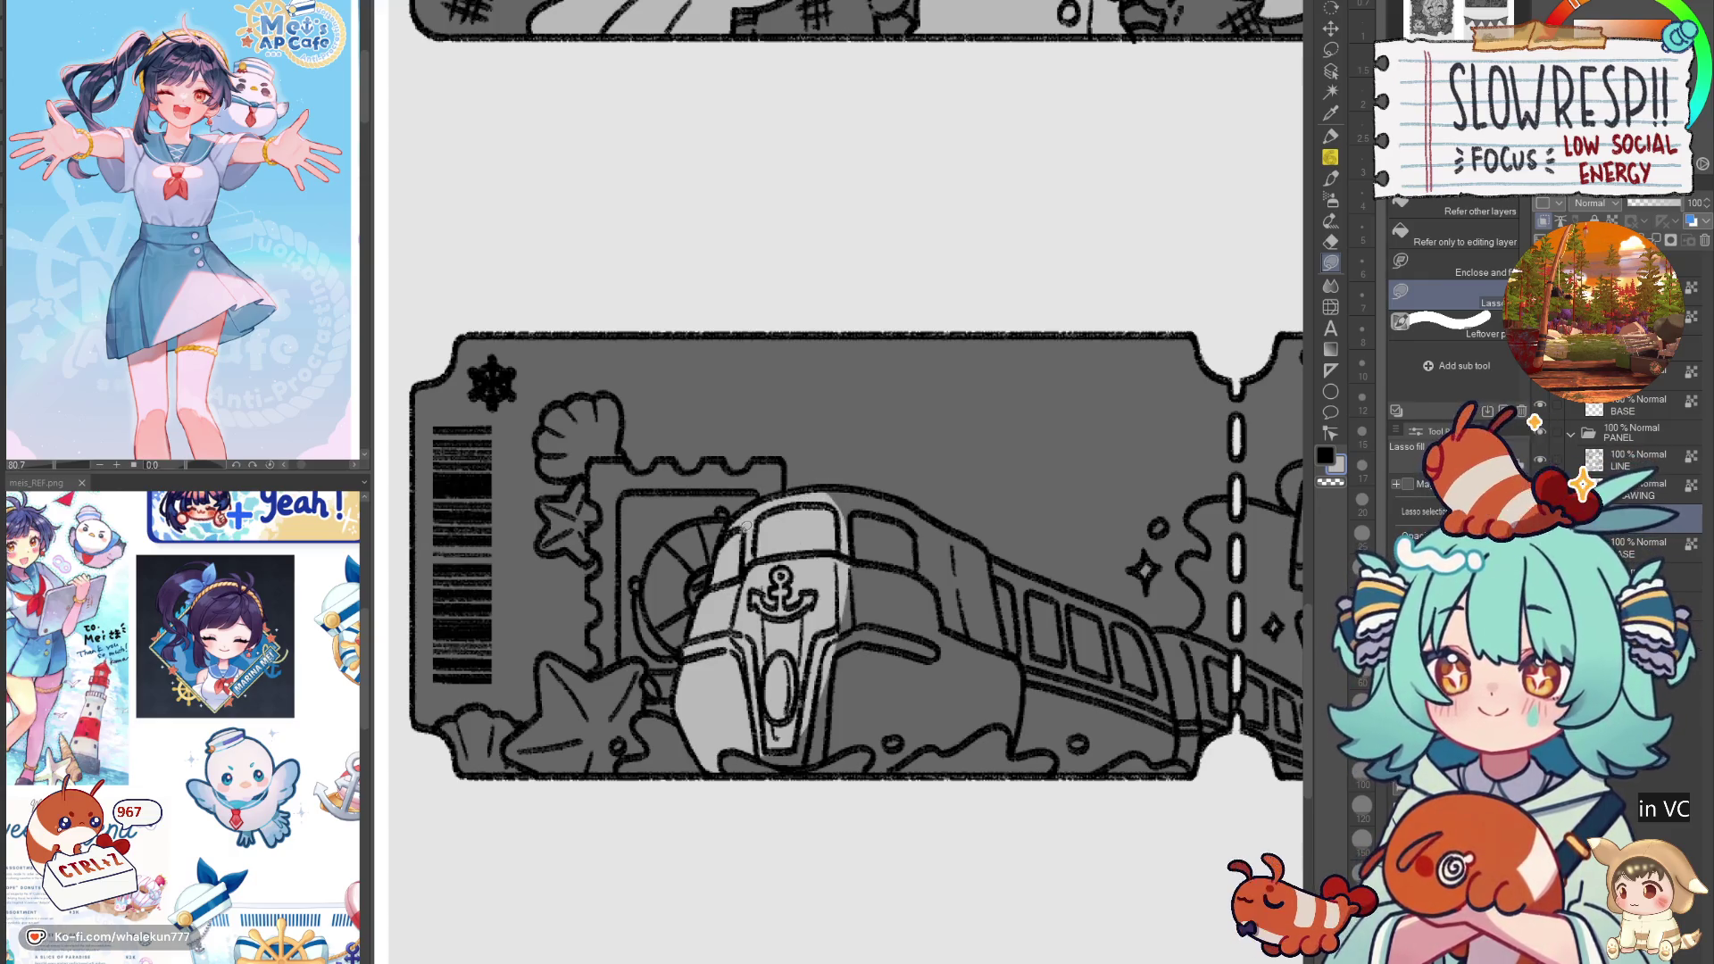
left_click_drag(814, 611, 755, 581)
mouse_move(702, 707)
left_mouse_down()
mouse_move(719, 734)
mouse_move(782, 725)
mouse_move(717, 635)
left_mouse_up()
mouse_move(790, 704)
left_mouse_down()
mouse_move(820, 742)
mouse_move(846, 739)
mouse_move(955, 669)
mouse_move(832, 541)
left_mouse_up()
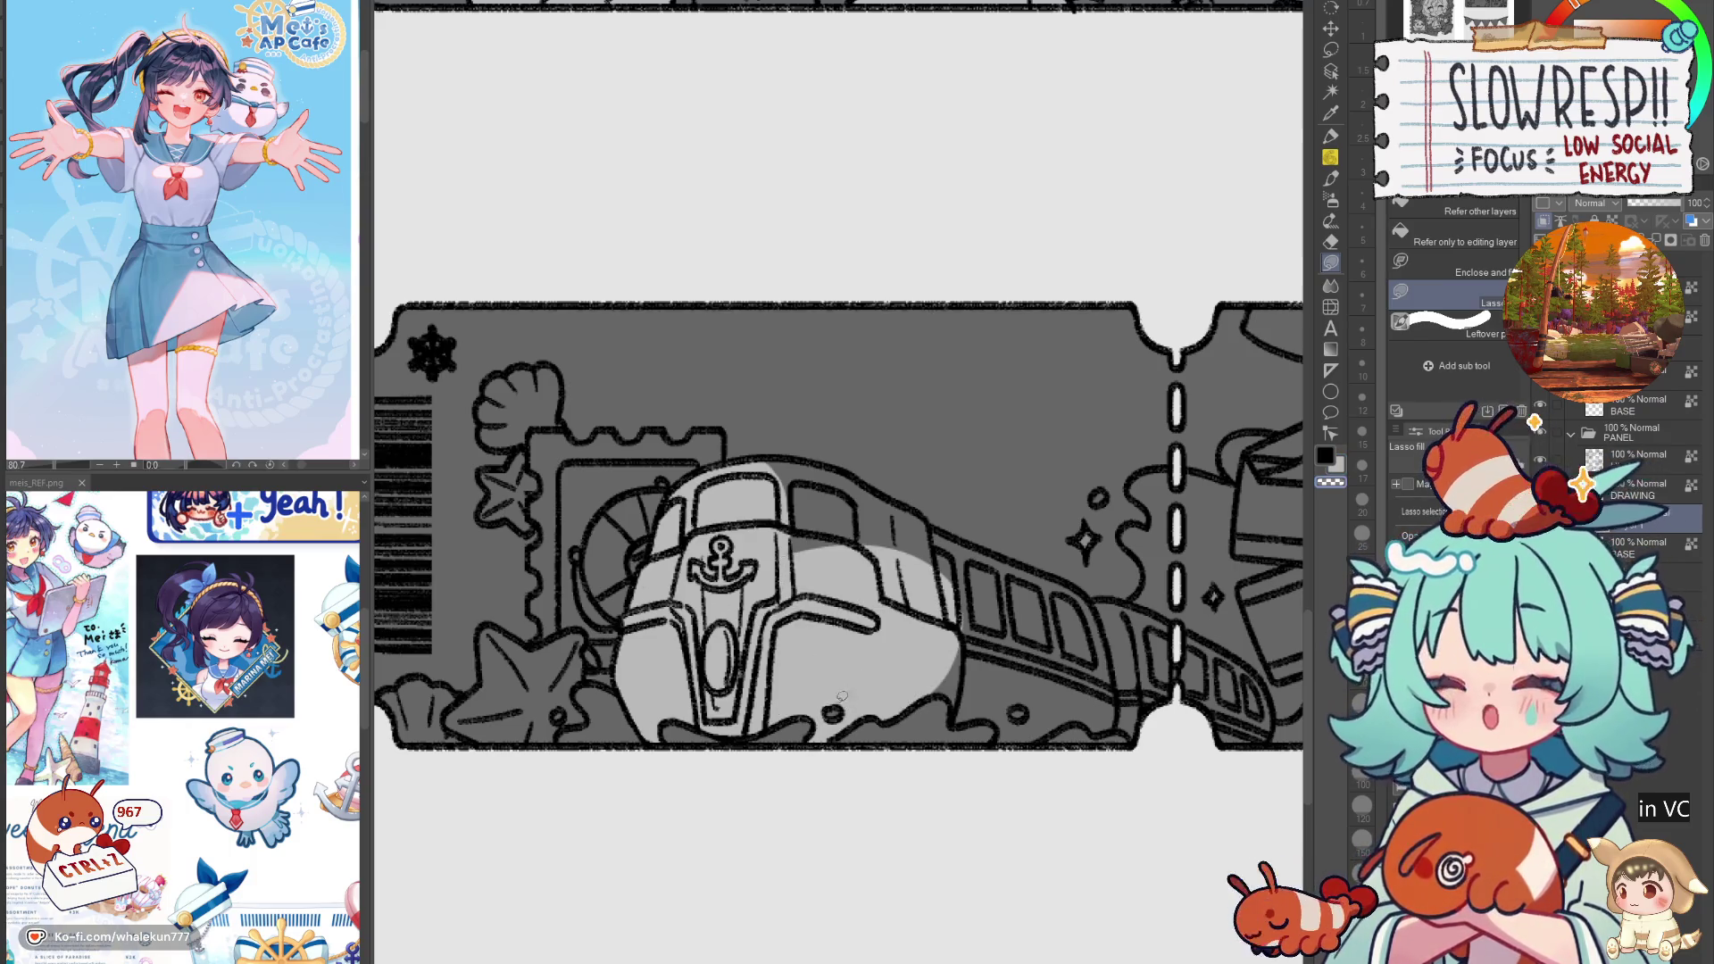
scroll(841, 698, "up", 3)
mouse_move(745, 615)
left_mouse_down()
mouse_move(839, 627)
mouse_move(873, 719)
left_mouse_up()
Step: Fill the train roof light grey in a mirrored view, then restore the view
key("h")
scroll(1022, 560, "down", 1)
mouse_move(1022, 561)
left_mouse_down()
mouse_move(773, 696)
mouse_move(924, 745)
mouse_move(1039, 608)
mouse_move(1069, 461)
mouse_move(1106, 469)
mouse_move(903, 567)
mouse_move(1084, 596)
mouse_move(1132, 553)
left_mouse_up()
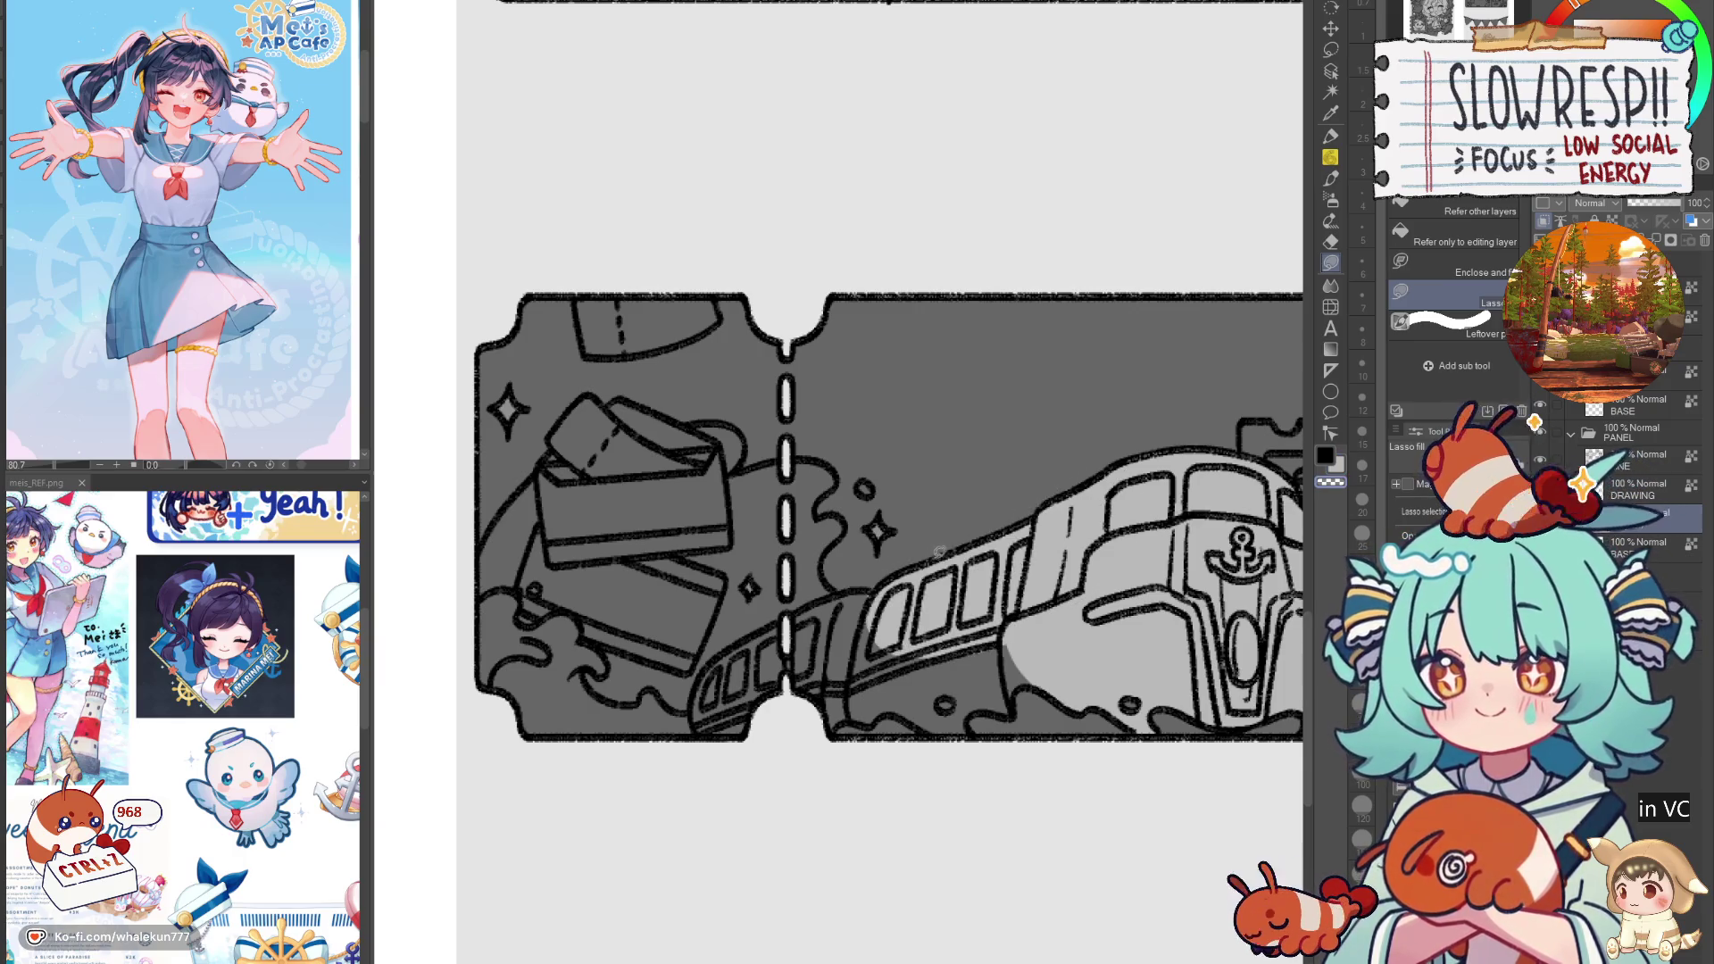
mouse_move(856, 627)
left_mouse_down()
mouse_move(978, 577)
mouse_move(986, 538)
mouse_move(858, 589)
mouse_move(814, 656)
mouse_move(976, 739)
mouse_move(957, 669)
mouse_move(1004, 663)
mouse_move(1102, 693)
mouse_move(1195, 561)
left_mouse_up()
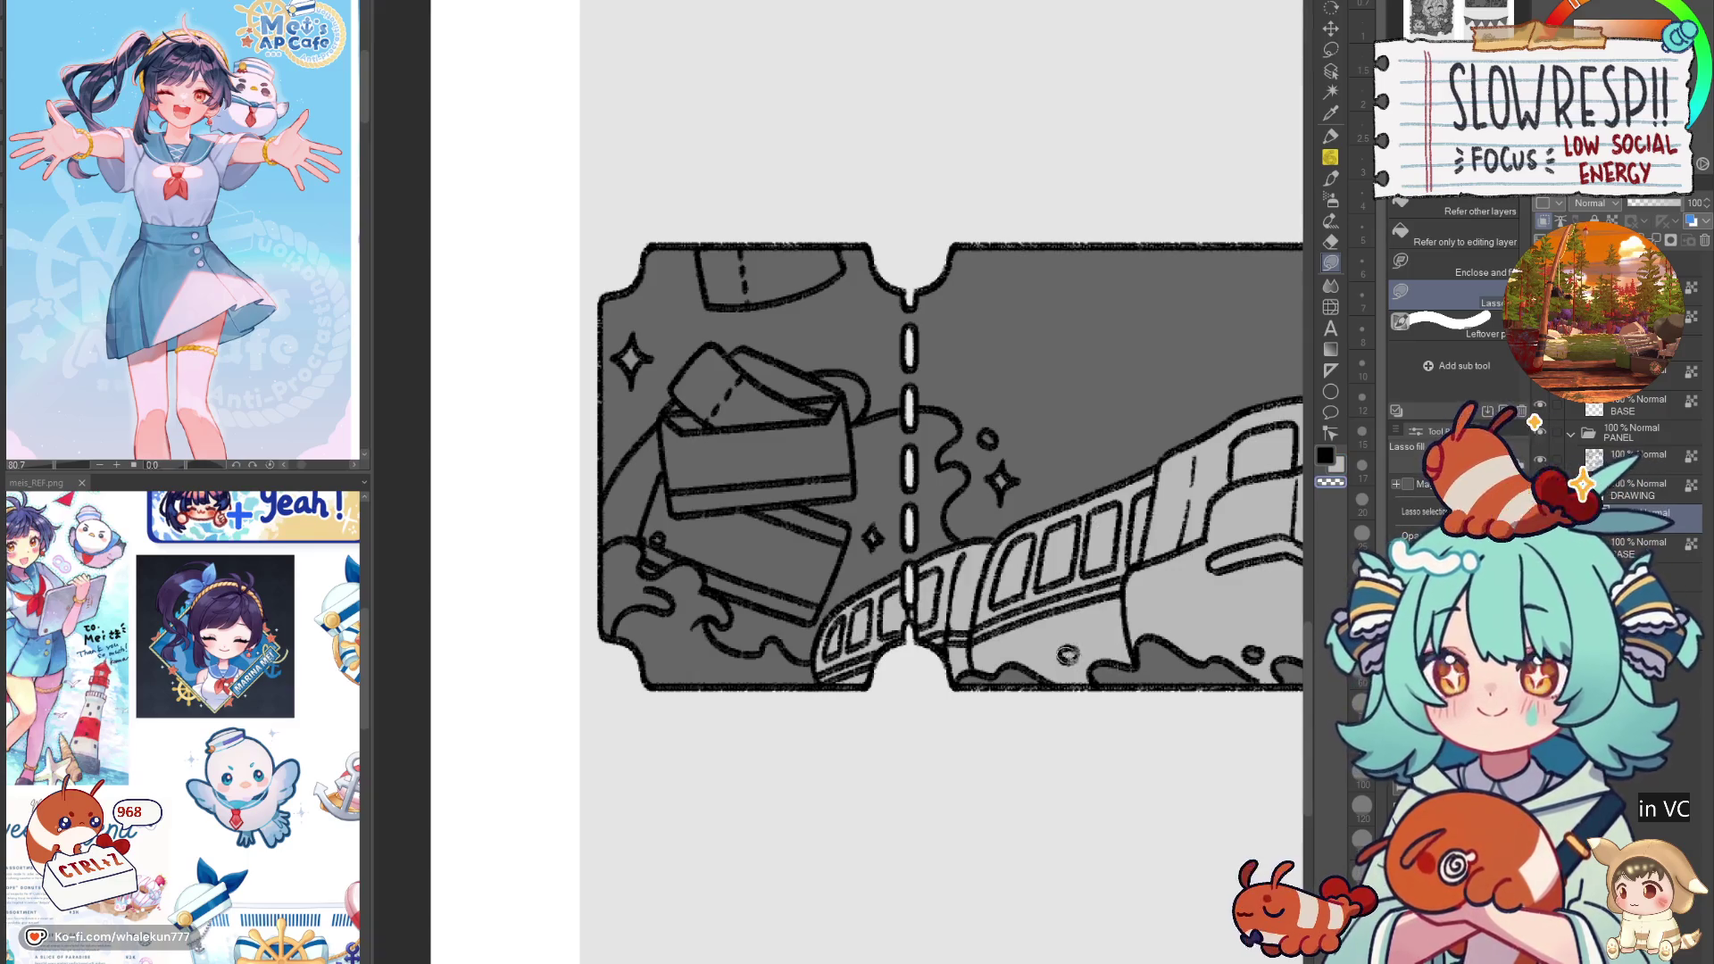
key("h")
scroll(1068, 625, "down", 6)
scroll(1069, 576, "up", 1)
scroll(1069, 576, "up", 1)
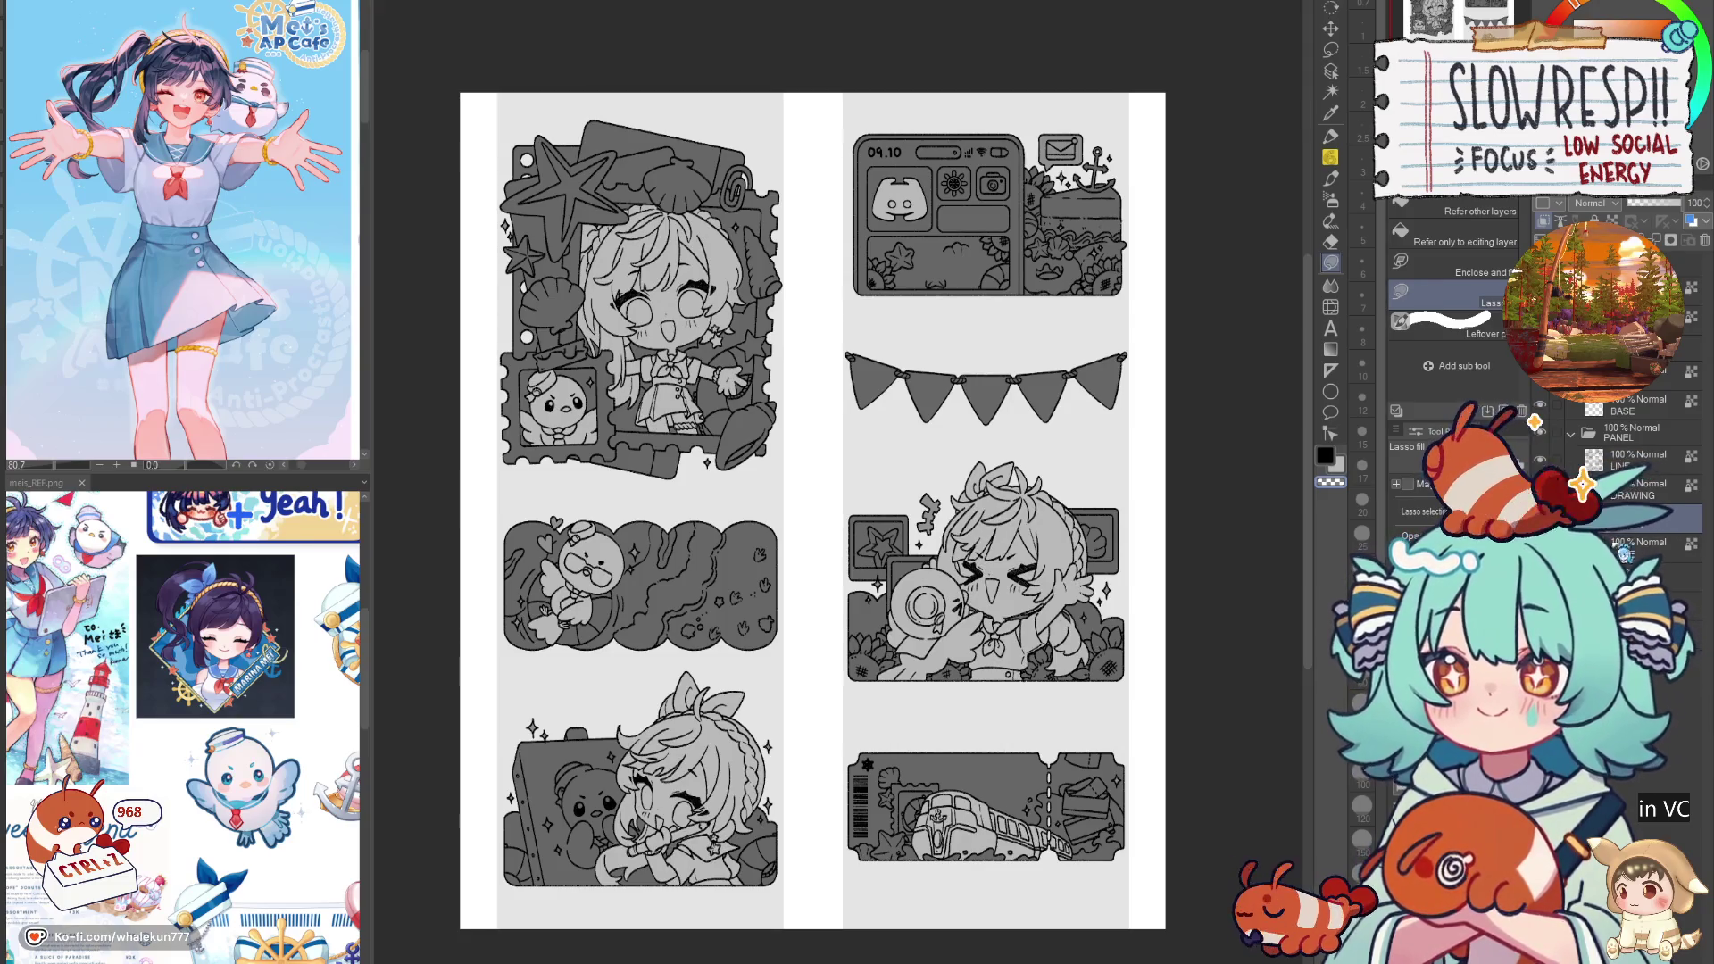
Step: Hide the grey backing strips, fill the paper layer black and show the text labels
left_click(1642, 543)
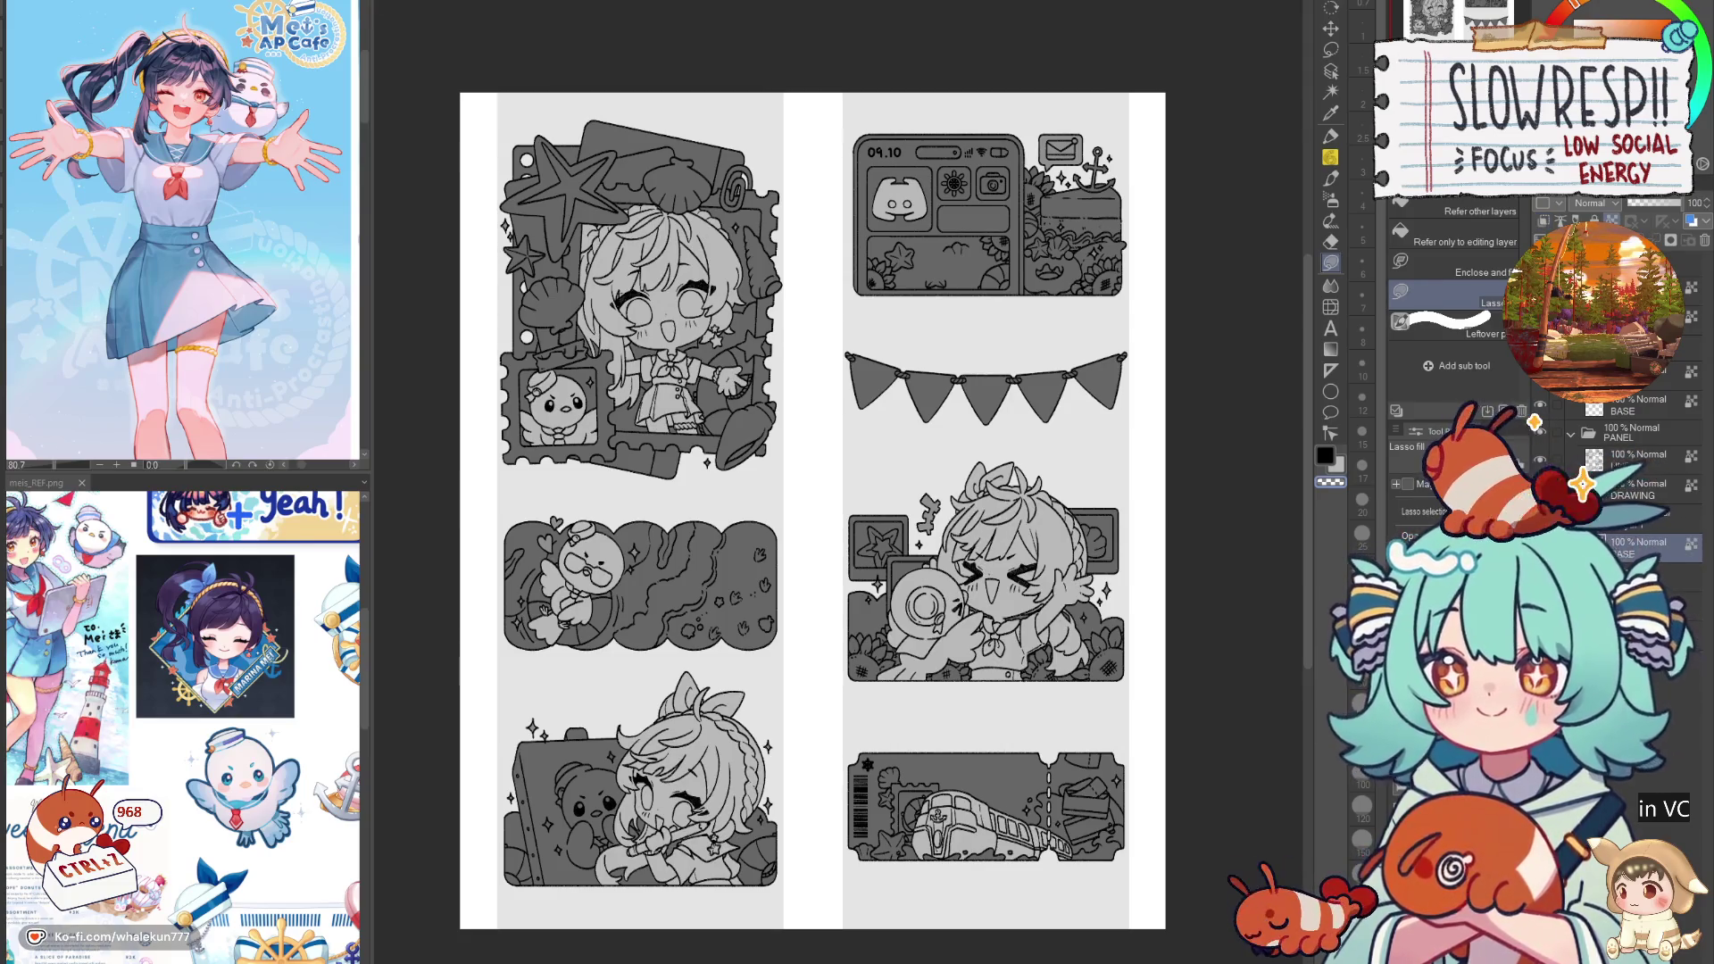
left_click(1594, 512, "ctrl")
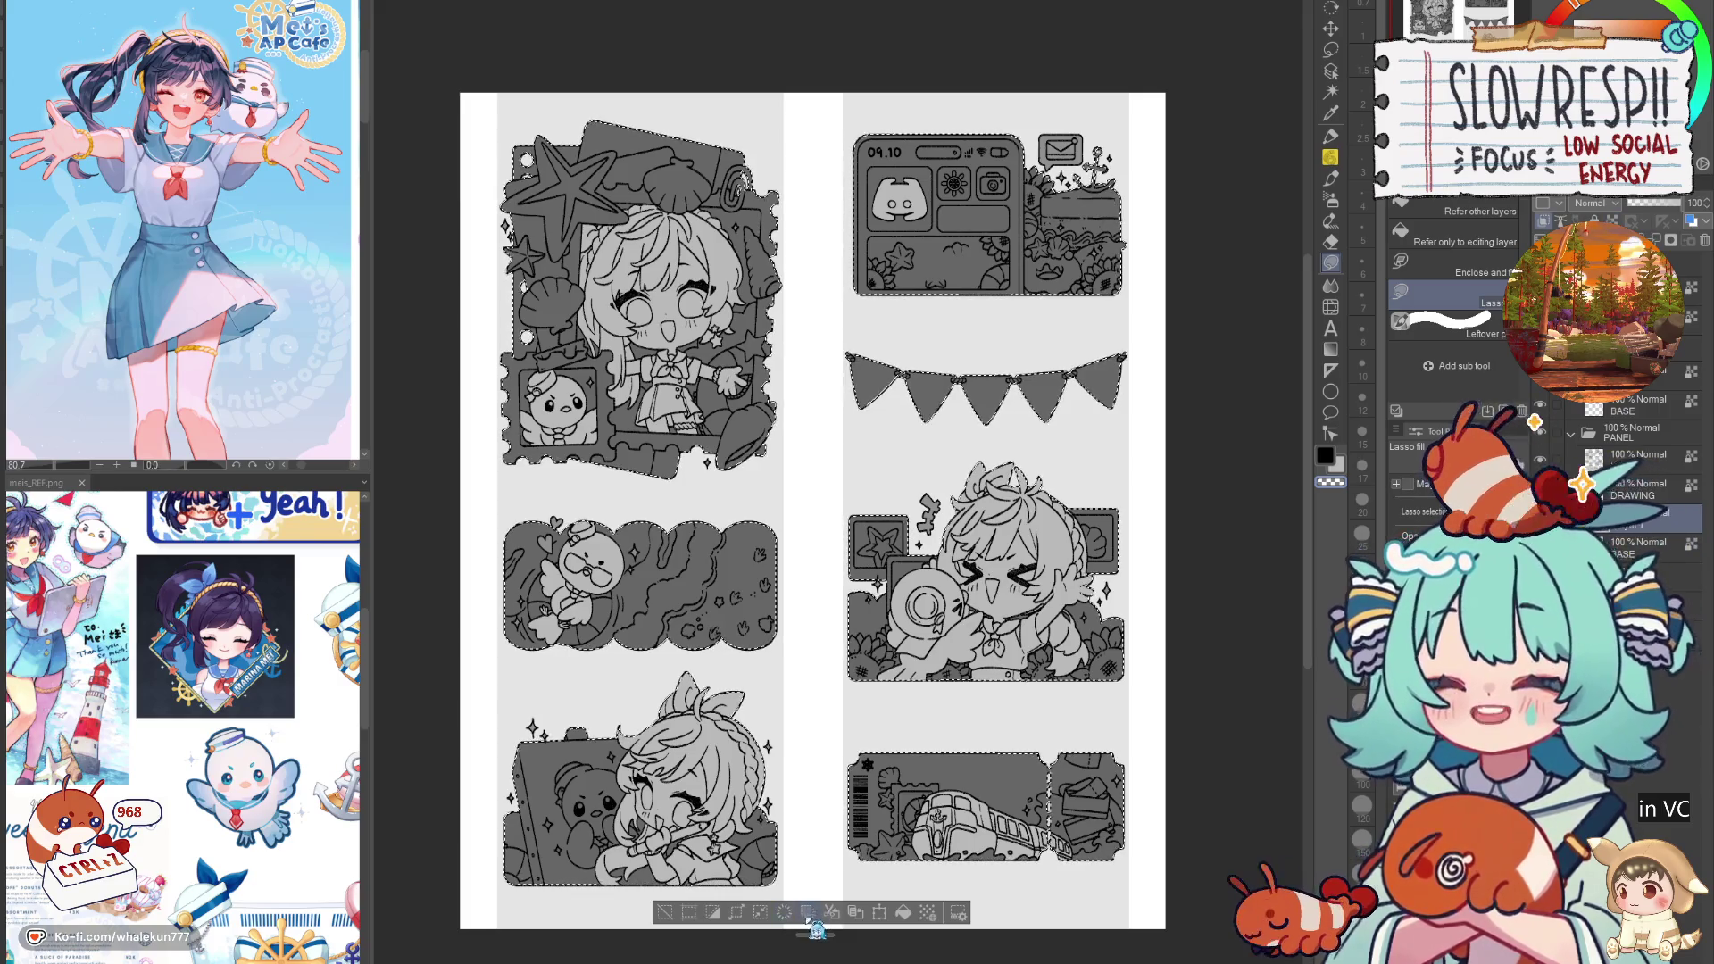
key("ctrl+d")
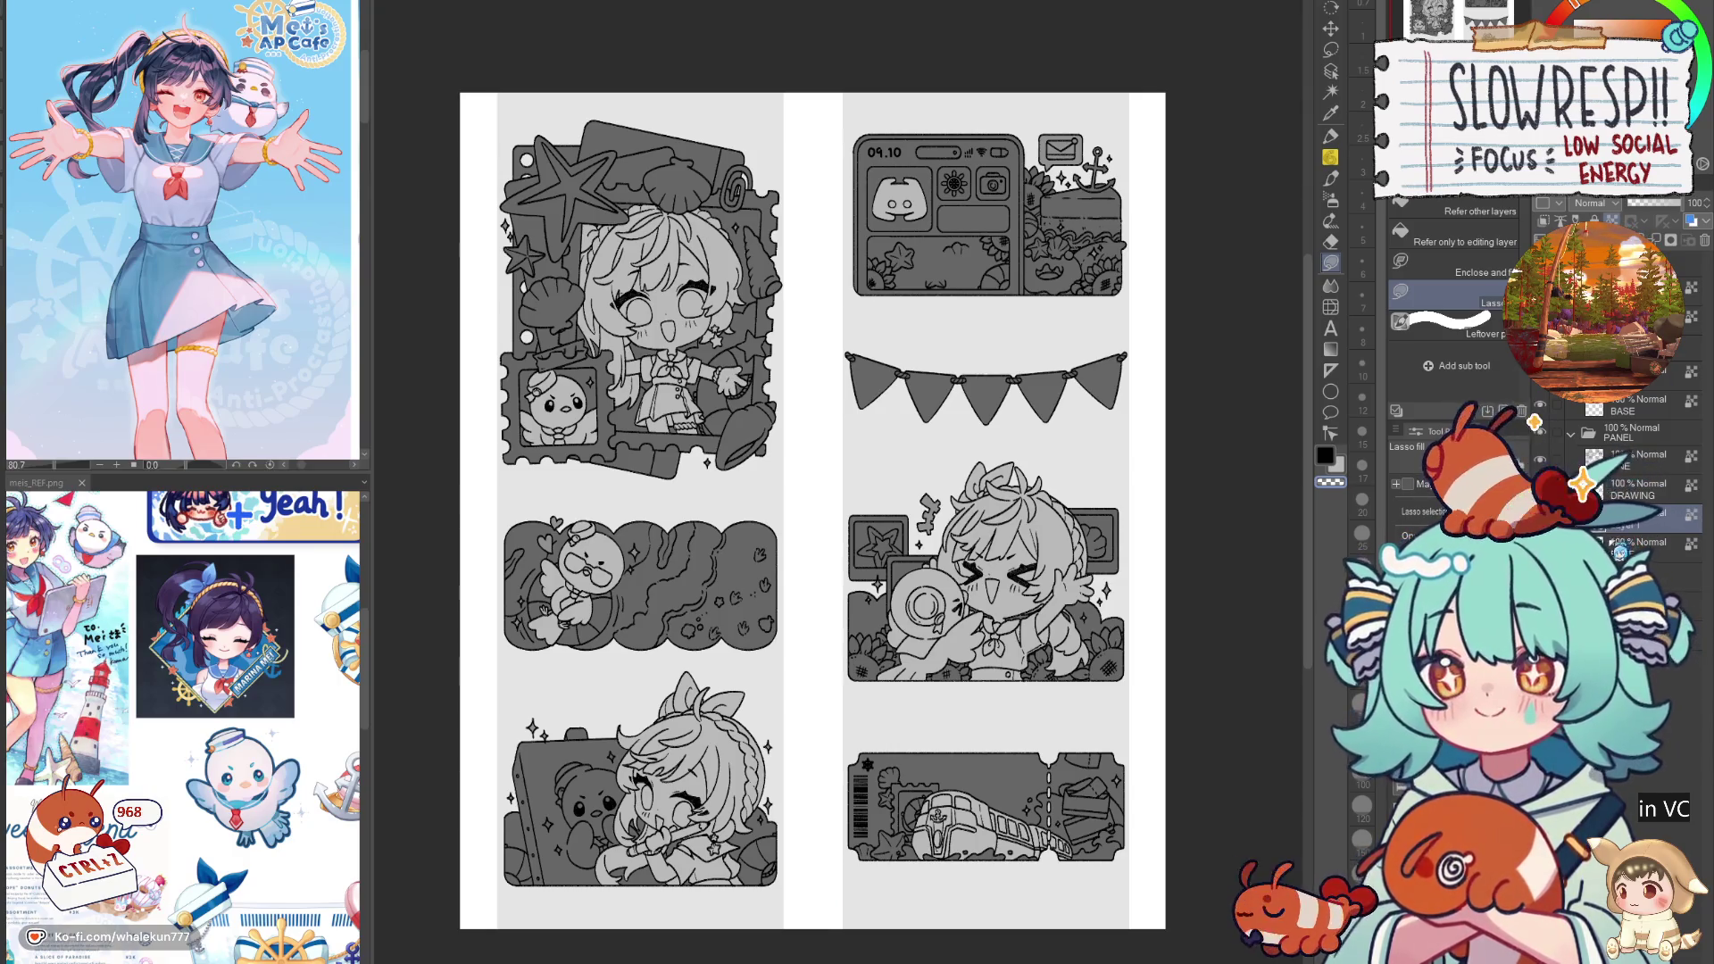
key("ctrl+z")
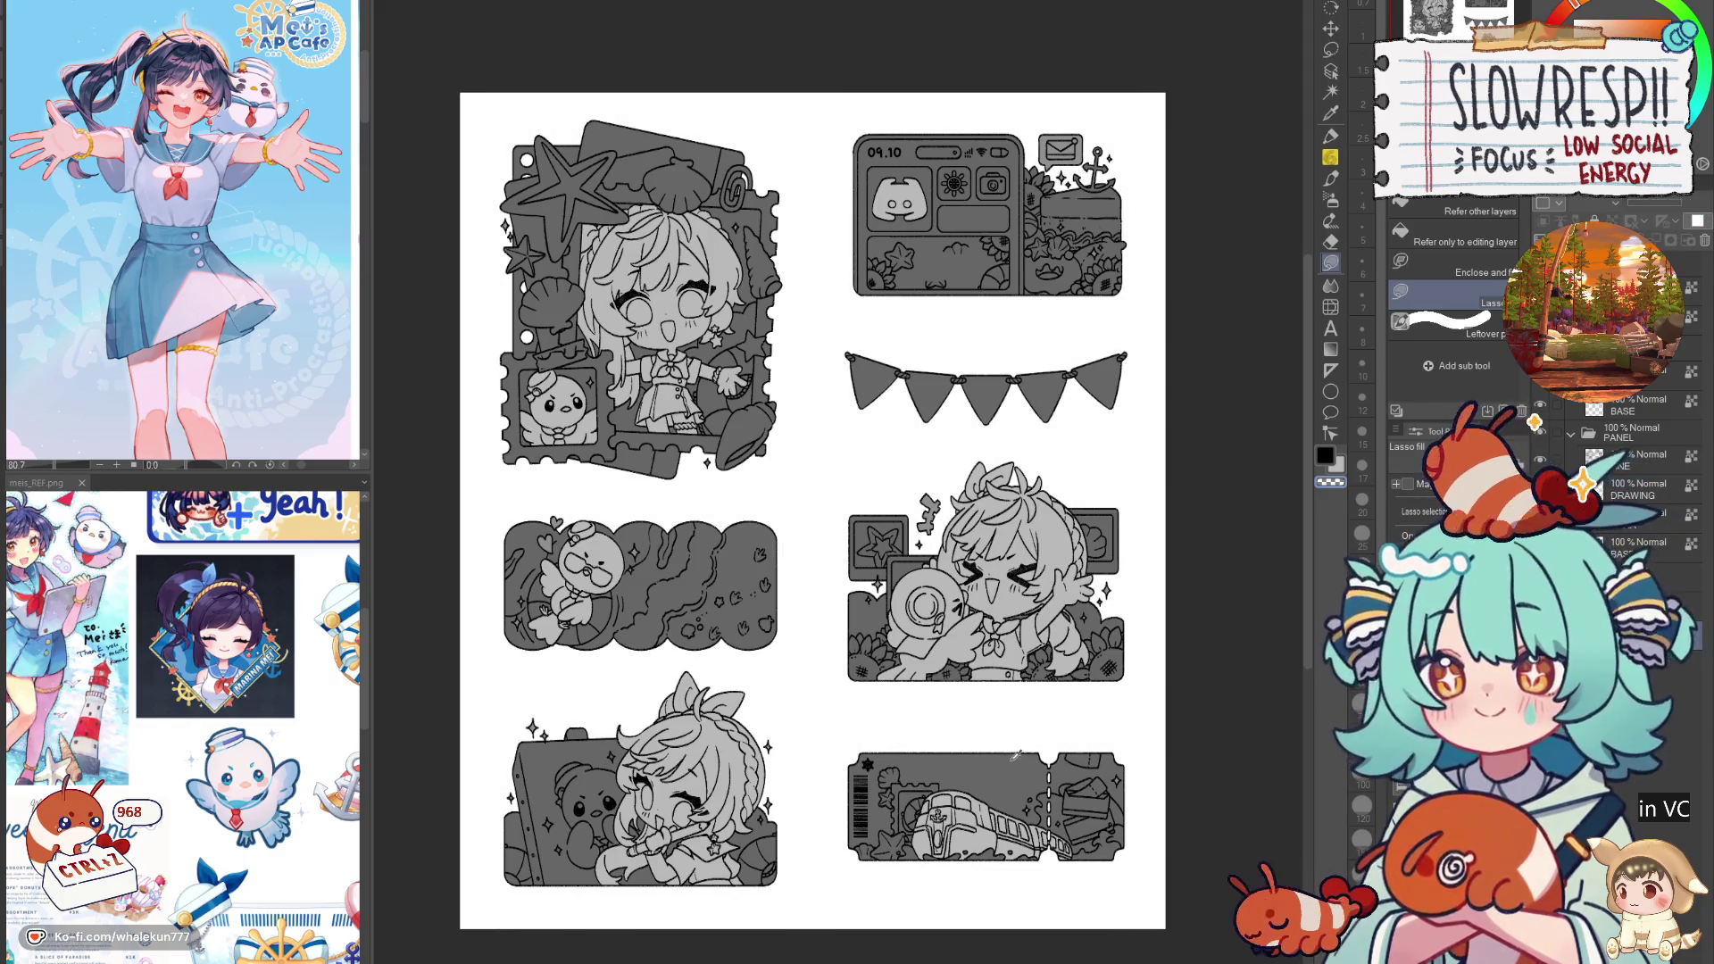
key("ctrl+z")
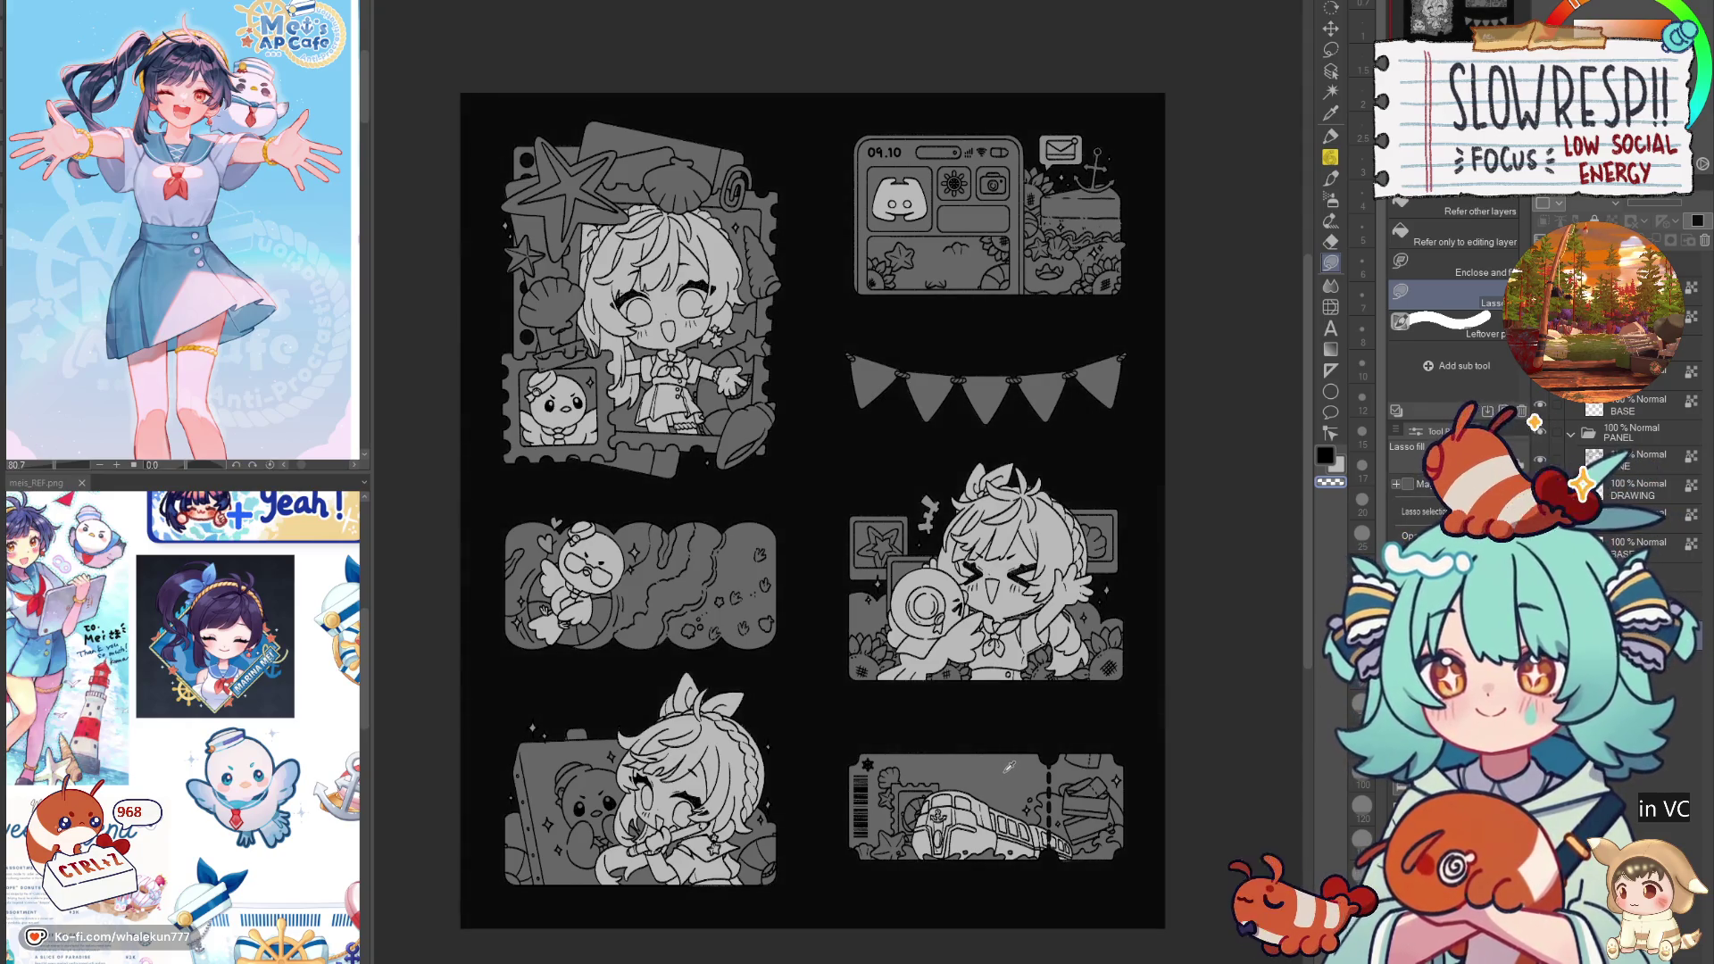
key("ctrl+z")
Step: Fill the accent layer's sparkles and envelope yellow, then set the sub colour to white
left_click_drag(1050, 634, 1075, 660)
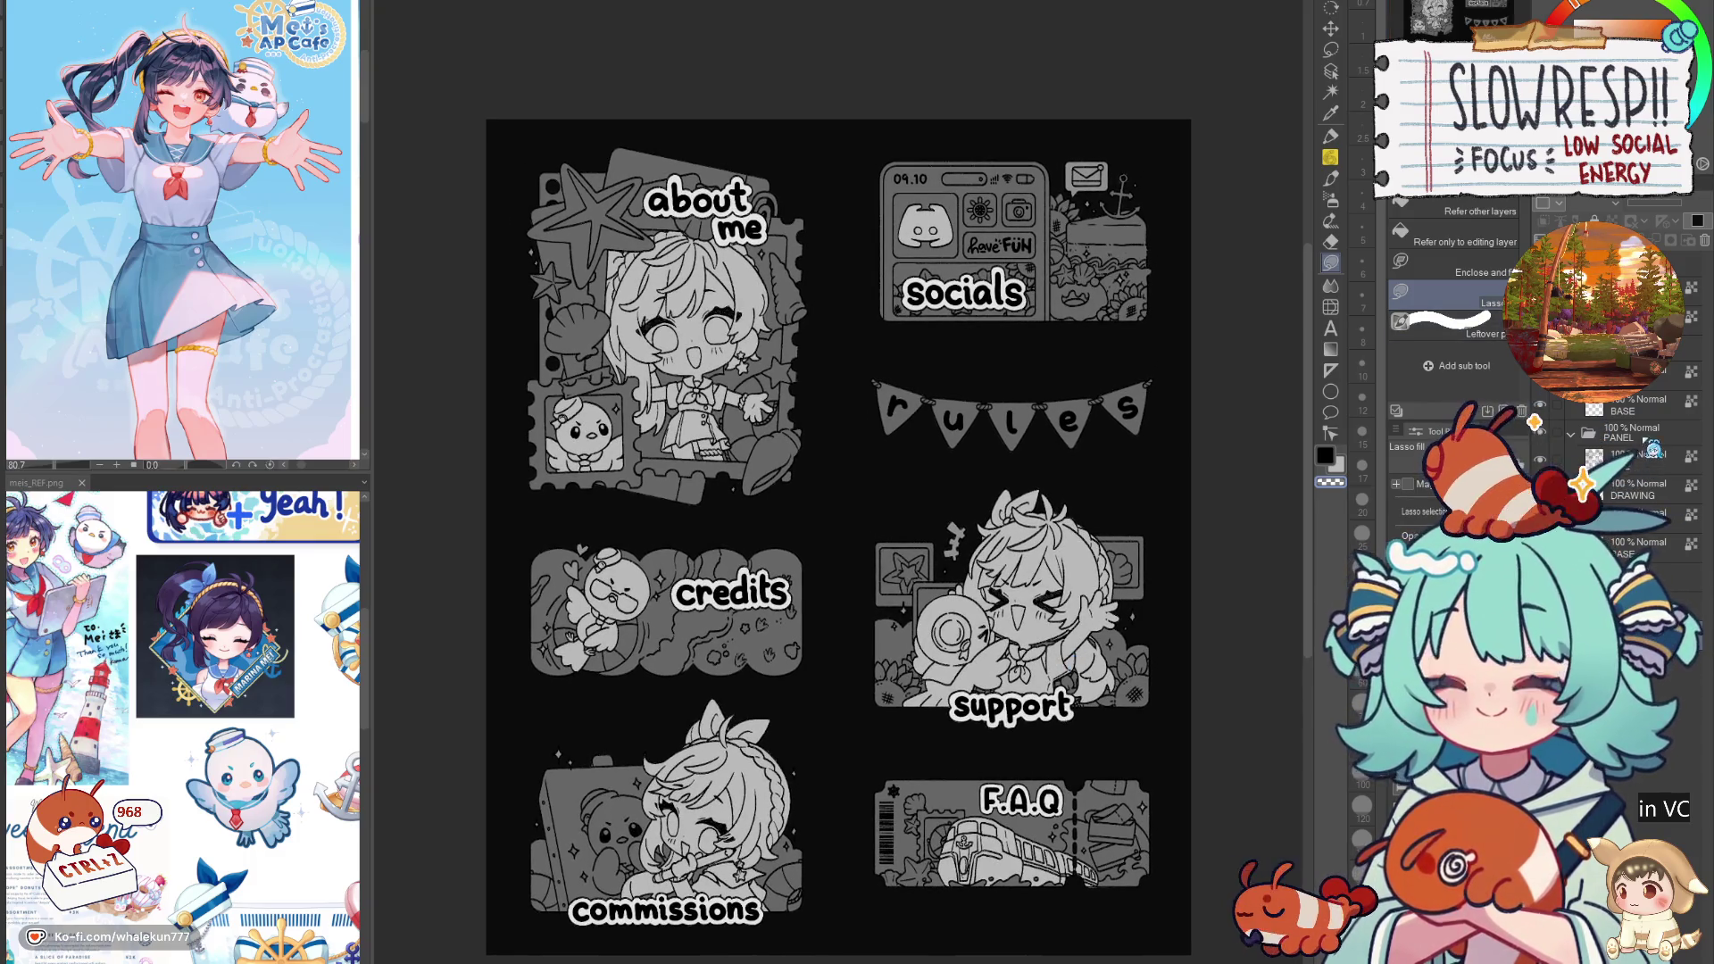
left_click(1642, 546)
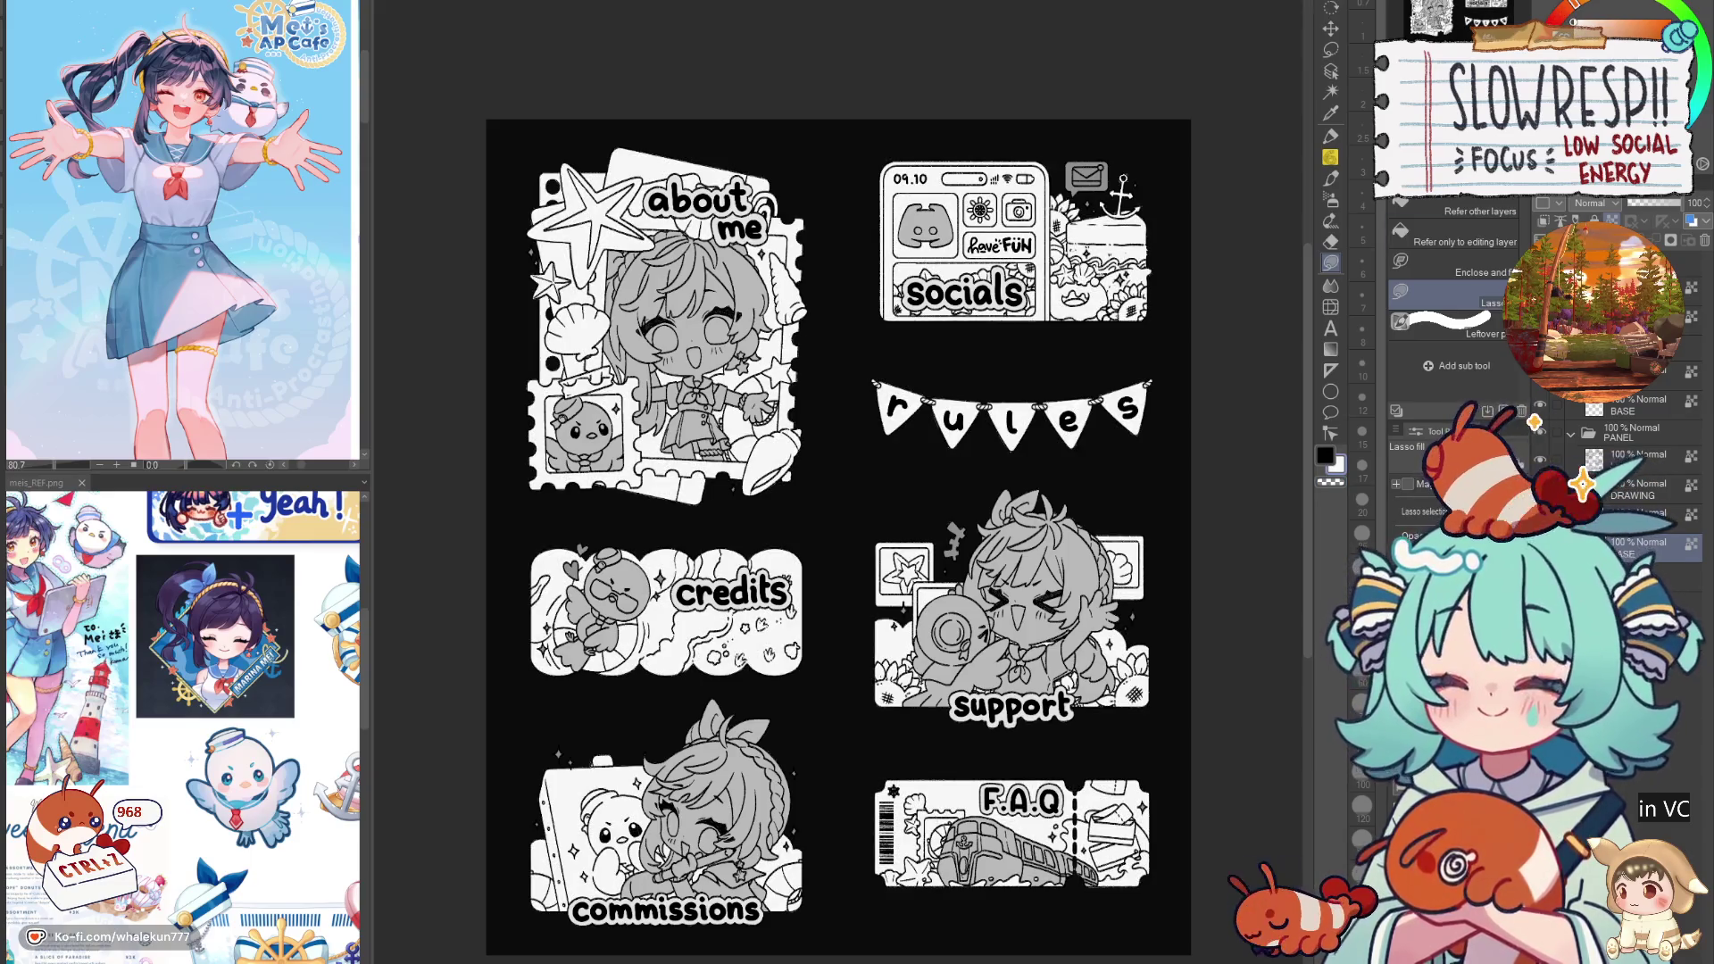
left_click(1647, 513)
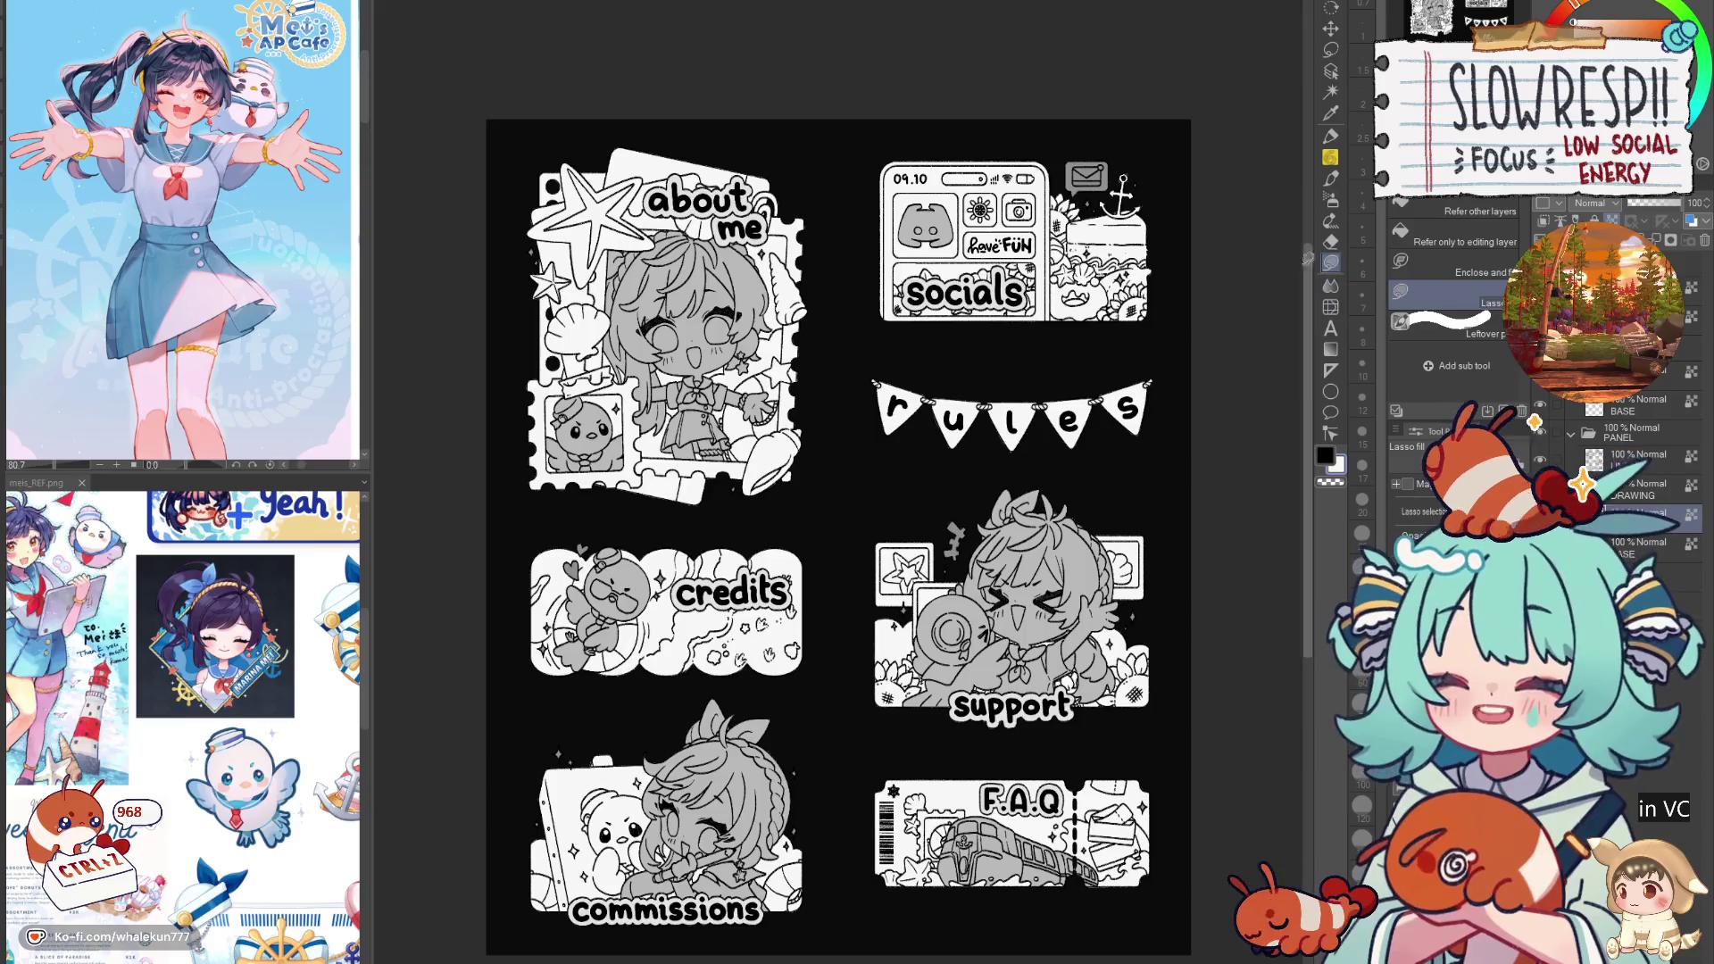
scroll(195, 361, "down", 10)
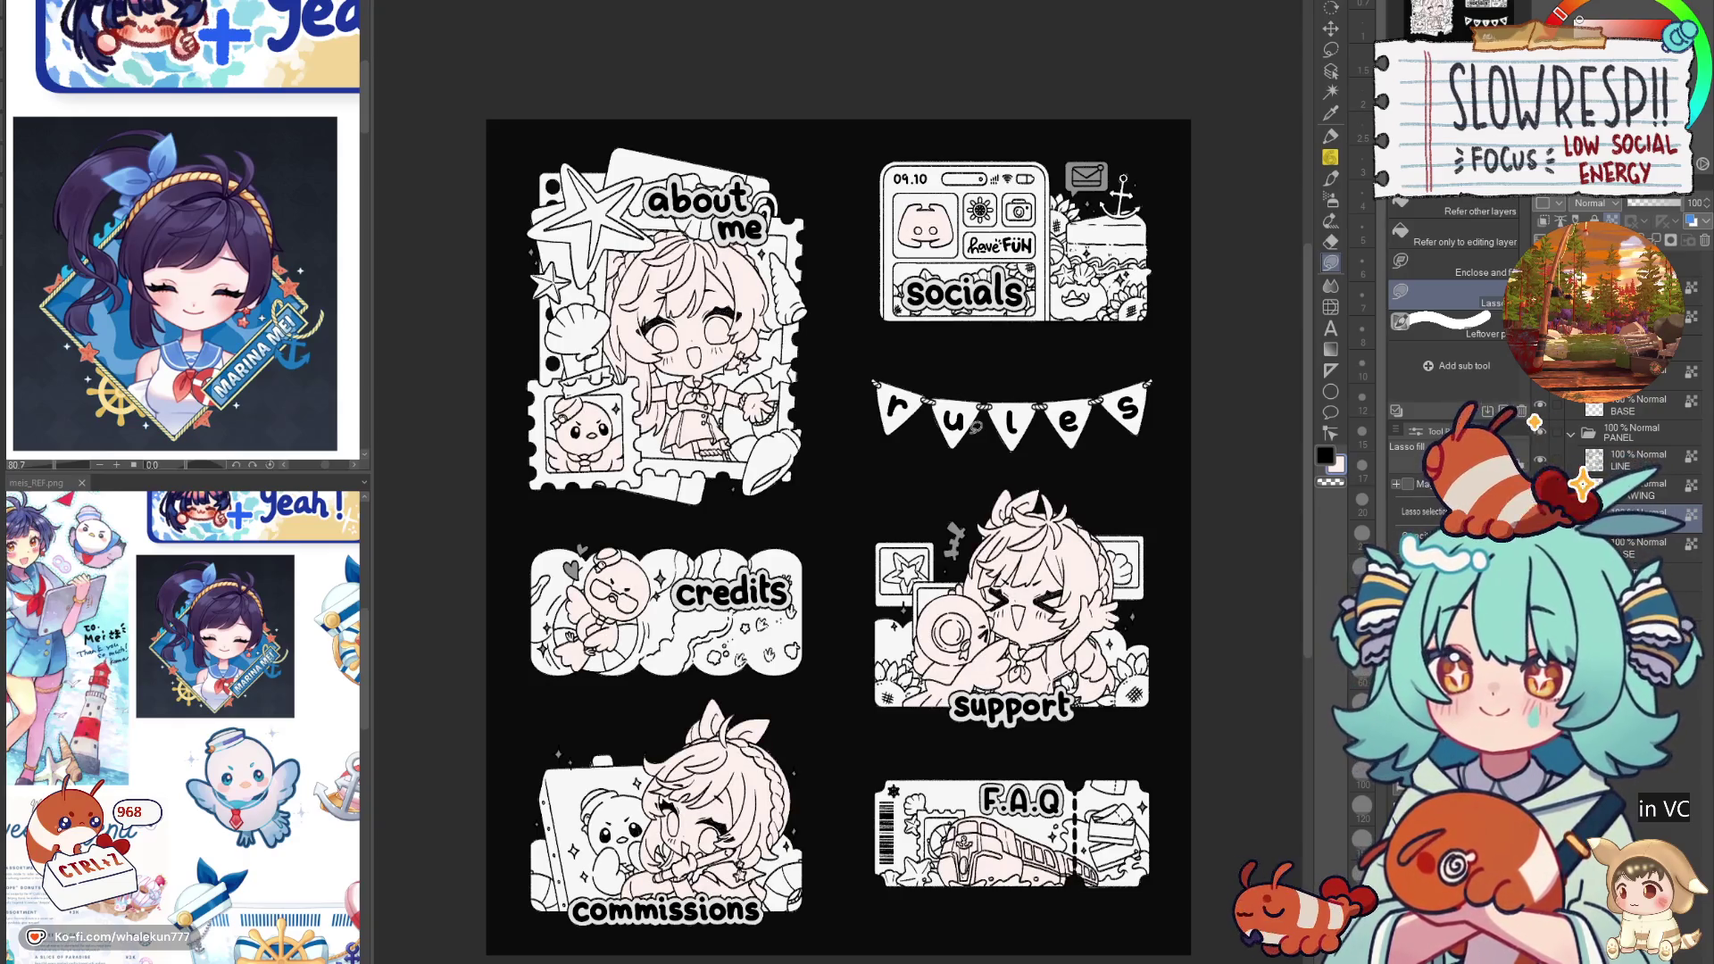
left_click(1678, 373)
left_click(1631, 17)
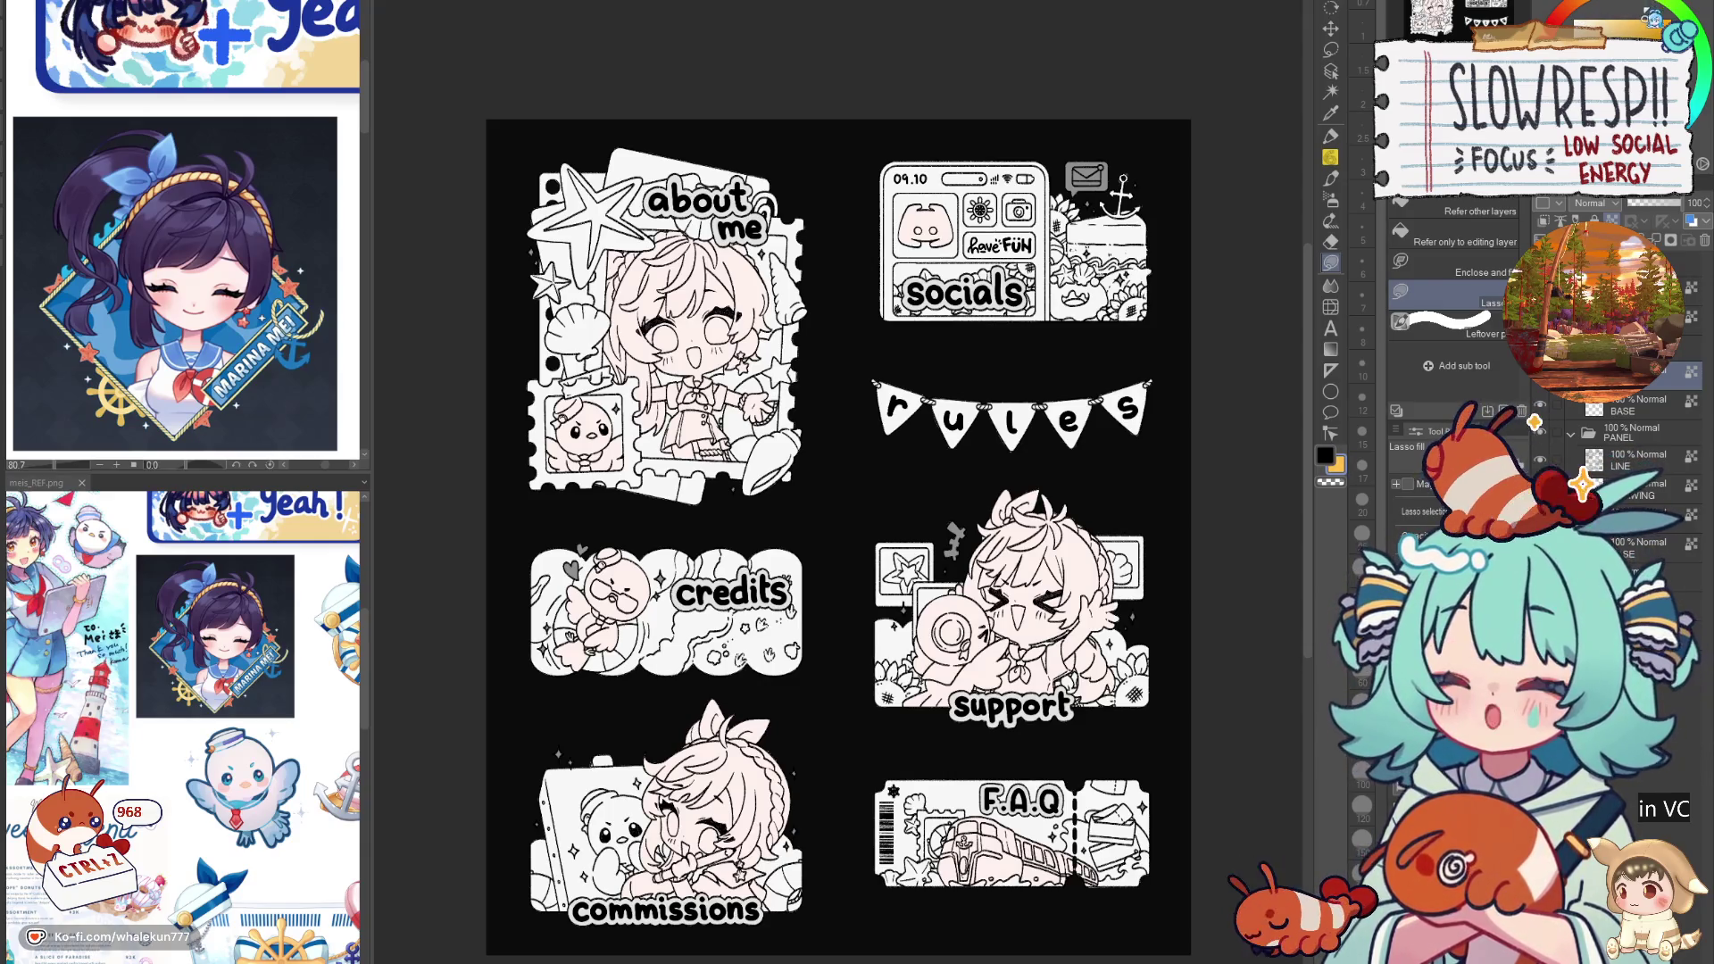
key("alt+BackSpace")
left_click(1573, 19)
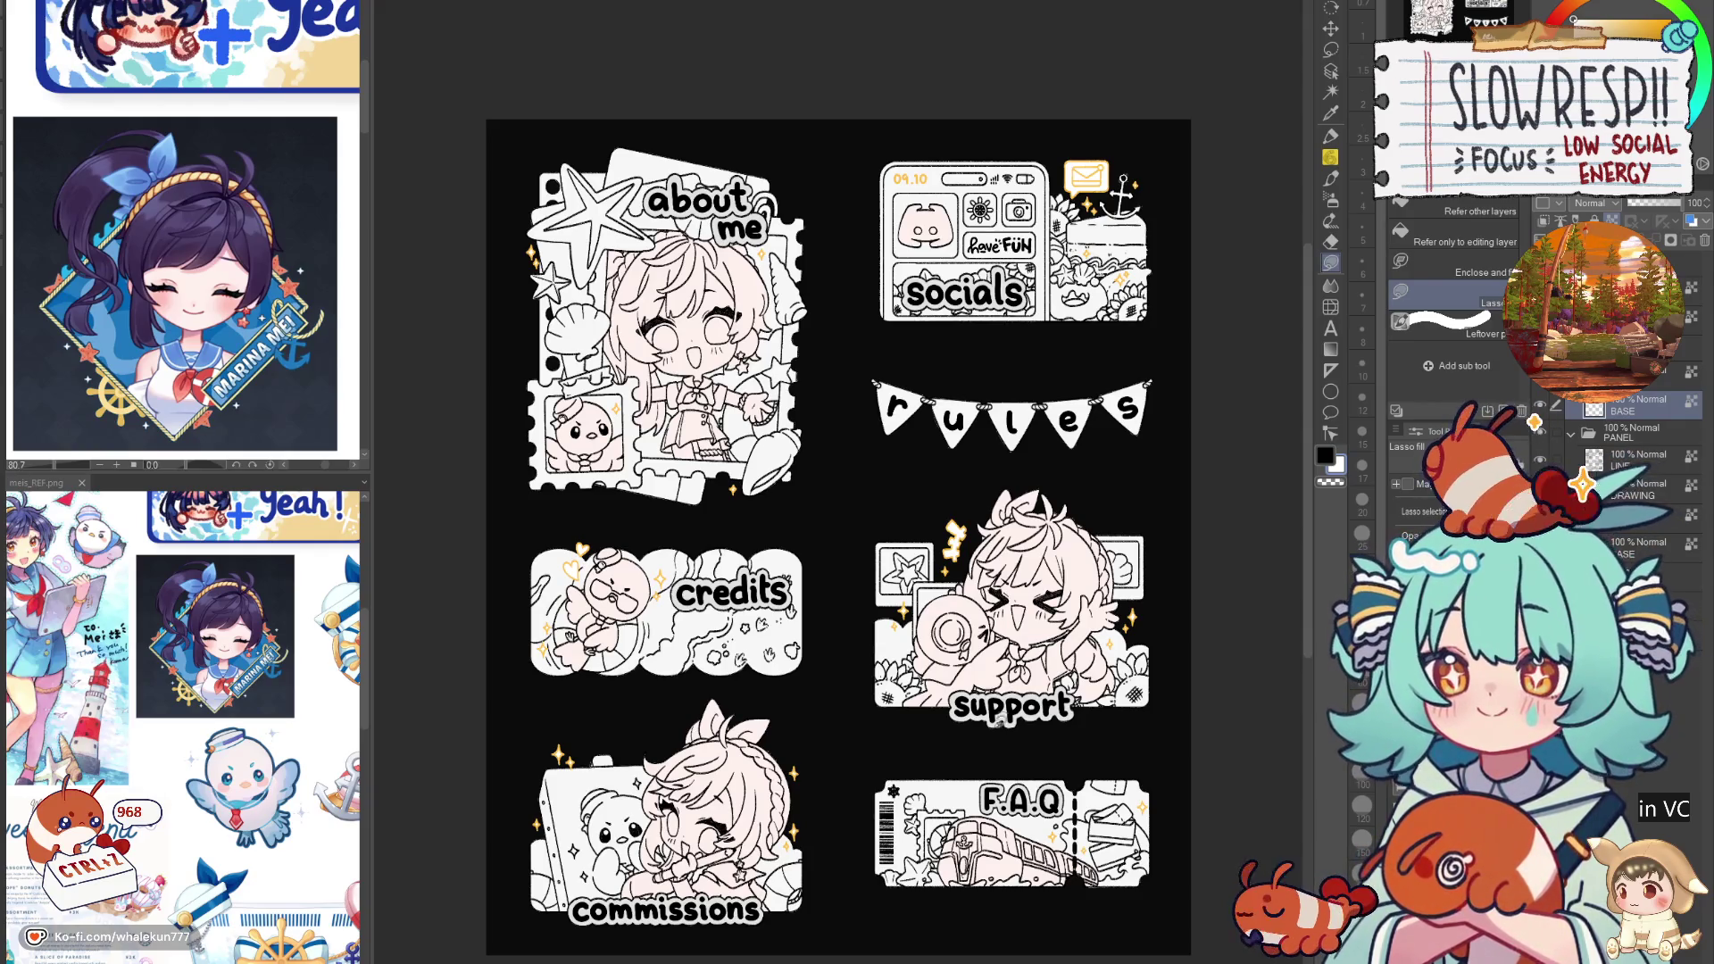
left_click(1330, 50)
left_click_drag(1149, 162, 1114, 492)
Step: Fill over the 09.10 date on the socials phone in black on the LINE layer
scroll(937, 625, "up", 2)
mouse_move(933, 536)
left_mouse_down()
mouse_move(857, 457)
mouse_move(794, 562)
left_mouse_up()
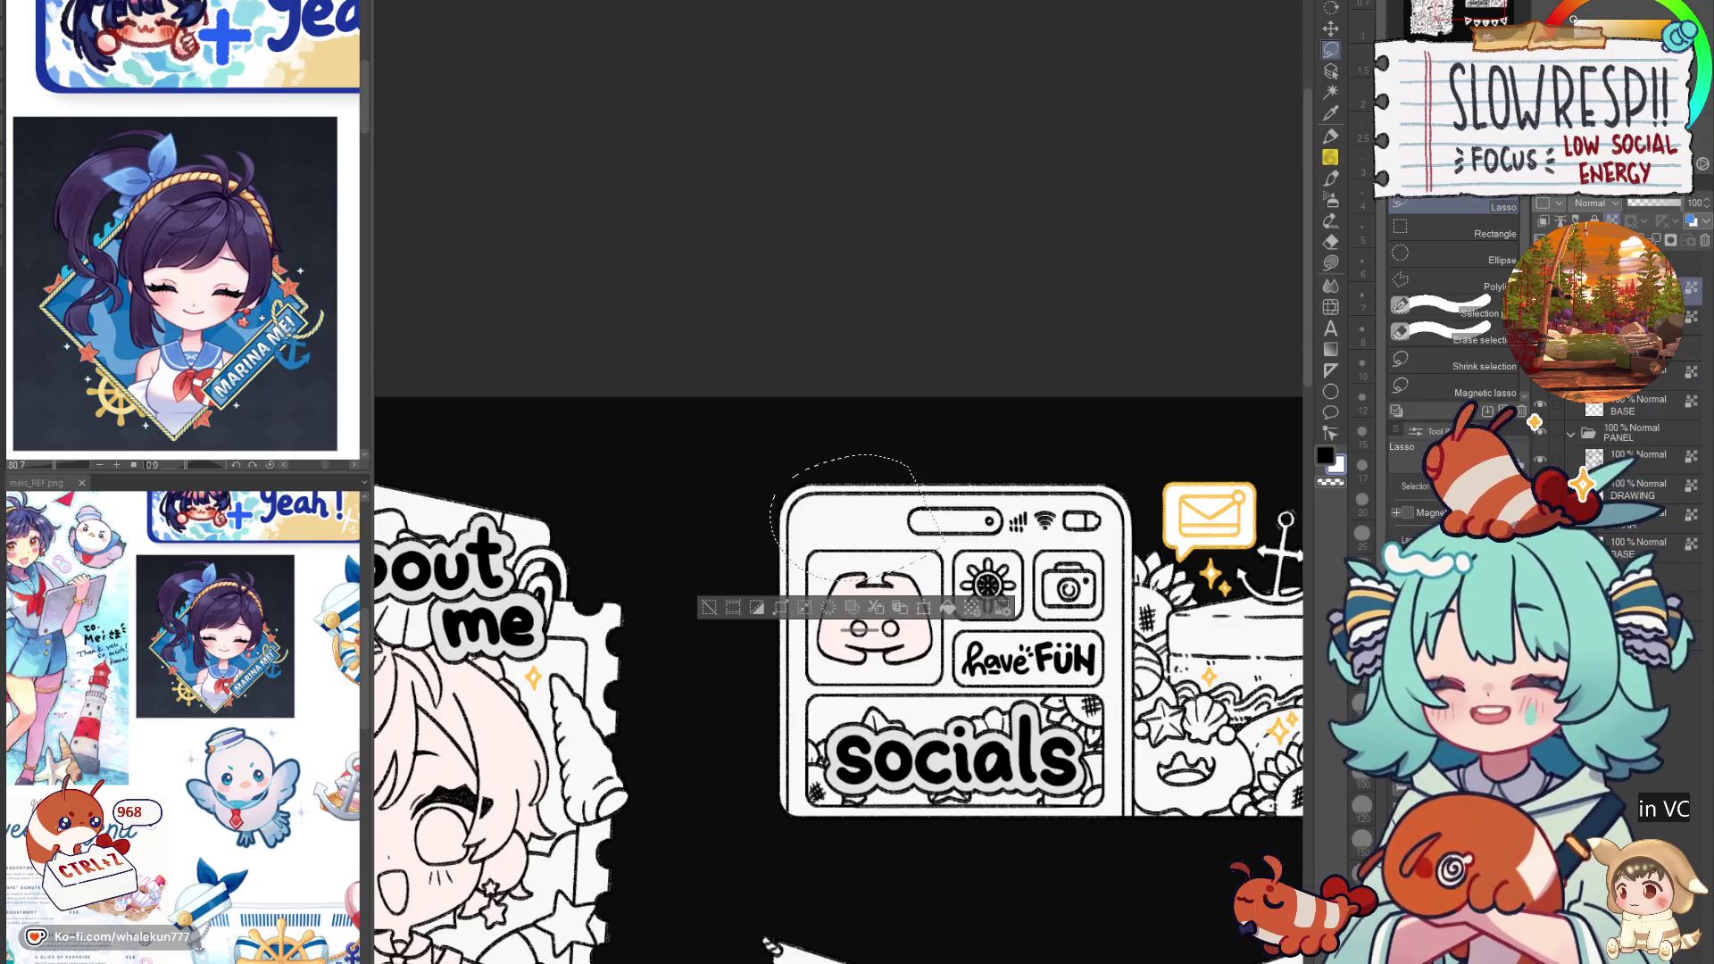
left_click(765, 942)
scroll(764, 942, "down", 2)
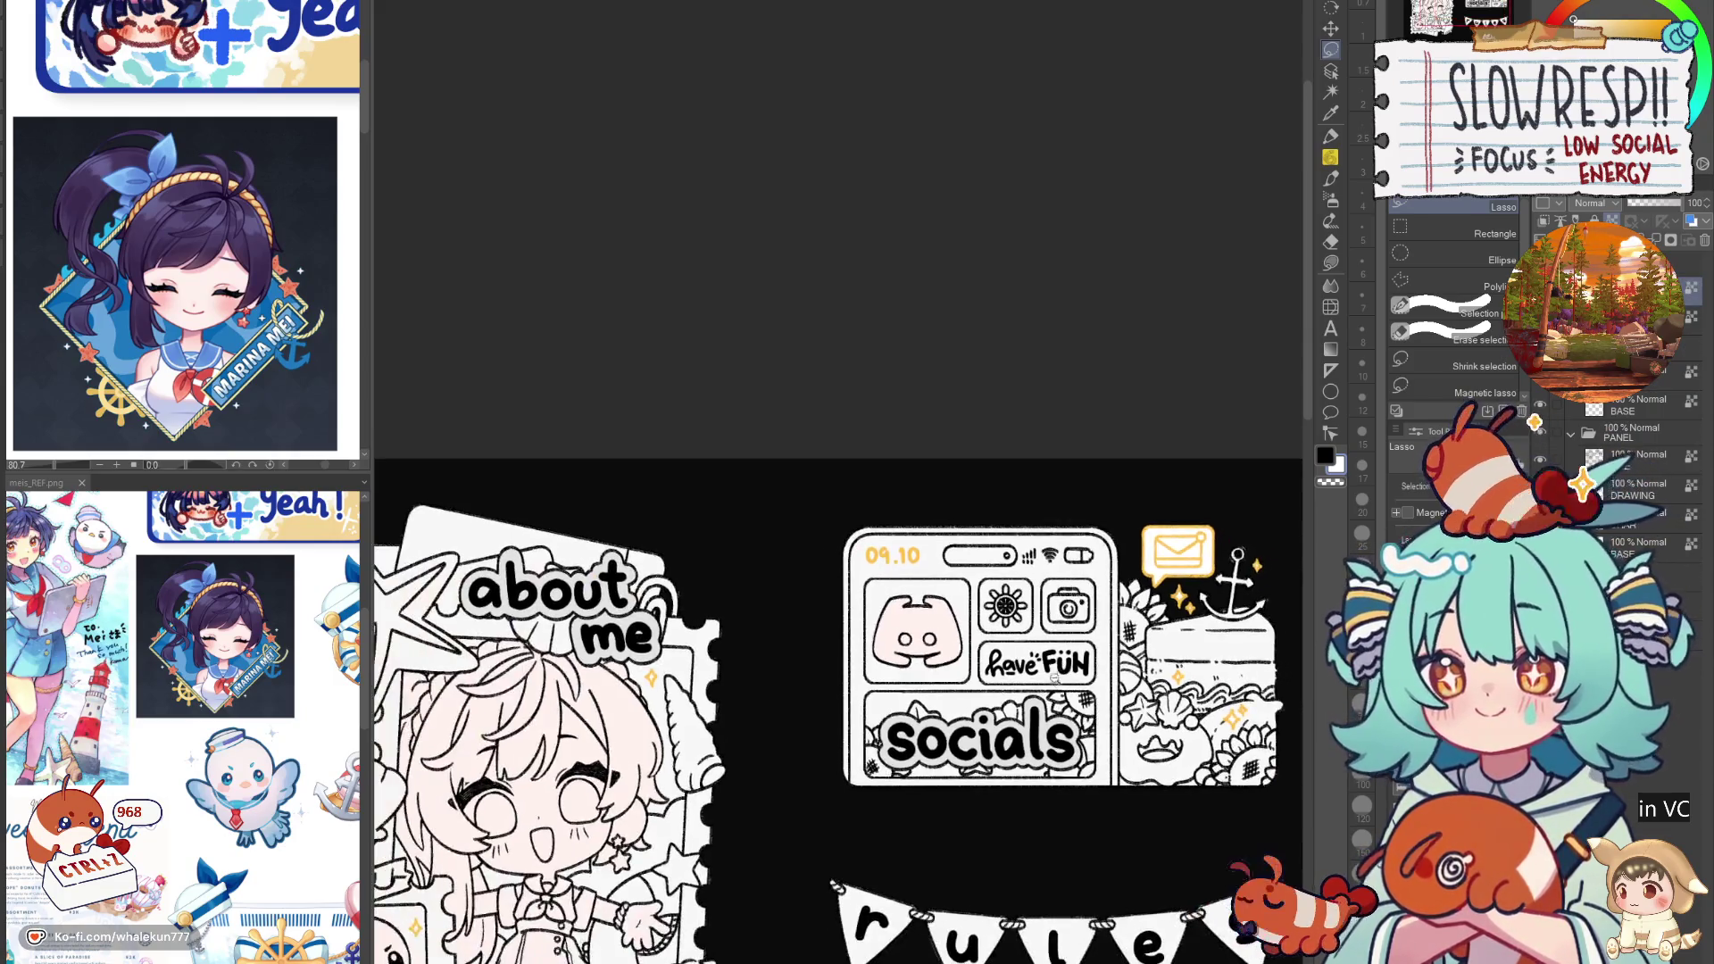
scroll(765, 941, "up", 2)
left_click(1331, 264)
key("ctrl+z")
scroll(961, 728, "down", 3)
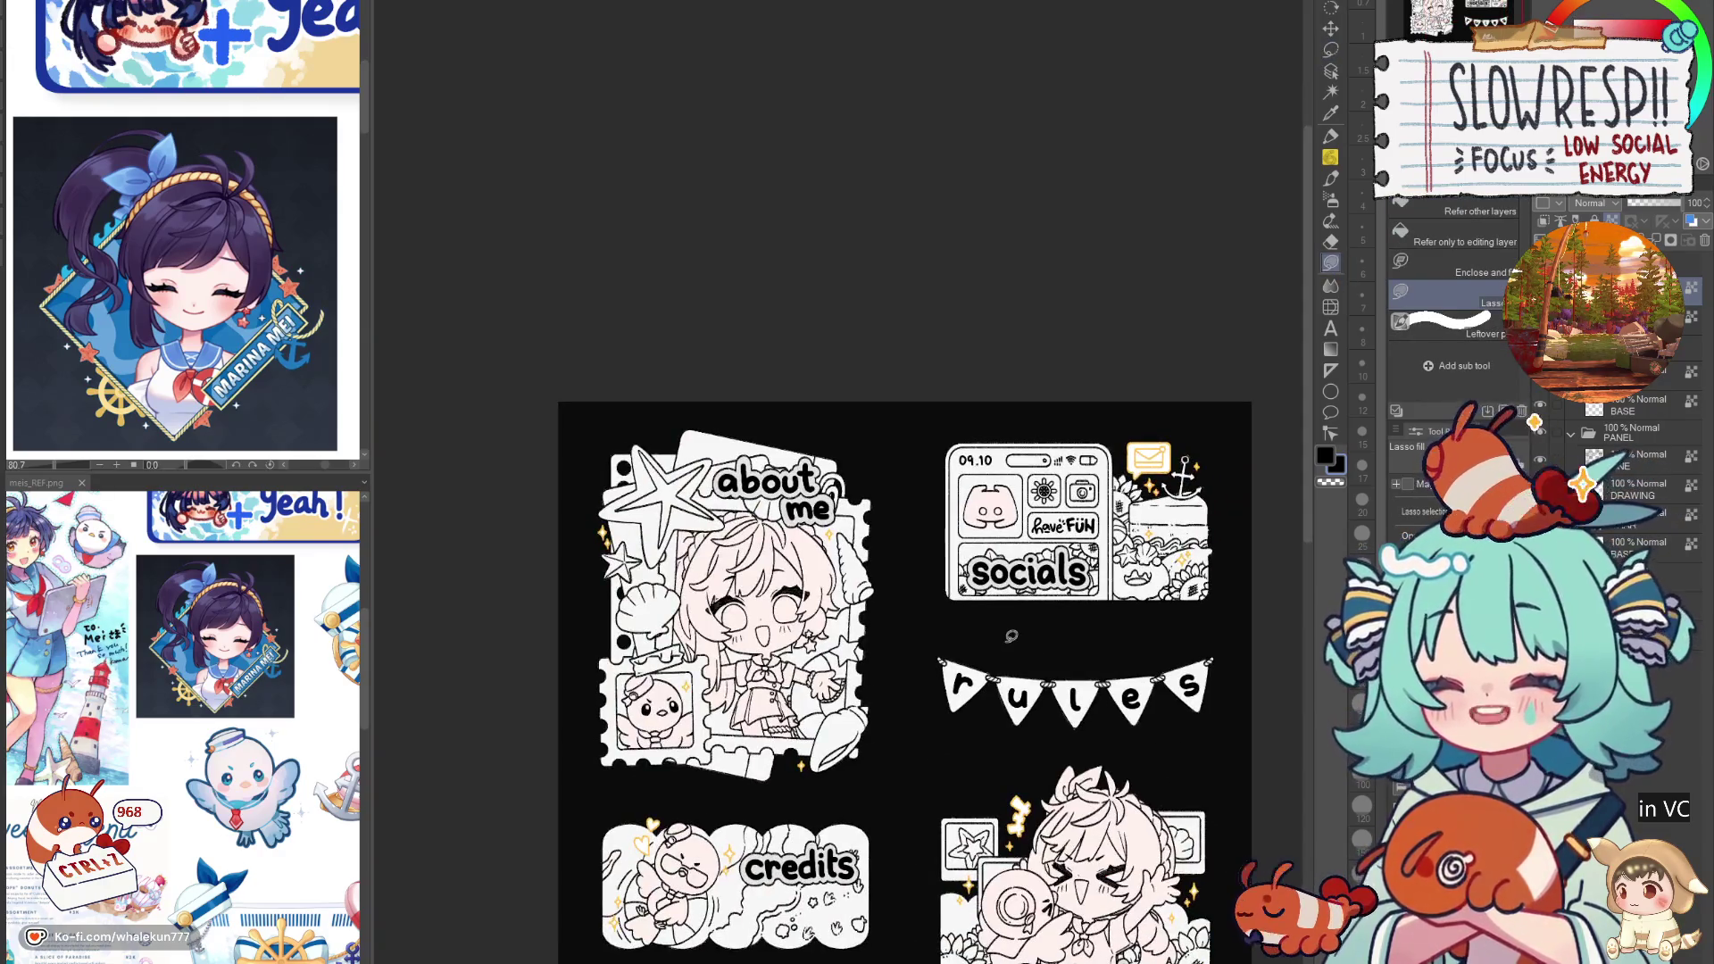
left_click(1638, 457)
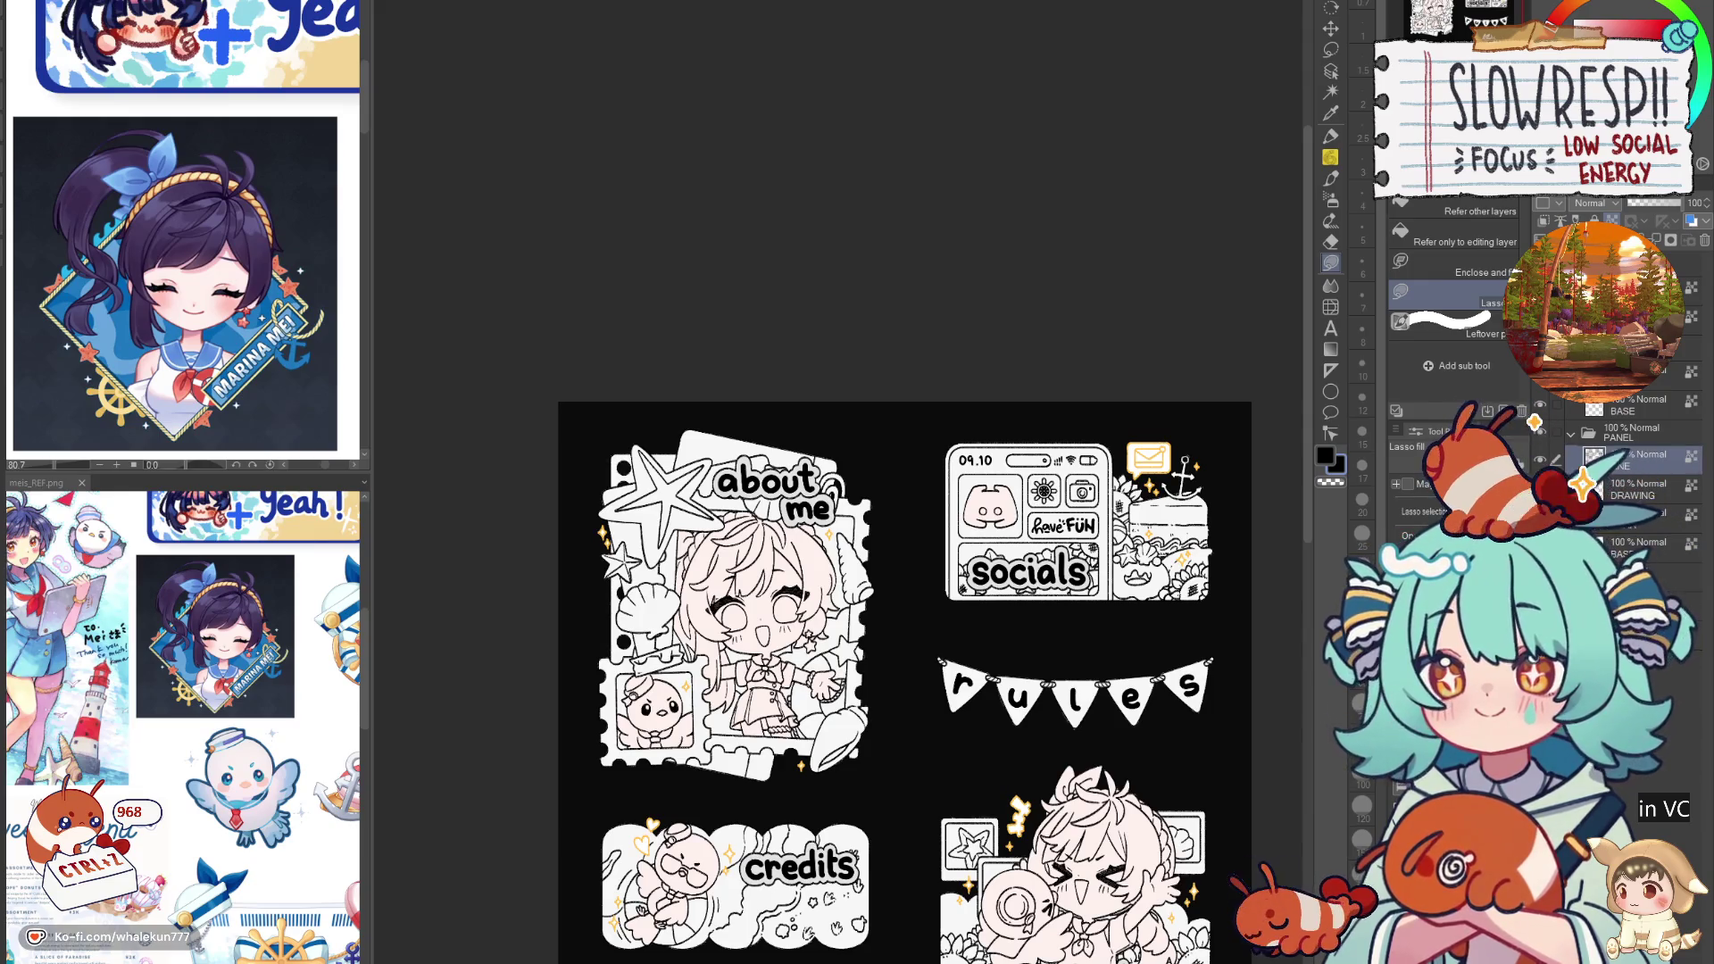
left_click(193, 307)
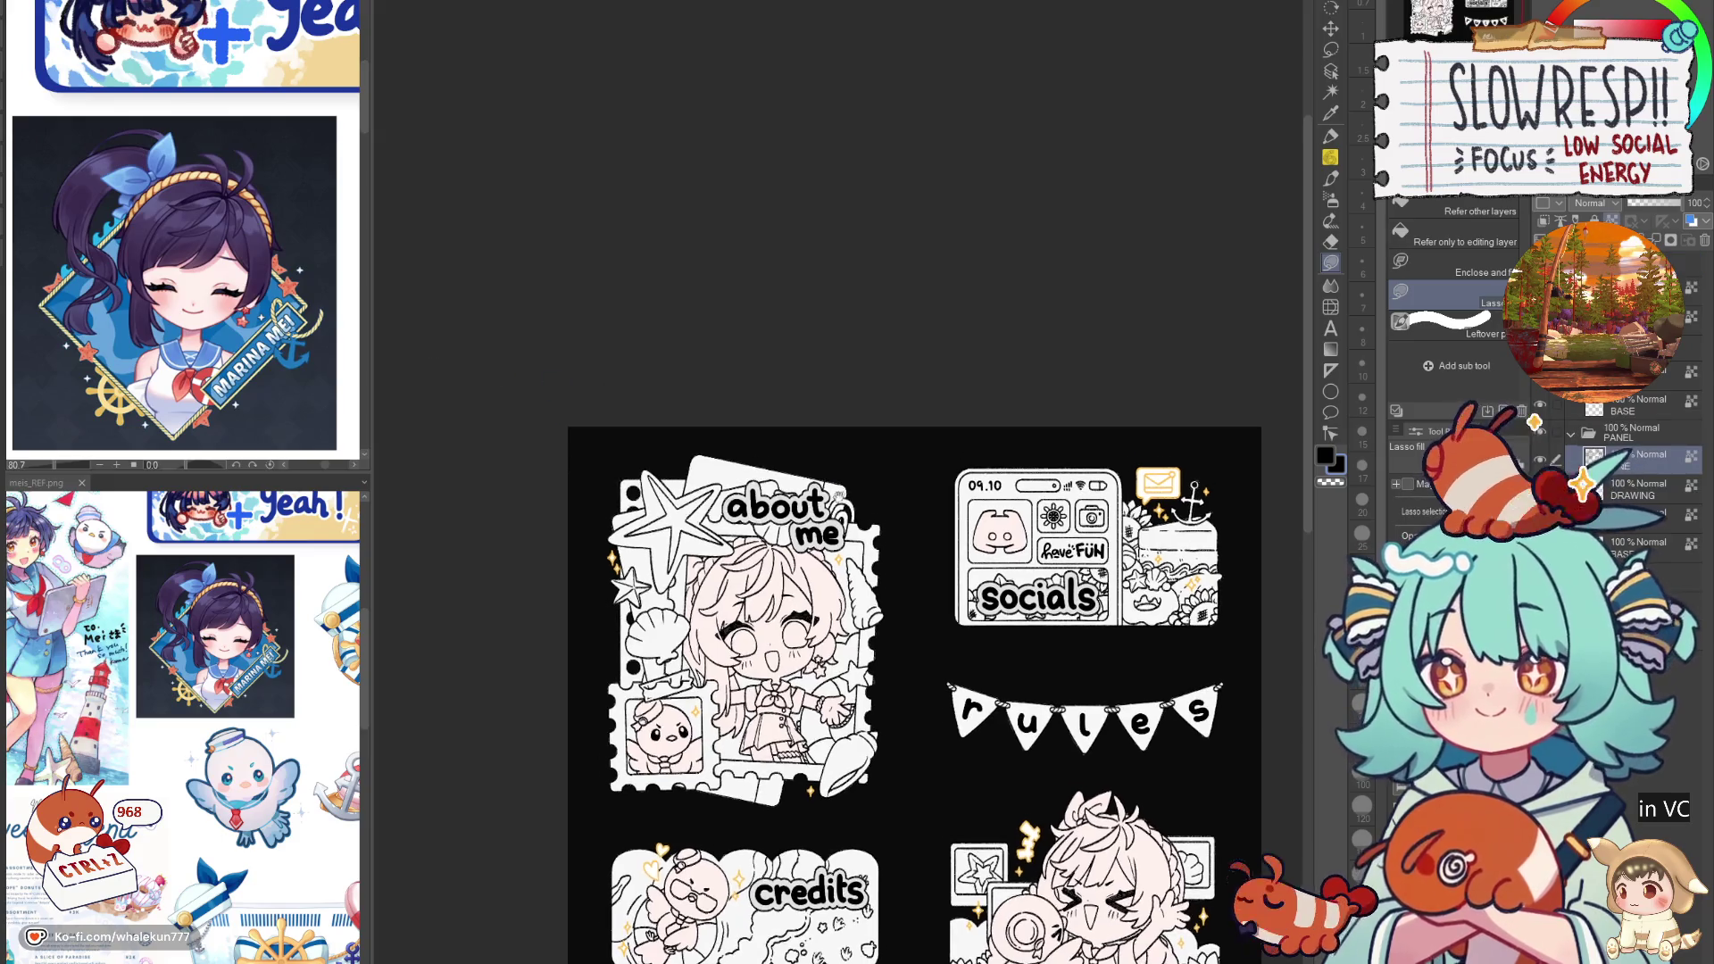
key("x")
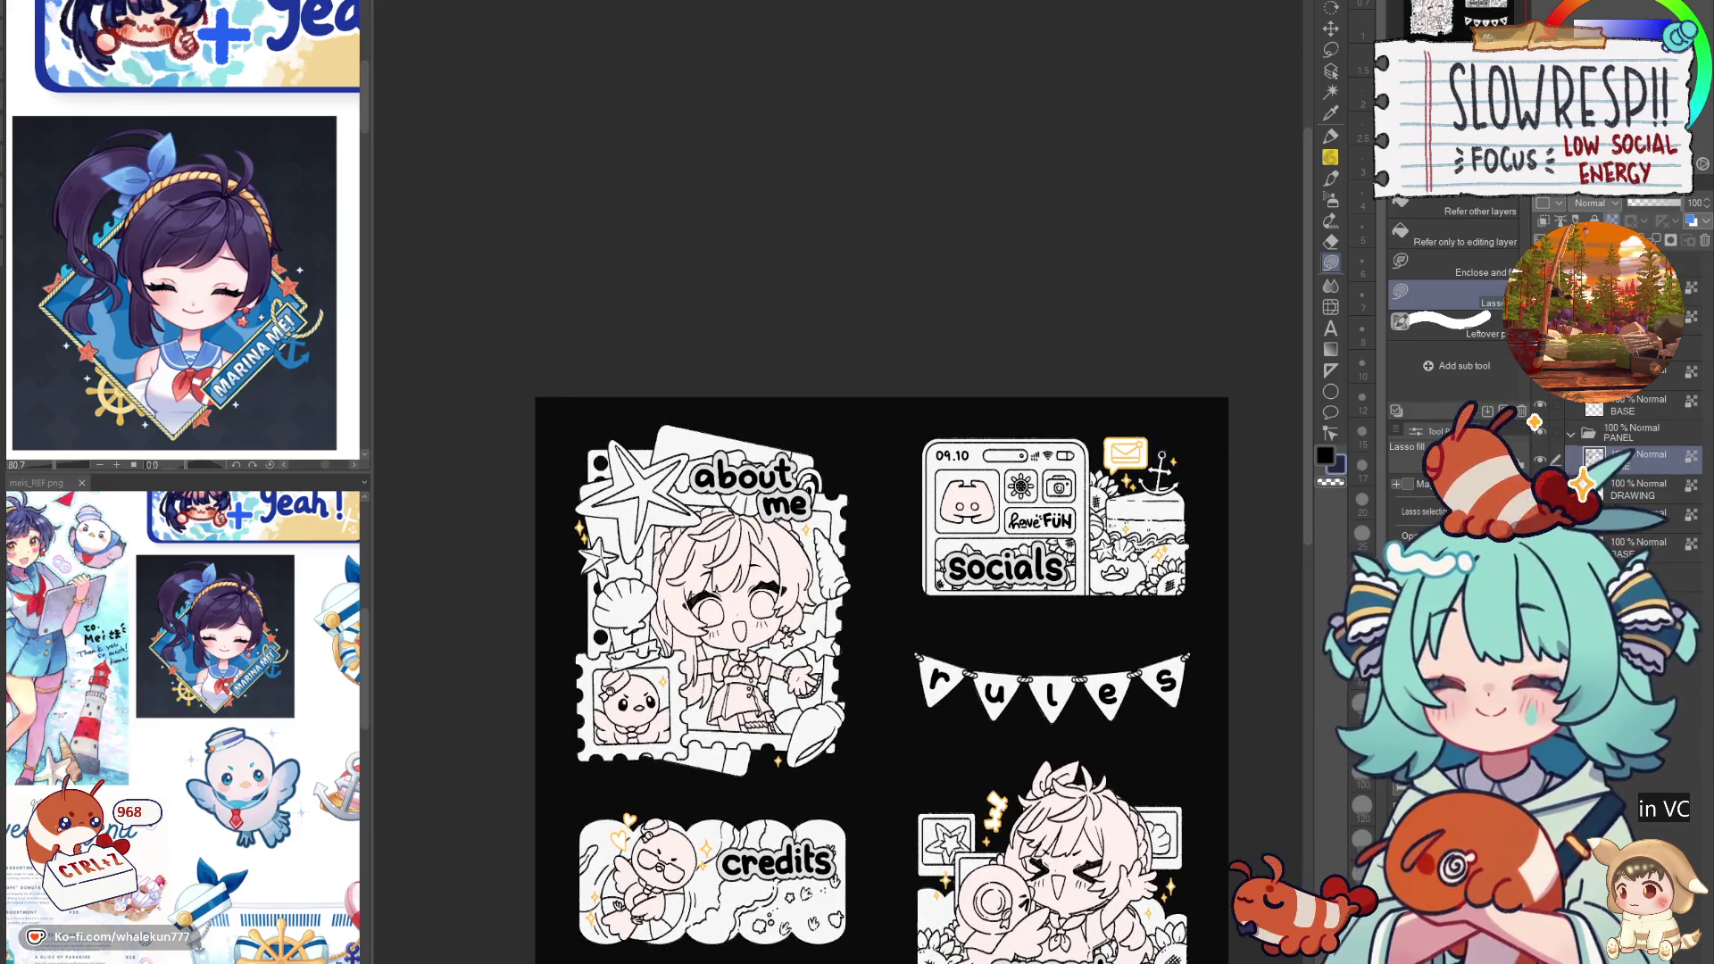
Step: Review the support, commissions and F.A.Q panels, toggling the yellow accents to compare
left_click_drag(652, 770, 661, 616)
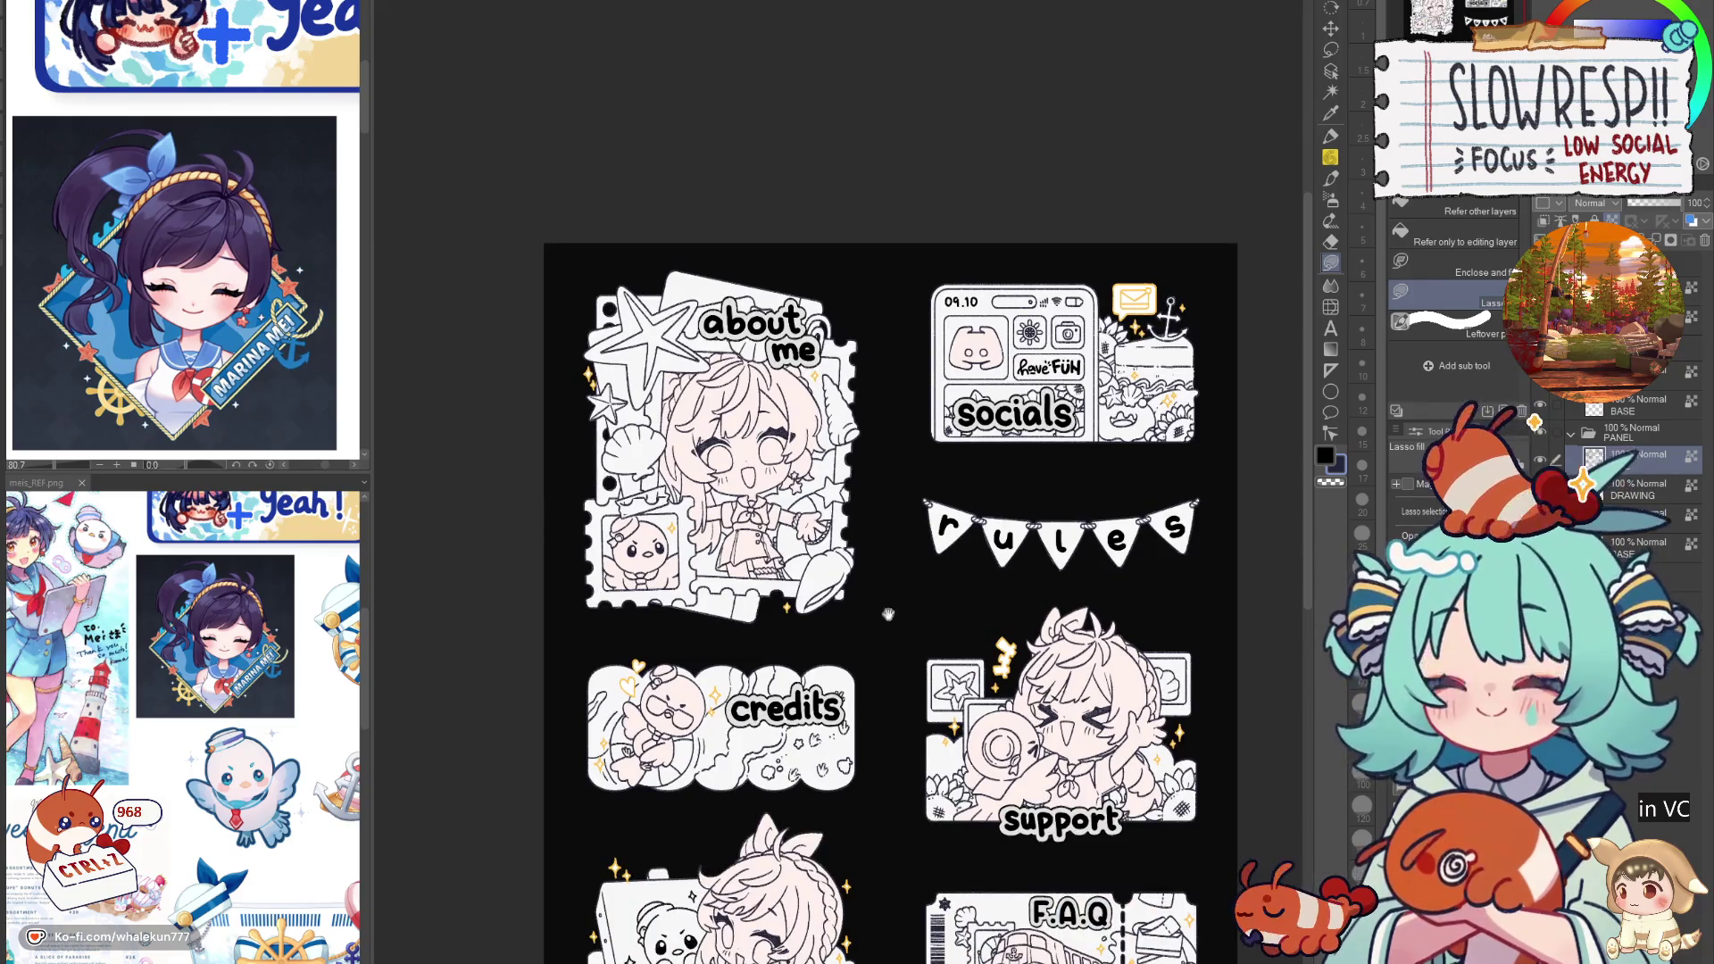
left_click_drag(887, 797, 887, 553)
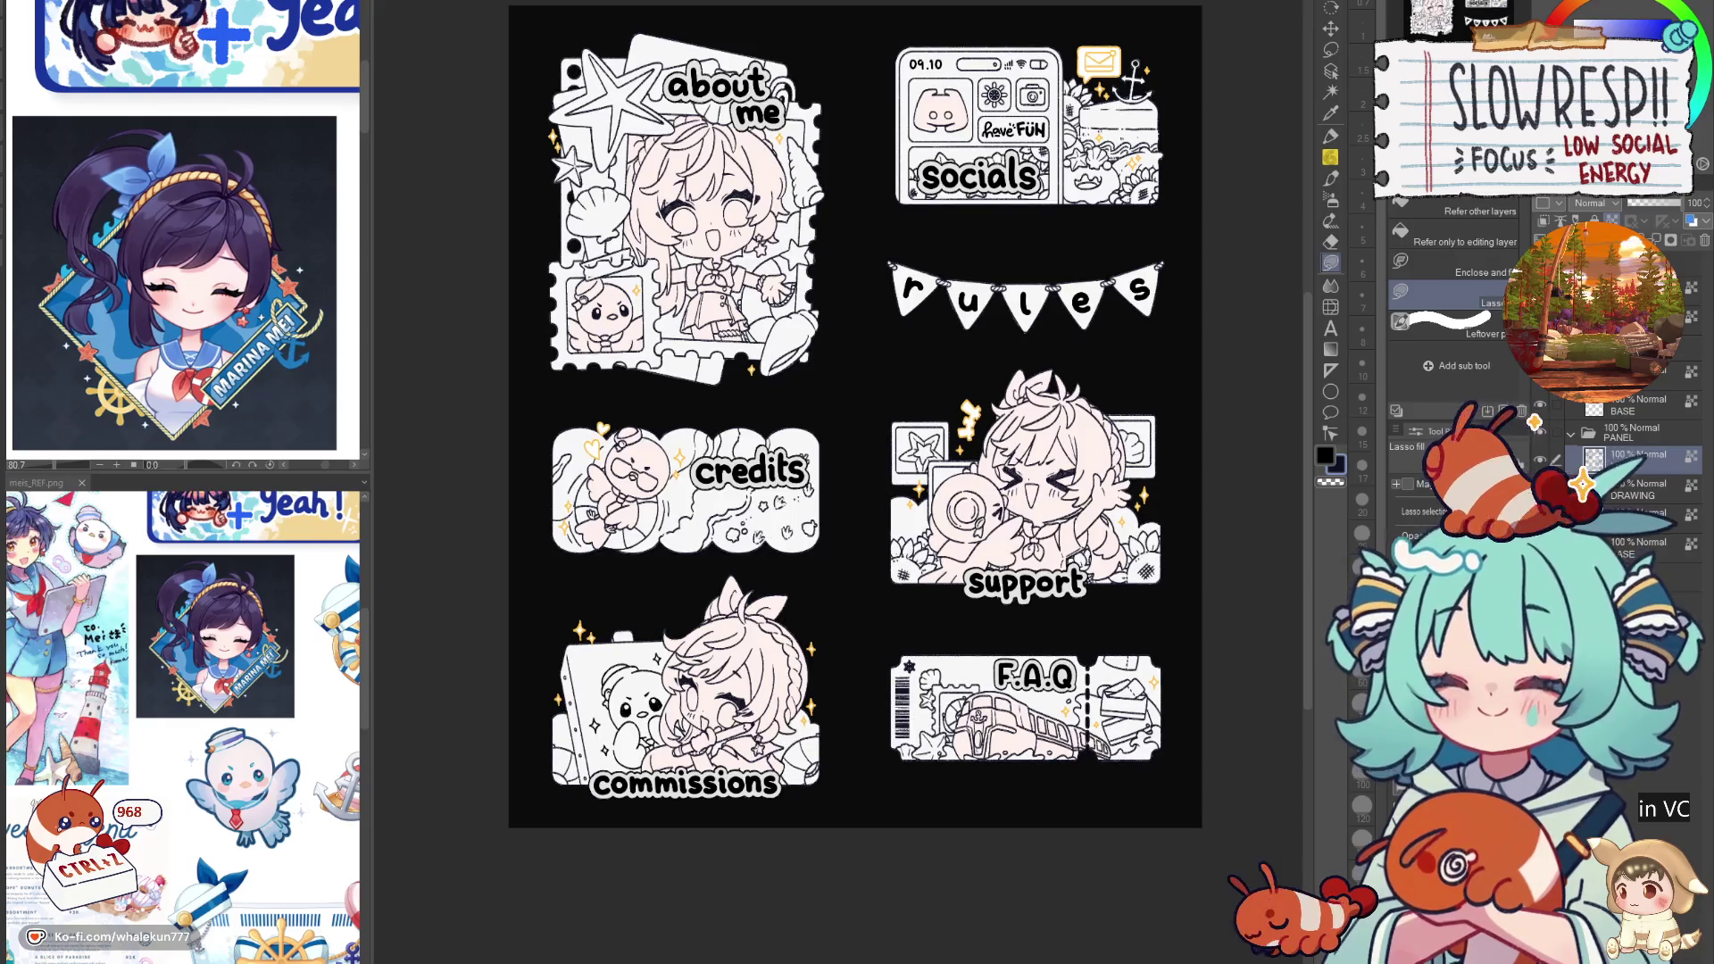
left_click(1669, 373)
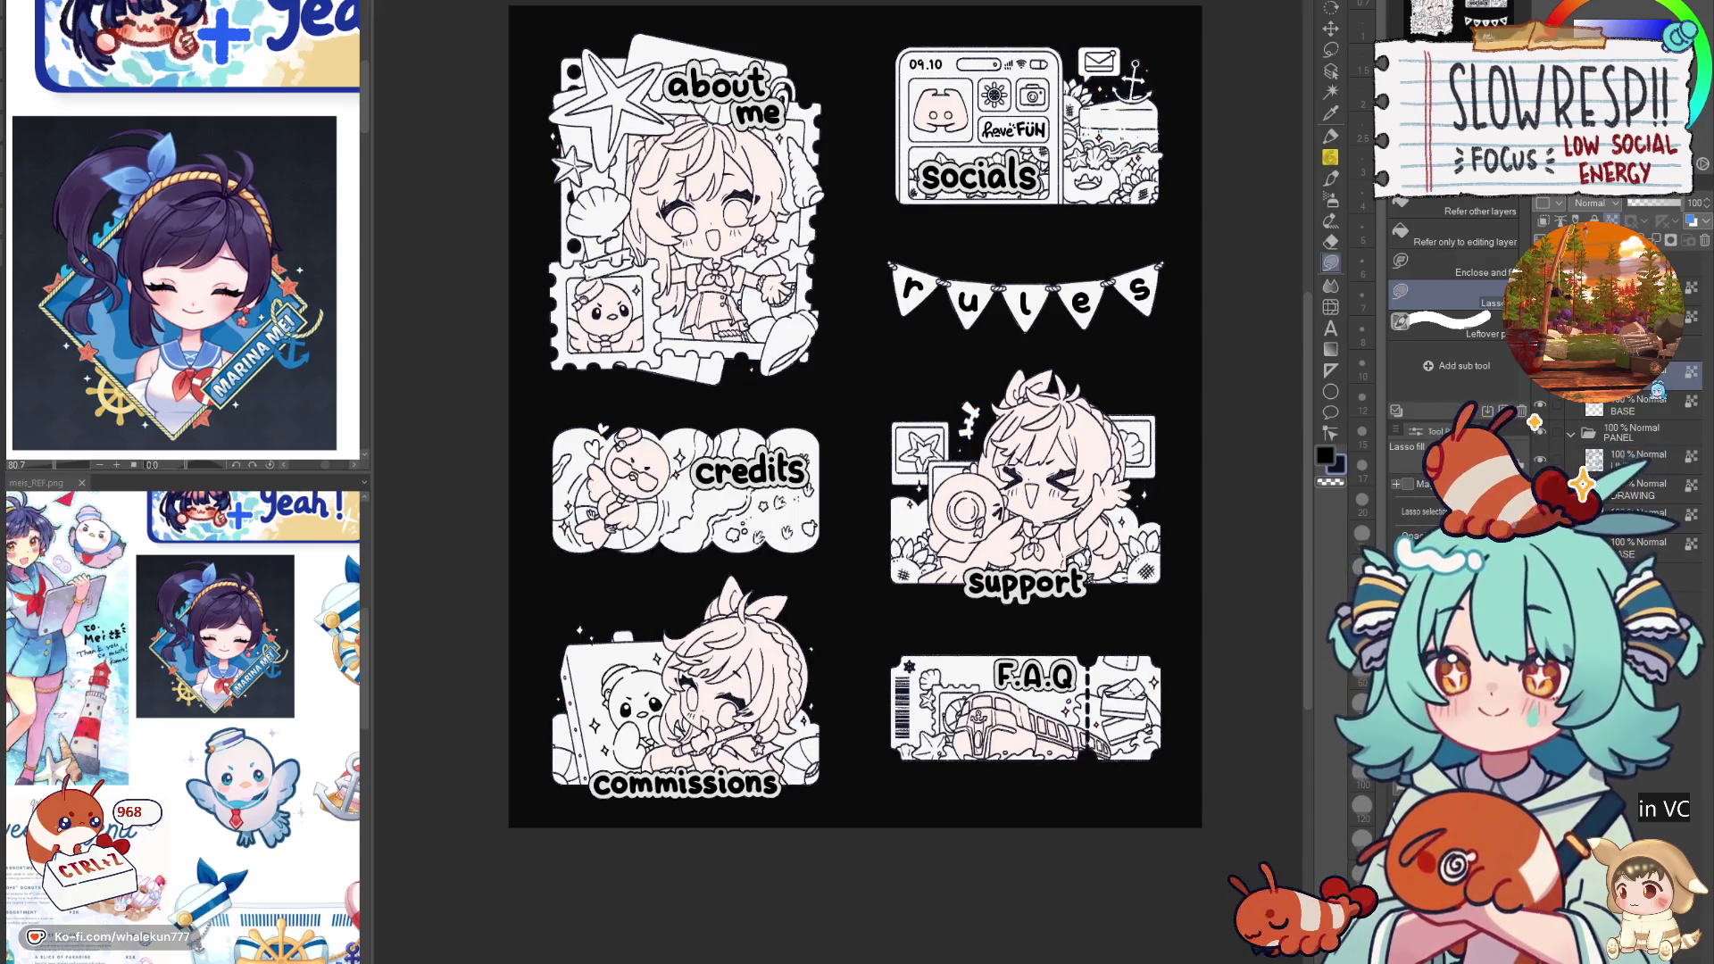
key("ctrl+z")
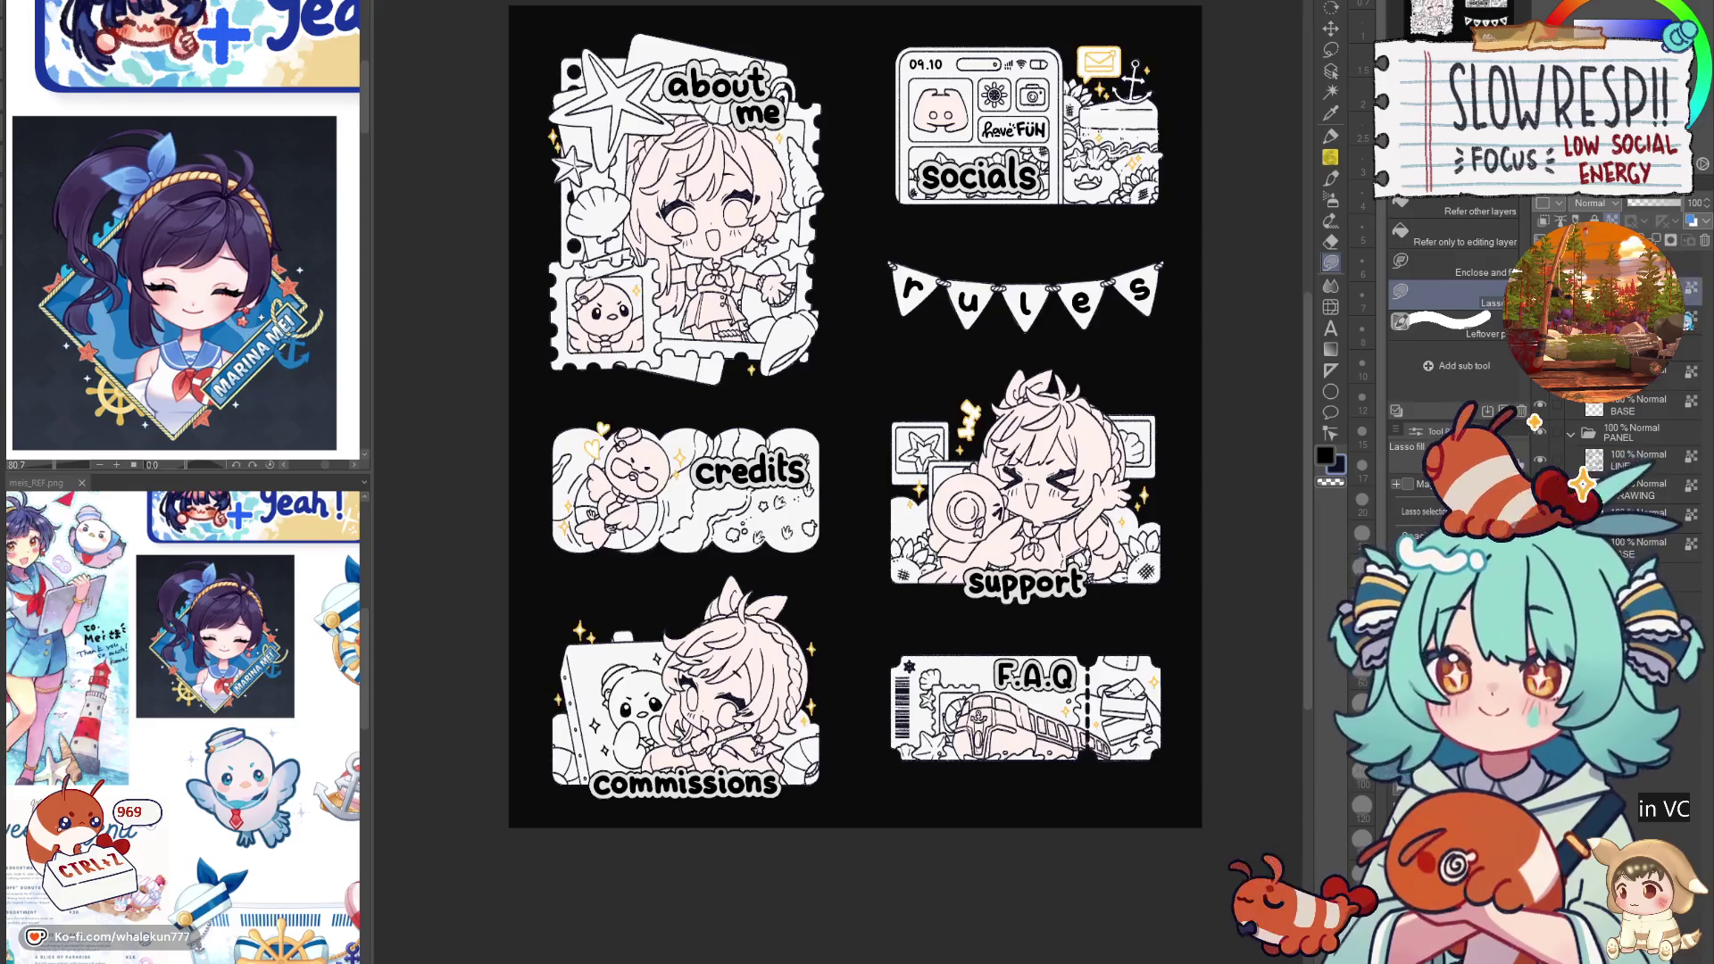
Step: Lasso-select the envelope speech bubble beside the socials phone
left_click_drag(1158, 119, 1032, 523)
scroll(1032, 523, "up", 3)
scroll(995, 550, "up", 2)
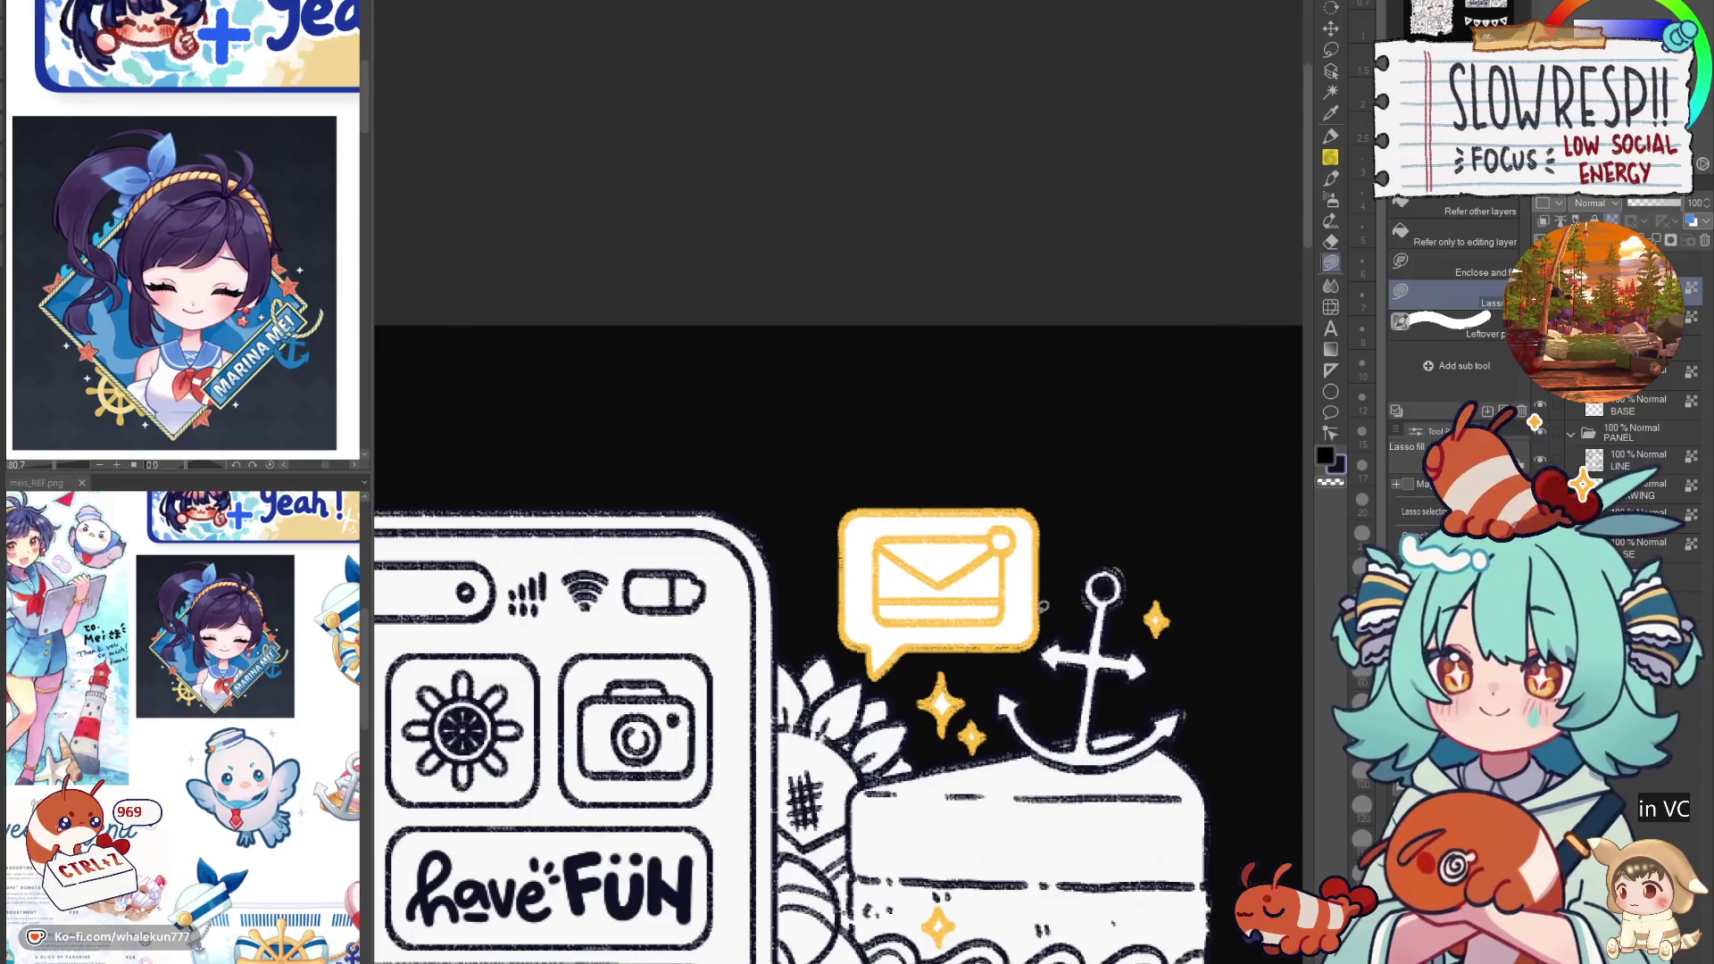
scroll(1040, 607, "down", 1)
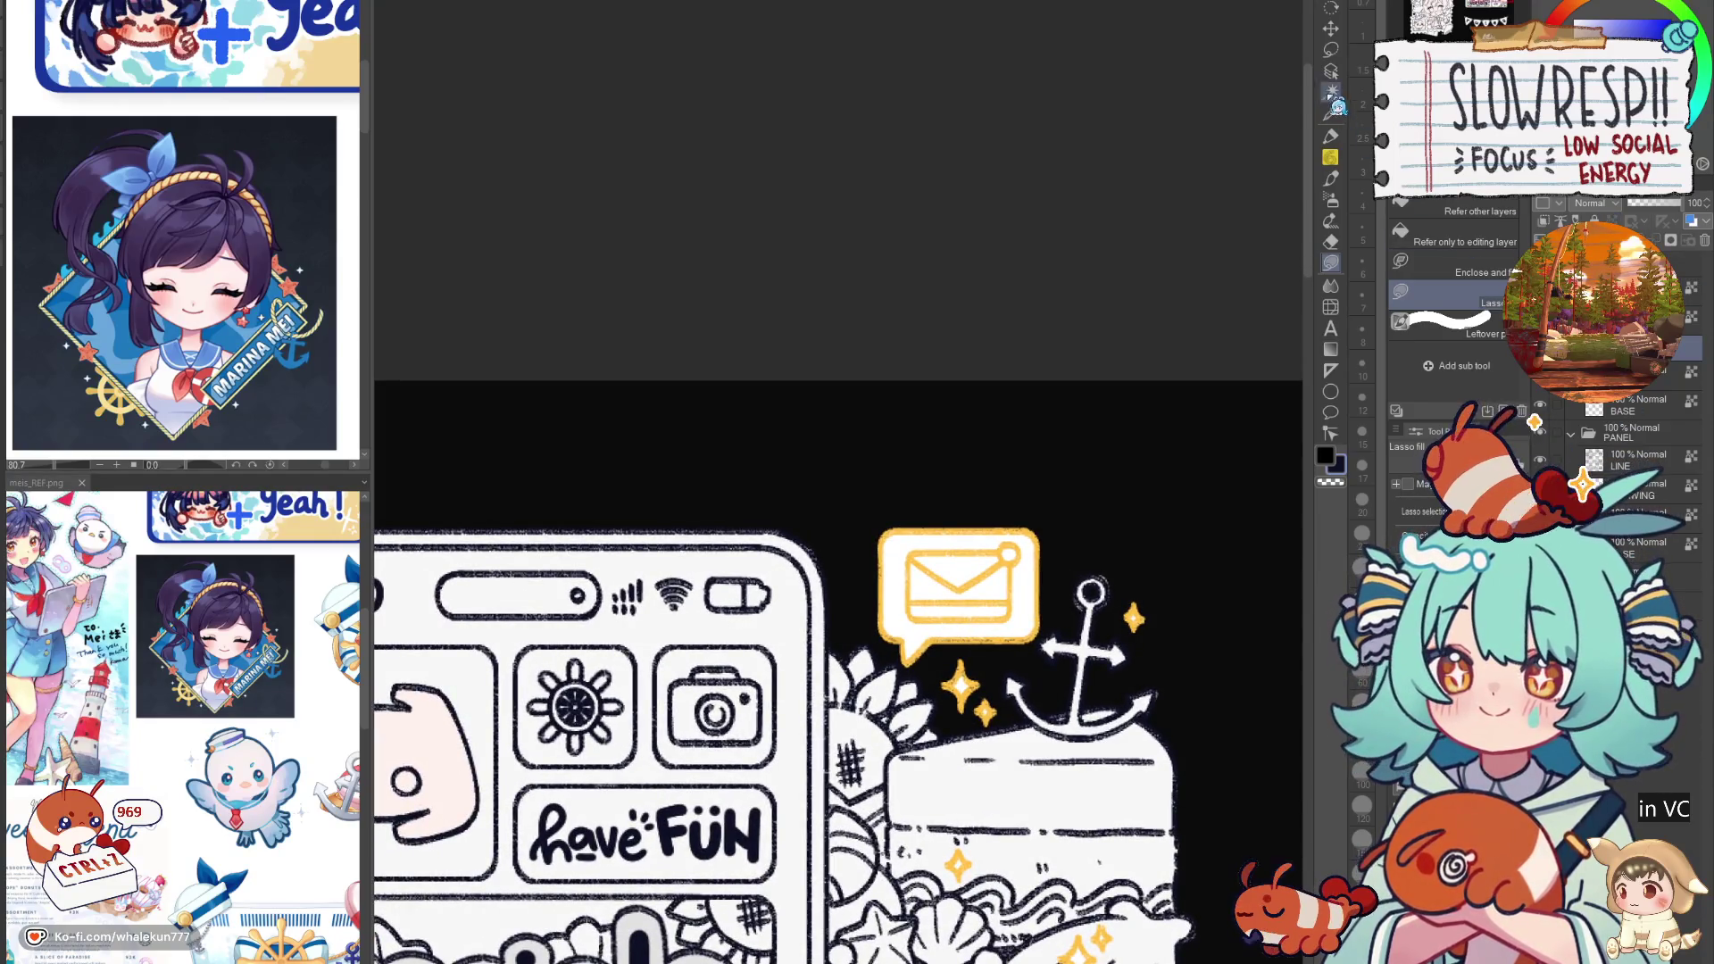
key("m")
mouse_move(1055, 520)
left_mouse_down()
mouse_move(1060, 592)
mouse_move(1017, 656)
mouse_move(923, 660)
mouse_move(990, 449)
mouse_move(1028, 462)
left_mouse_up()
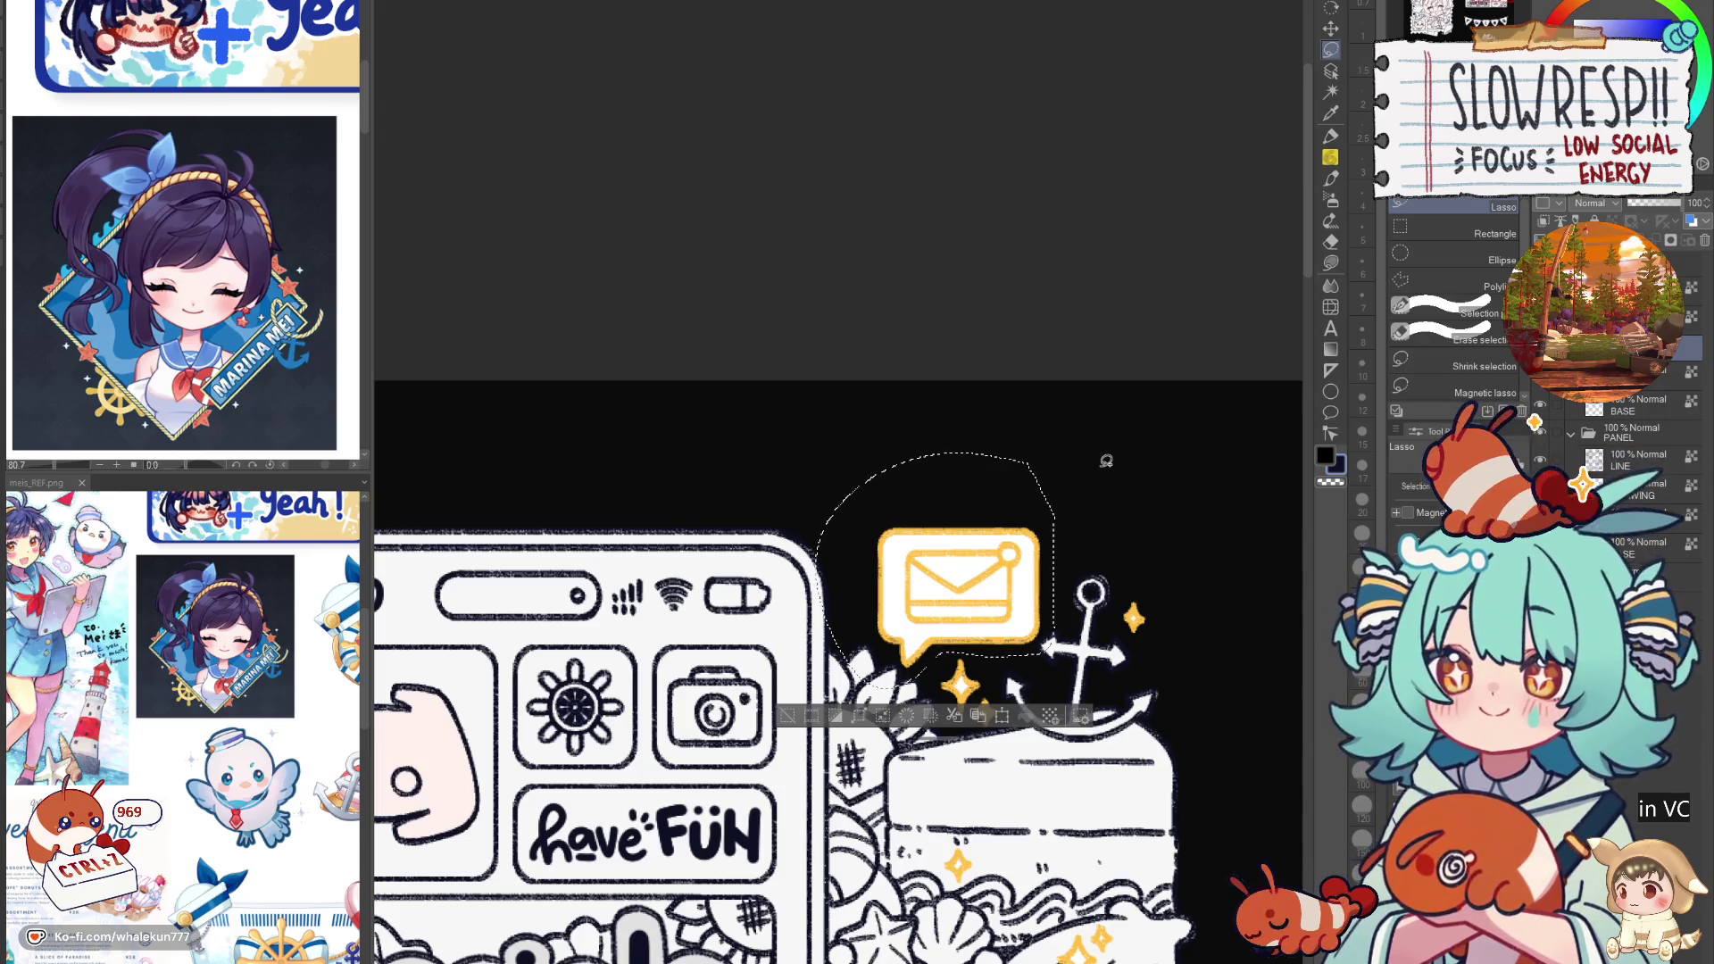
Step: Test a cut and paste of the bubble, discard the copy layers, and remove its yellow fill
key("ctrl+x")
key("ctrl+v")
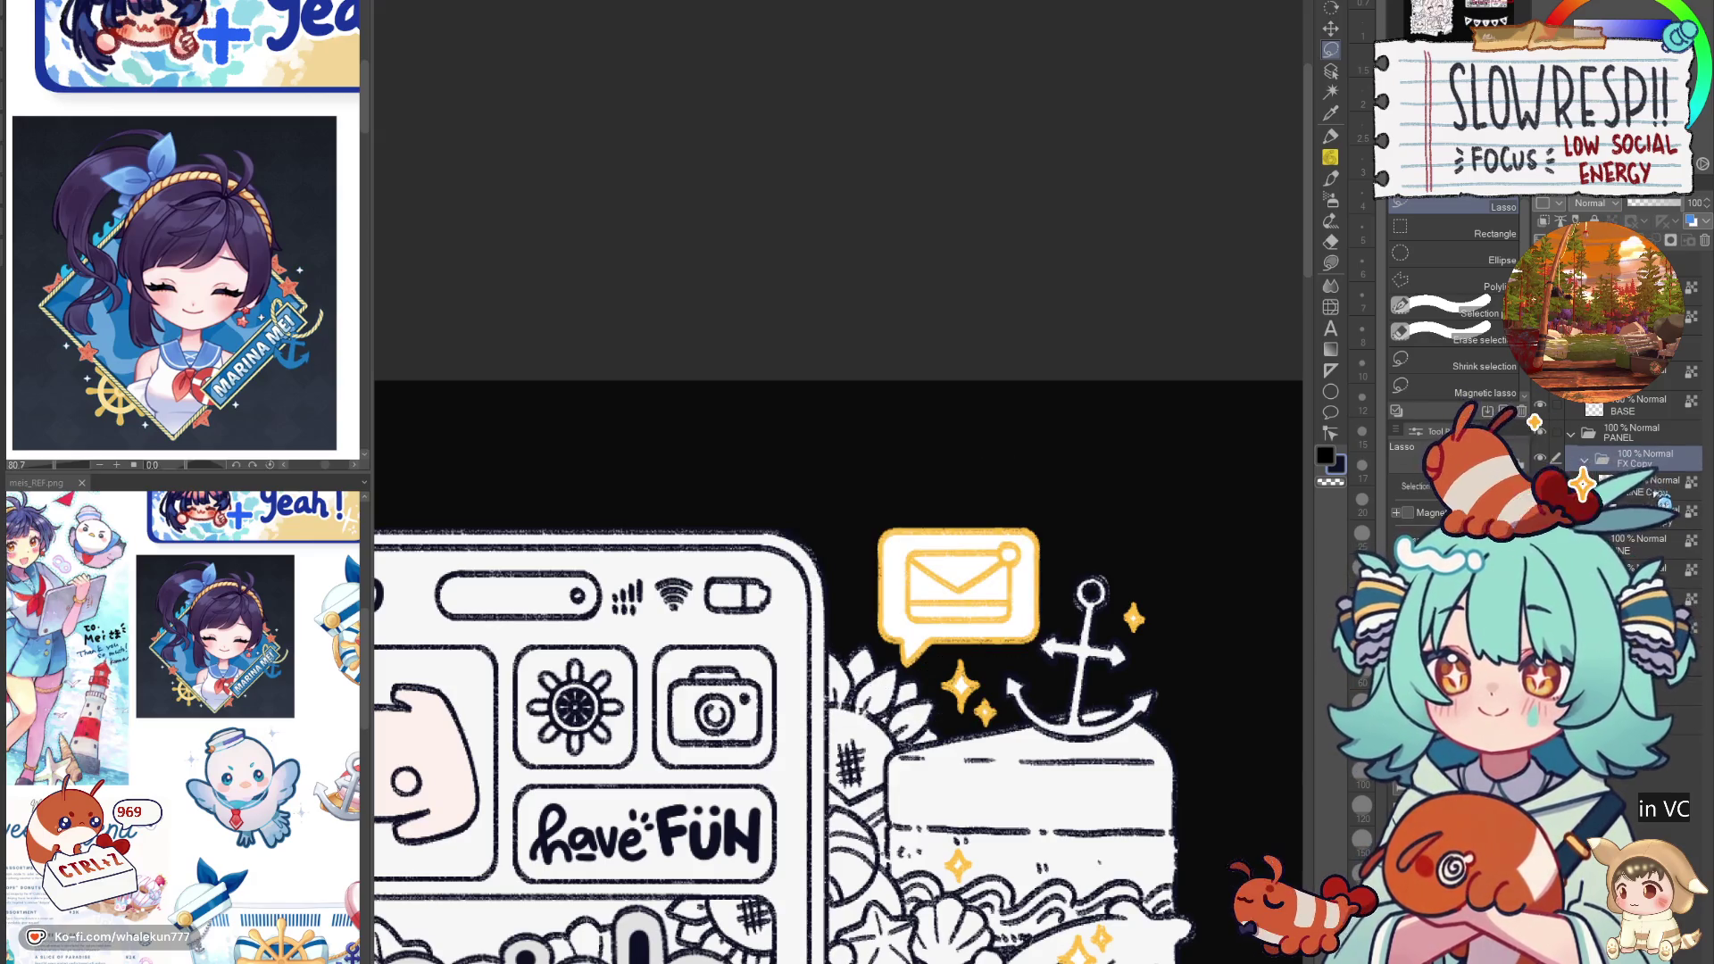
left_click(1582, 484)
key("Delete")
left_click(1581, 484)
key("ctrl+z")
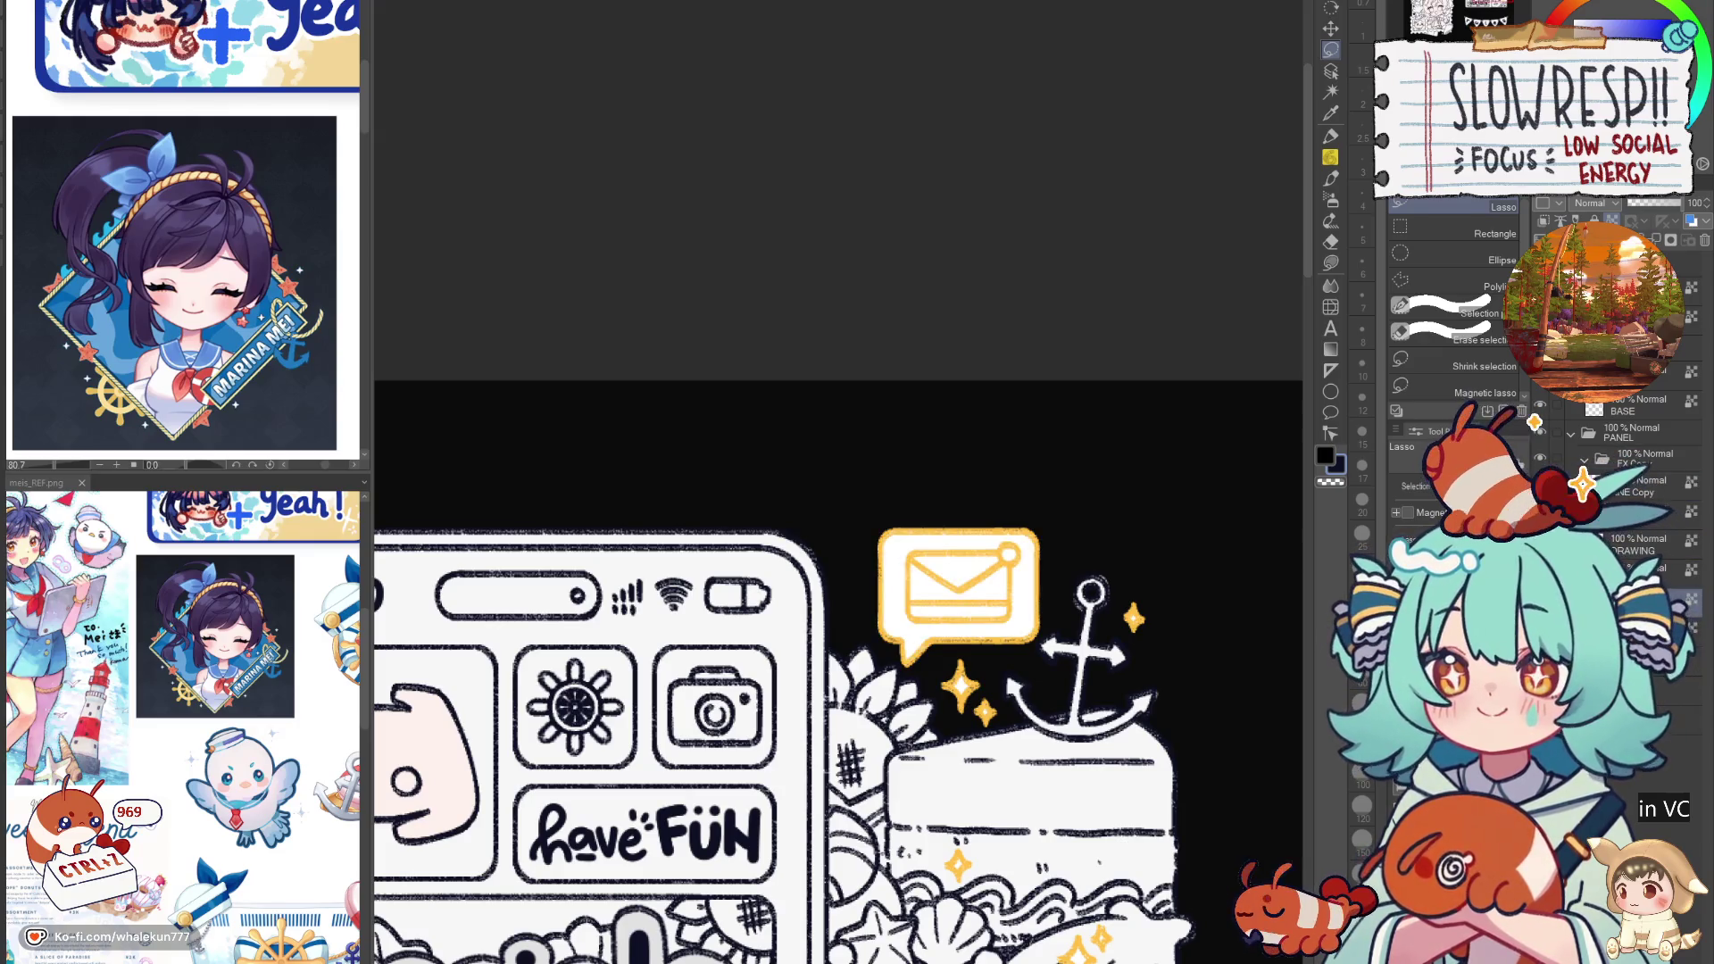
key("ctrl+z")
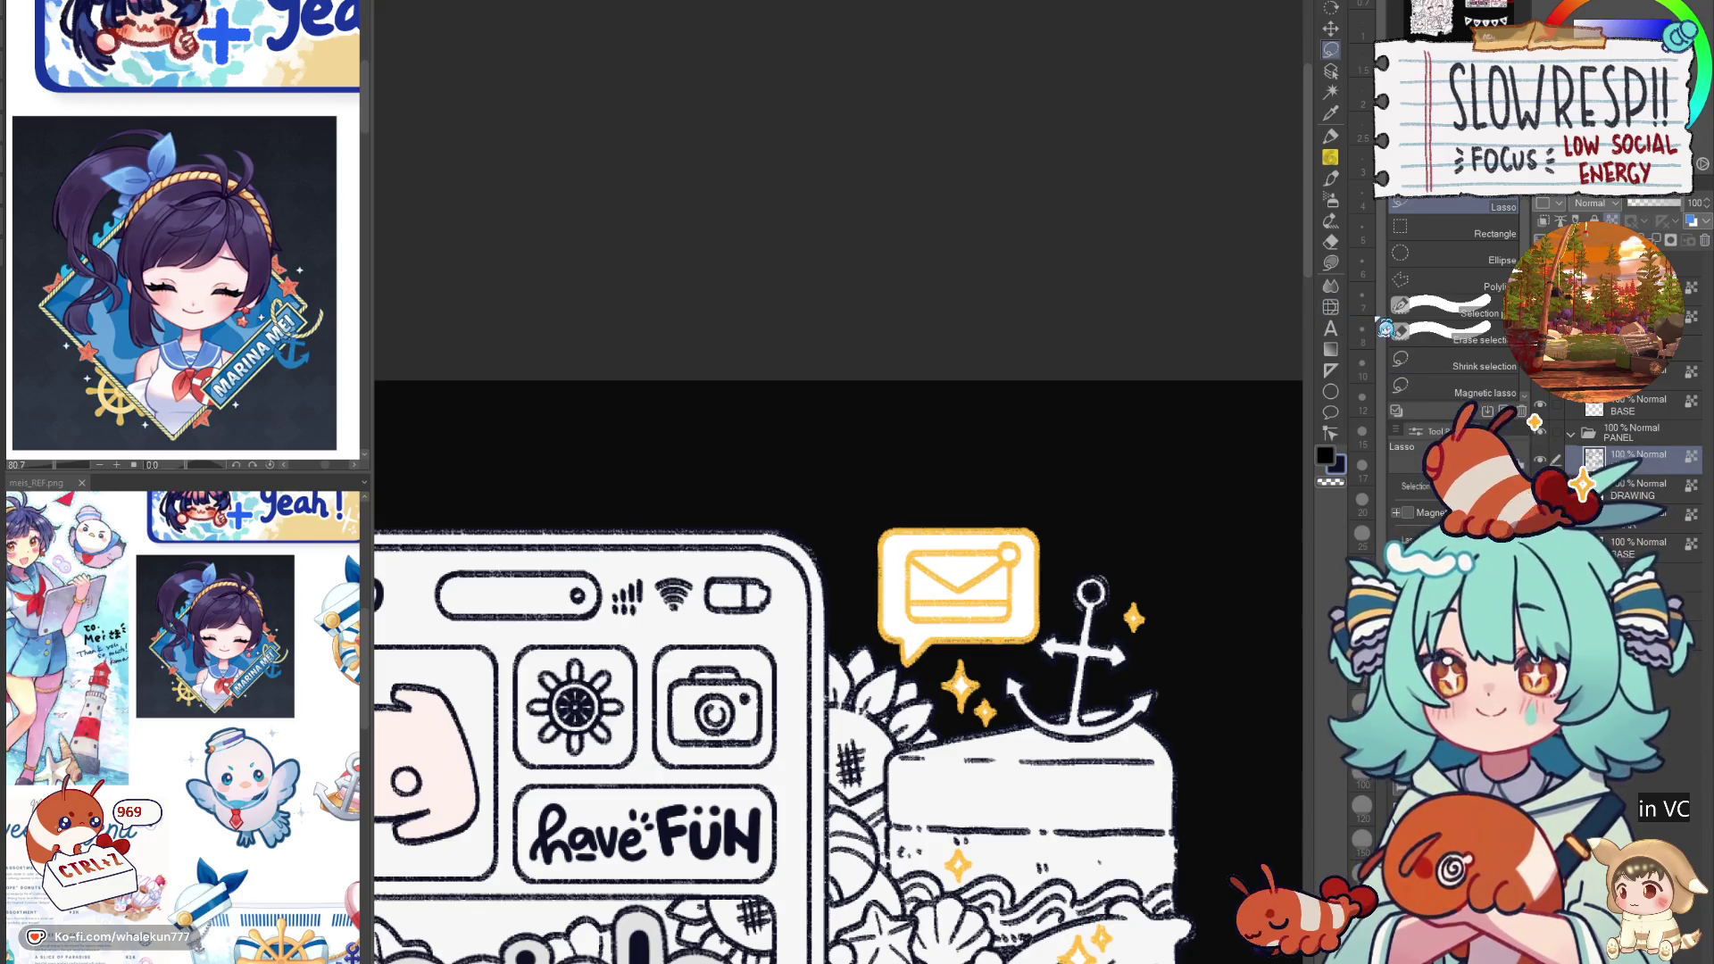
key("ctrl+z")
Step: Switch to the Eraser at size 7 and briefly mirror the canvas to check it
key("e")
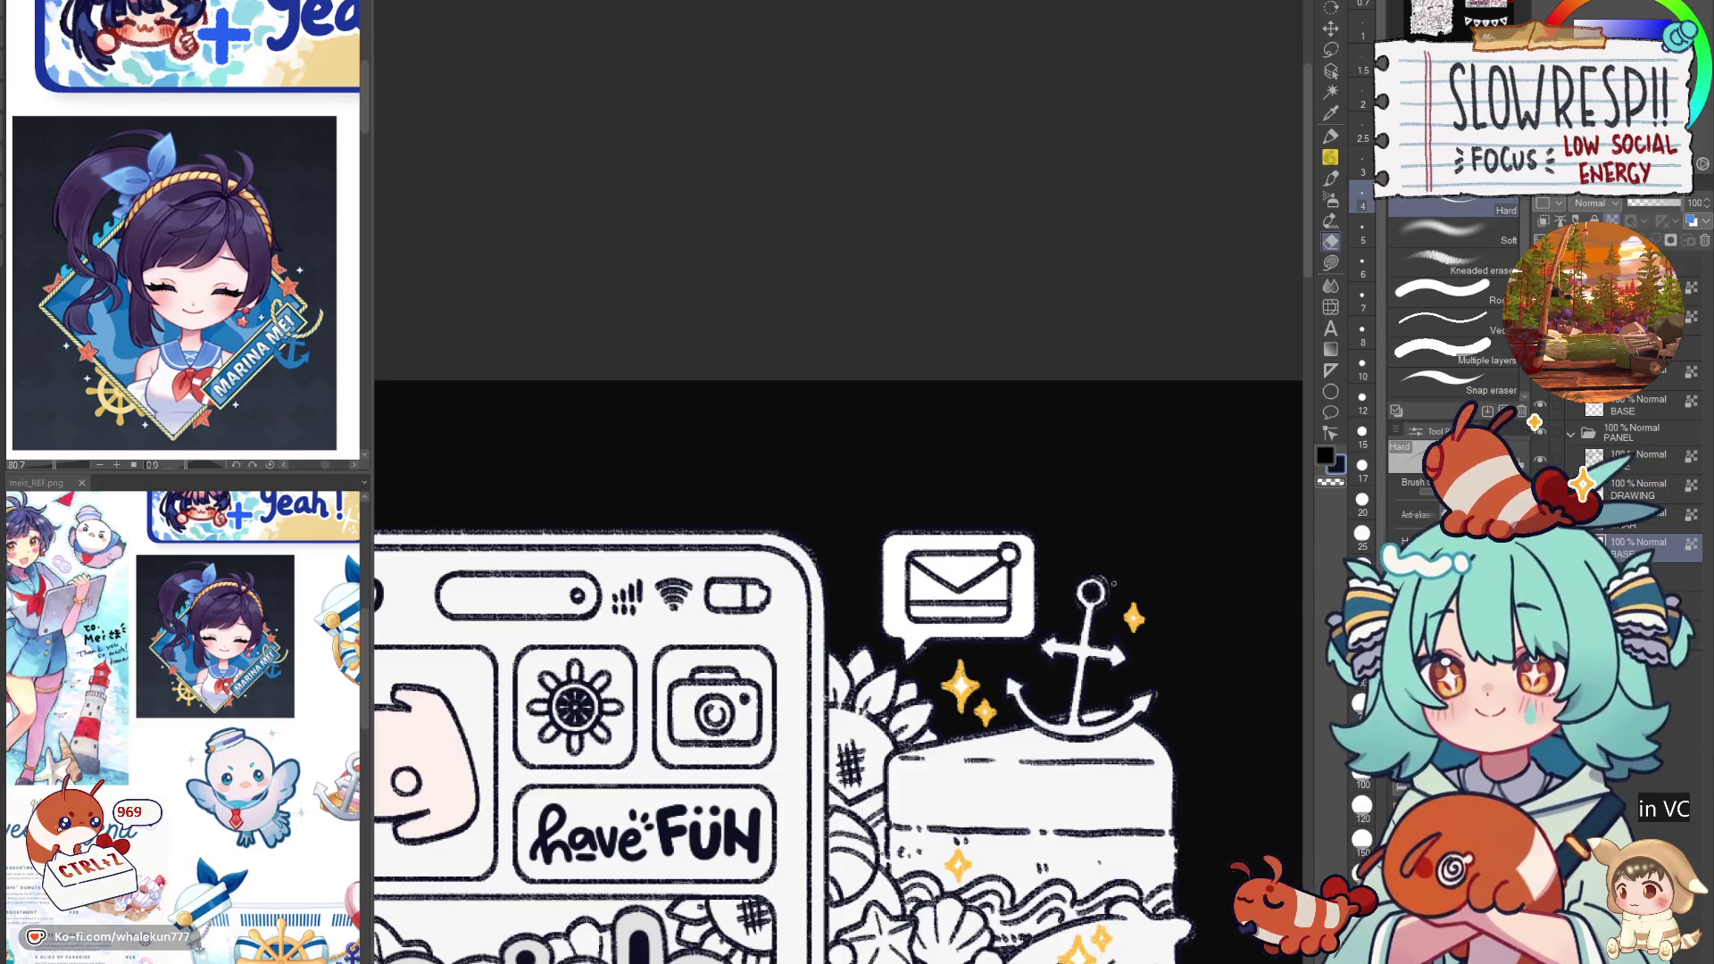
key("bracketright")
key("bracketright")
key("bracketright")
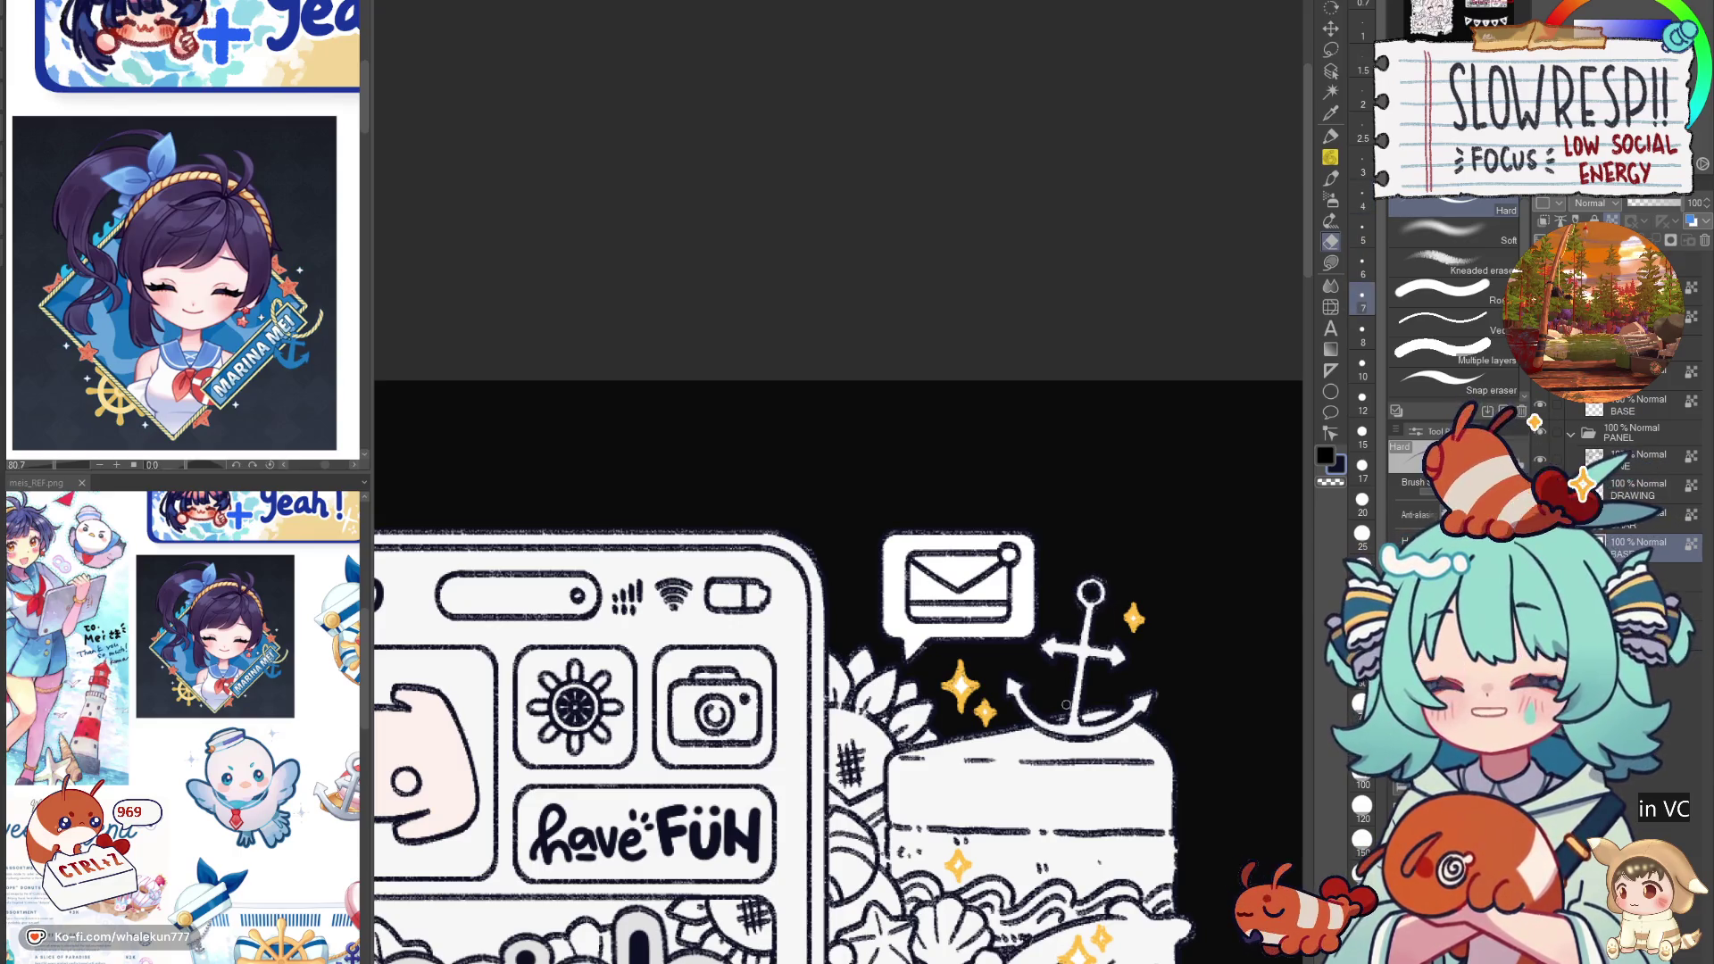
scroll(1039, 652, "down", 5)
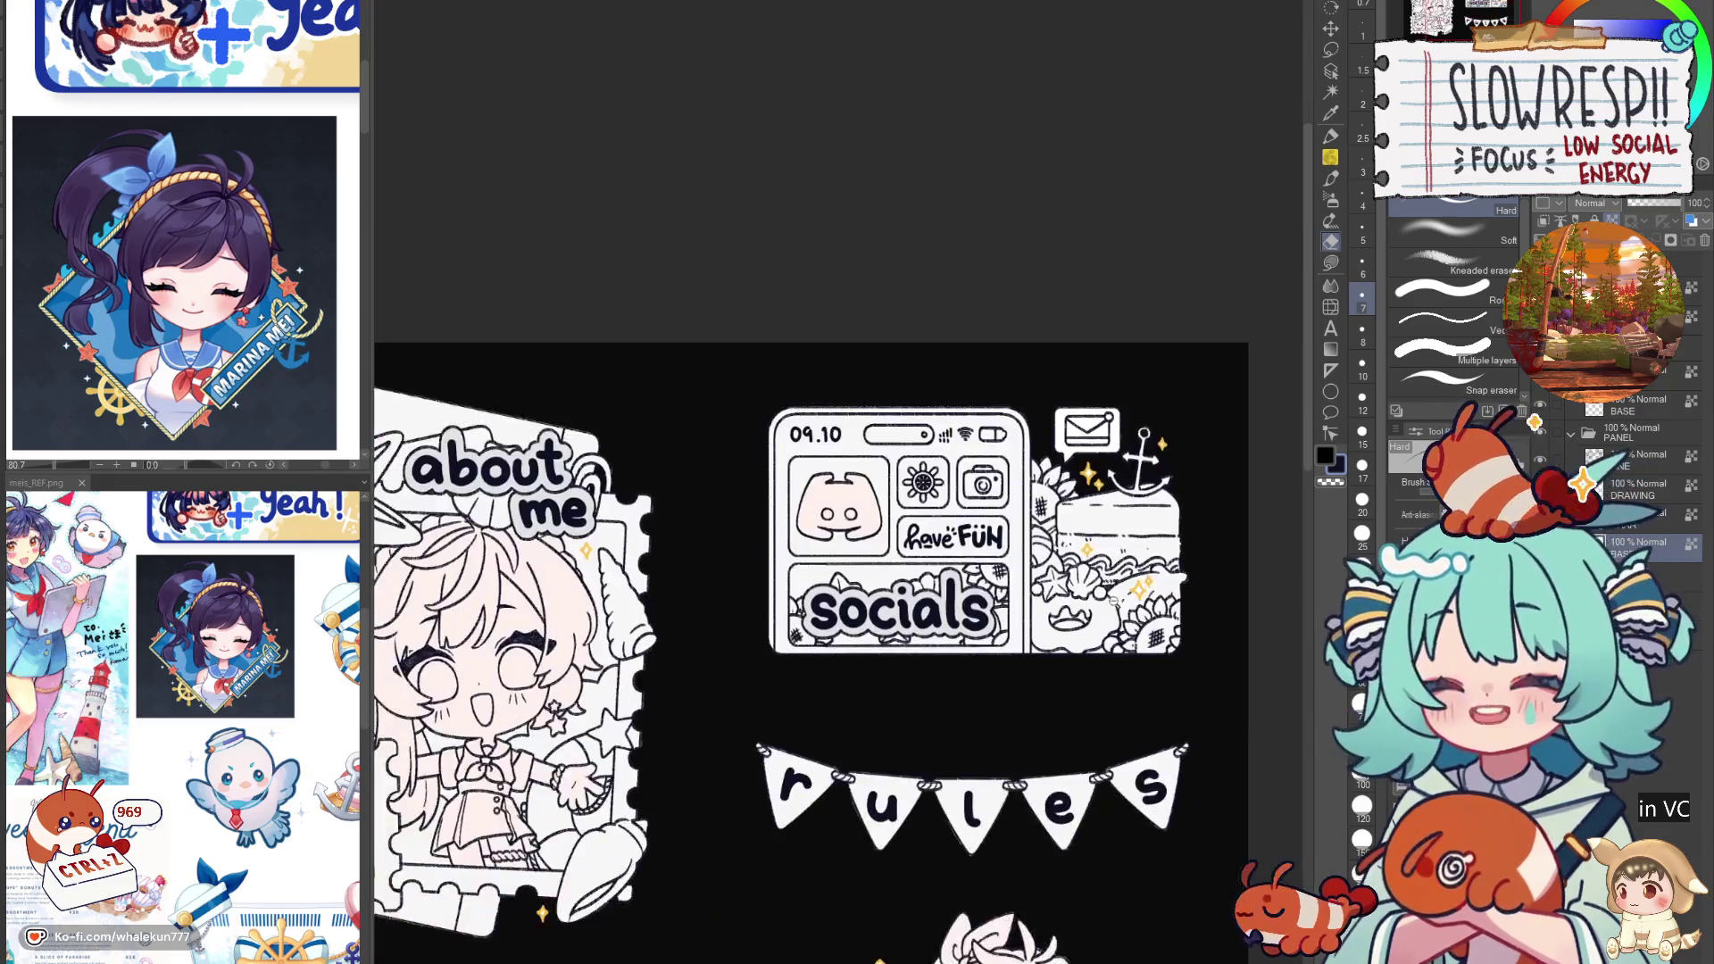
scroll(1040, 652, "up", 2)
key("h")
key("h")
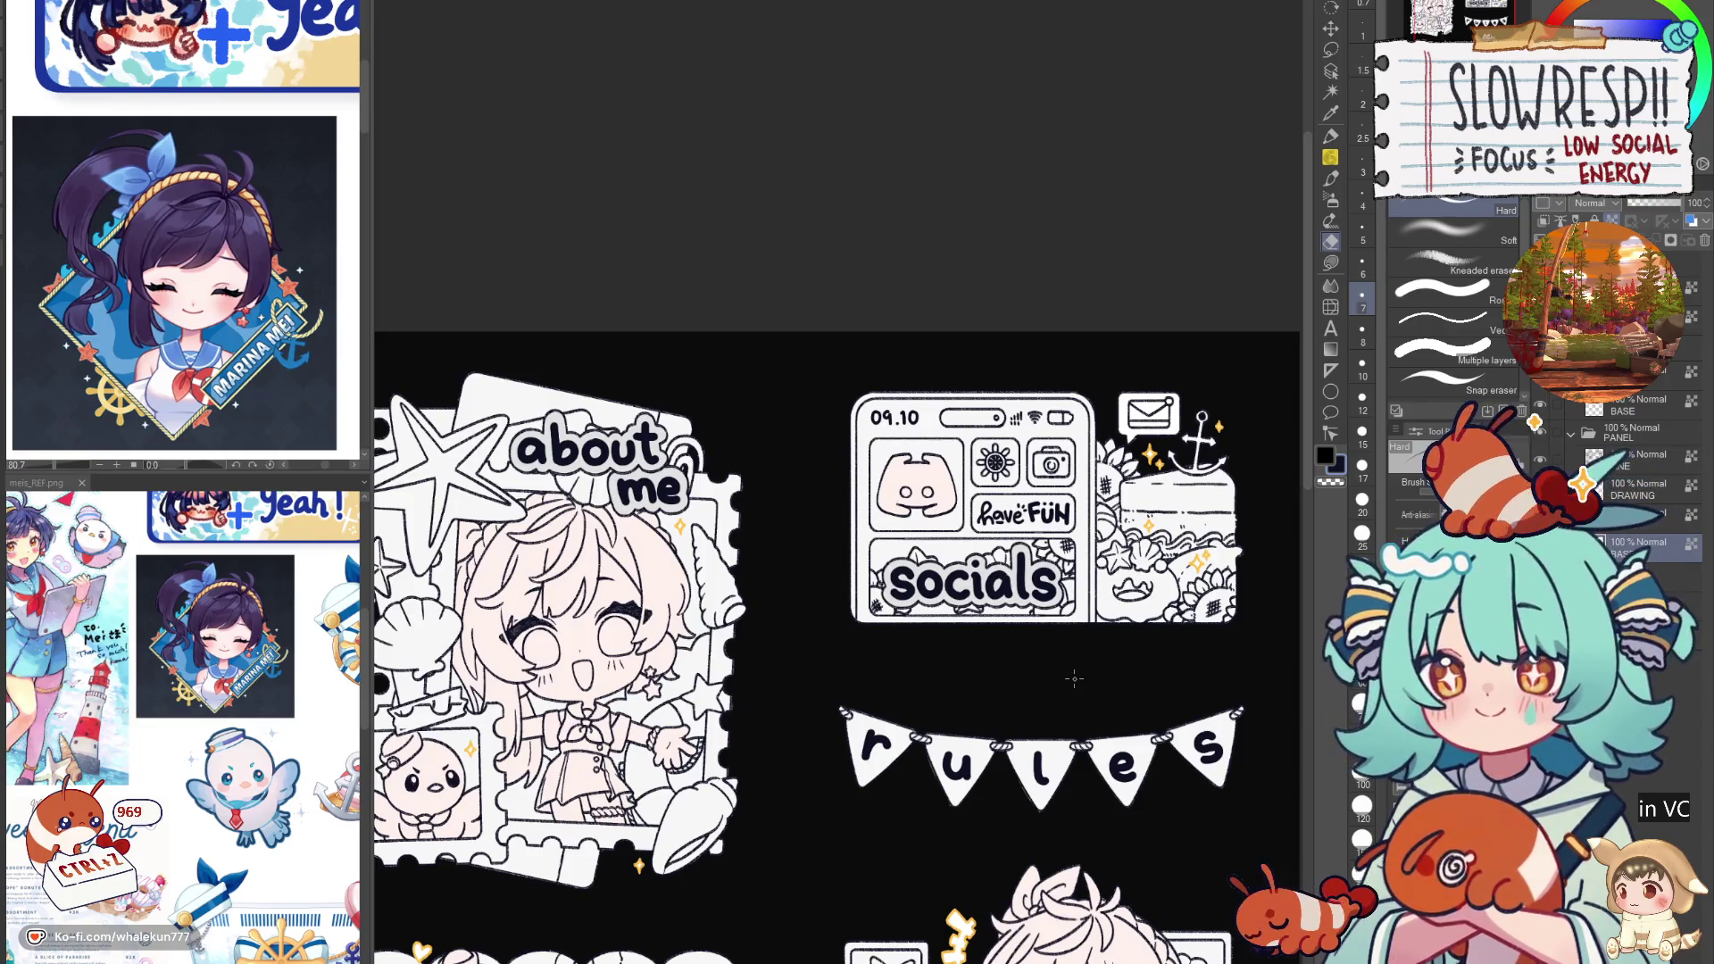
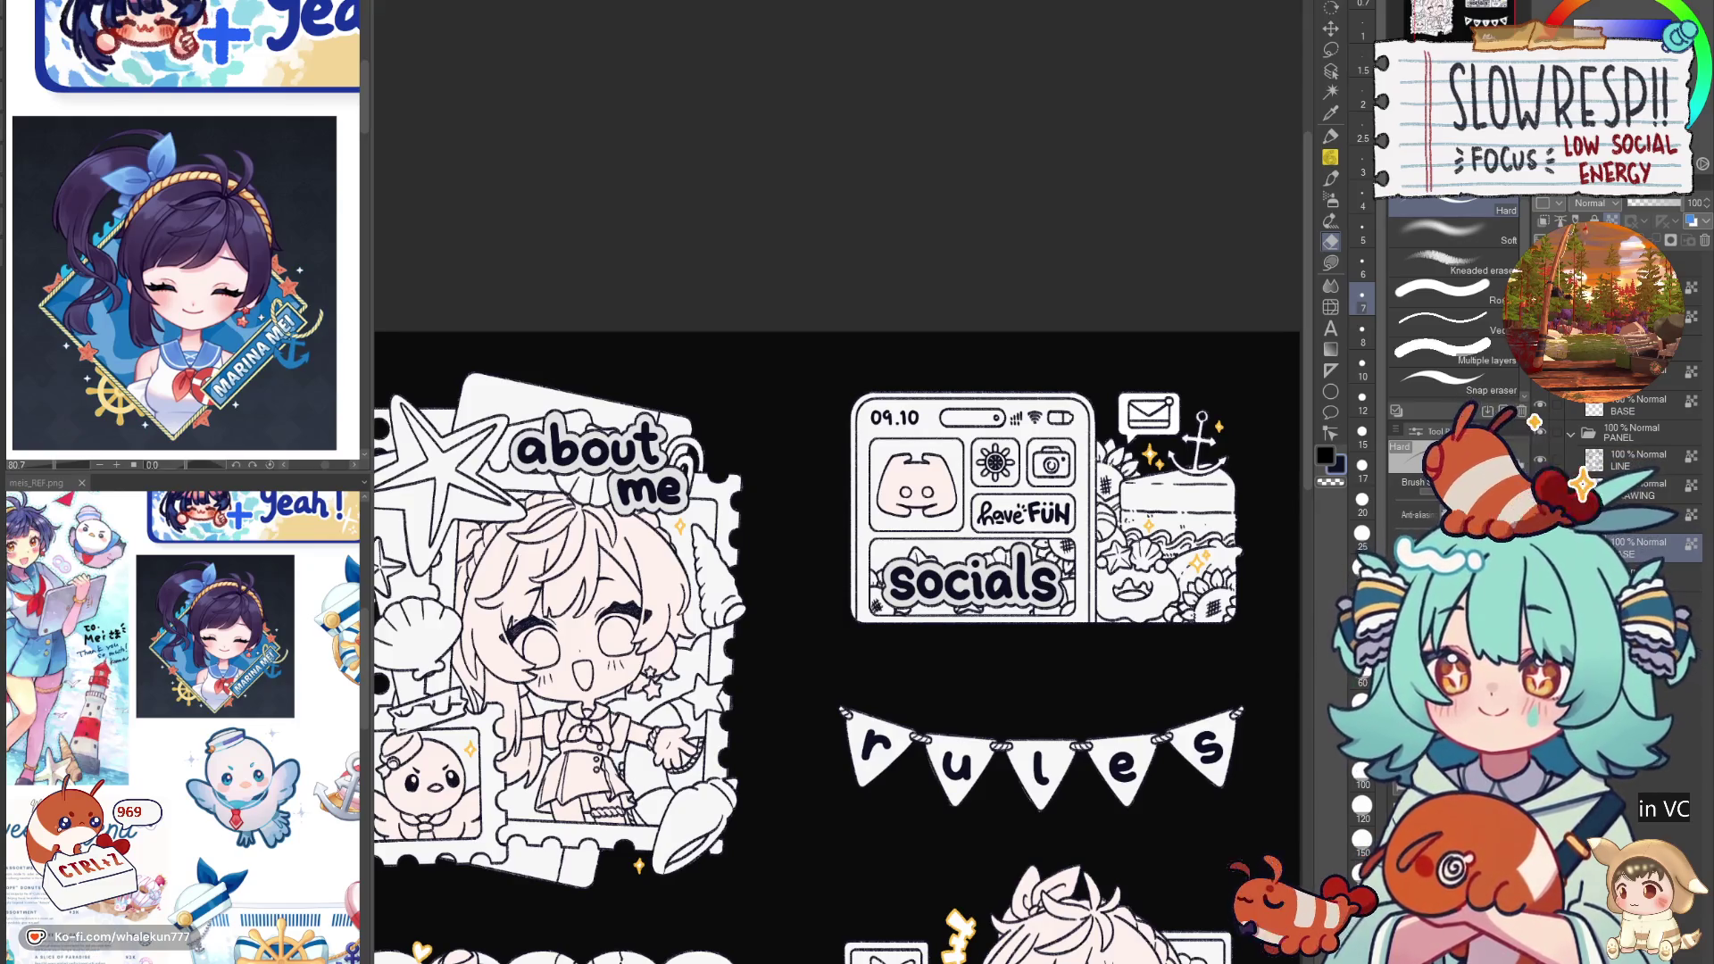
Step: Pick the soft airbrush and zoom in on the about me girl's face
left_click(1331, 262)
left_click_drag(982, 864, 1138, 517)
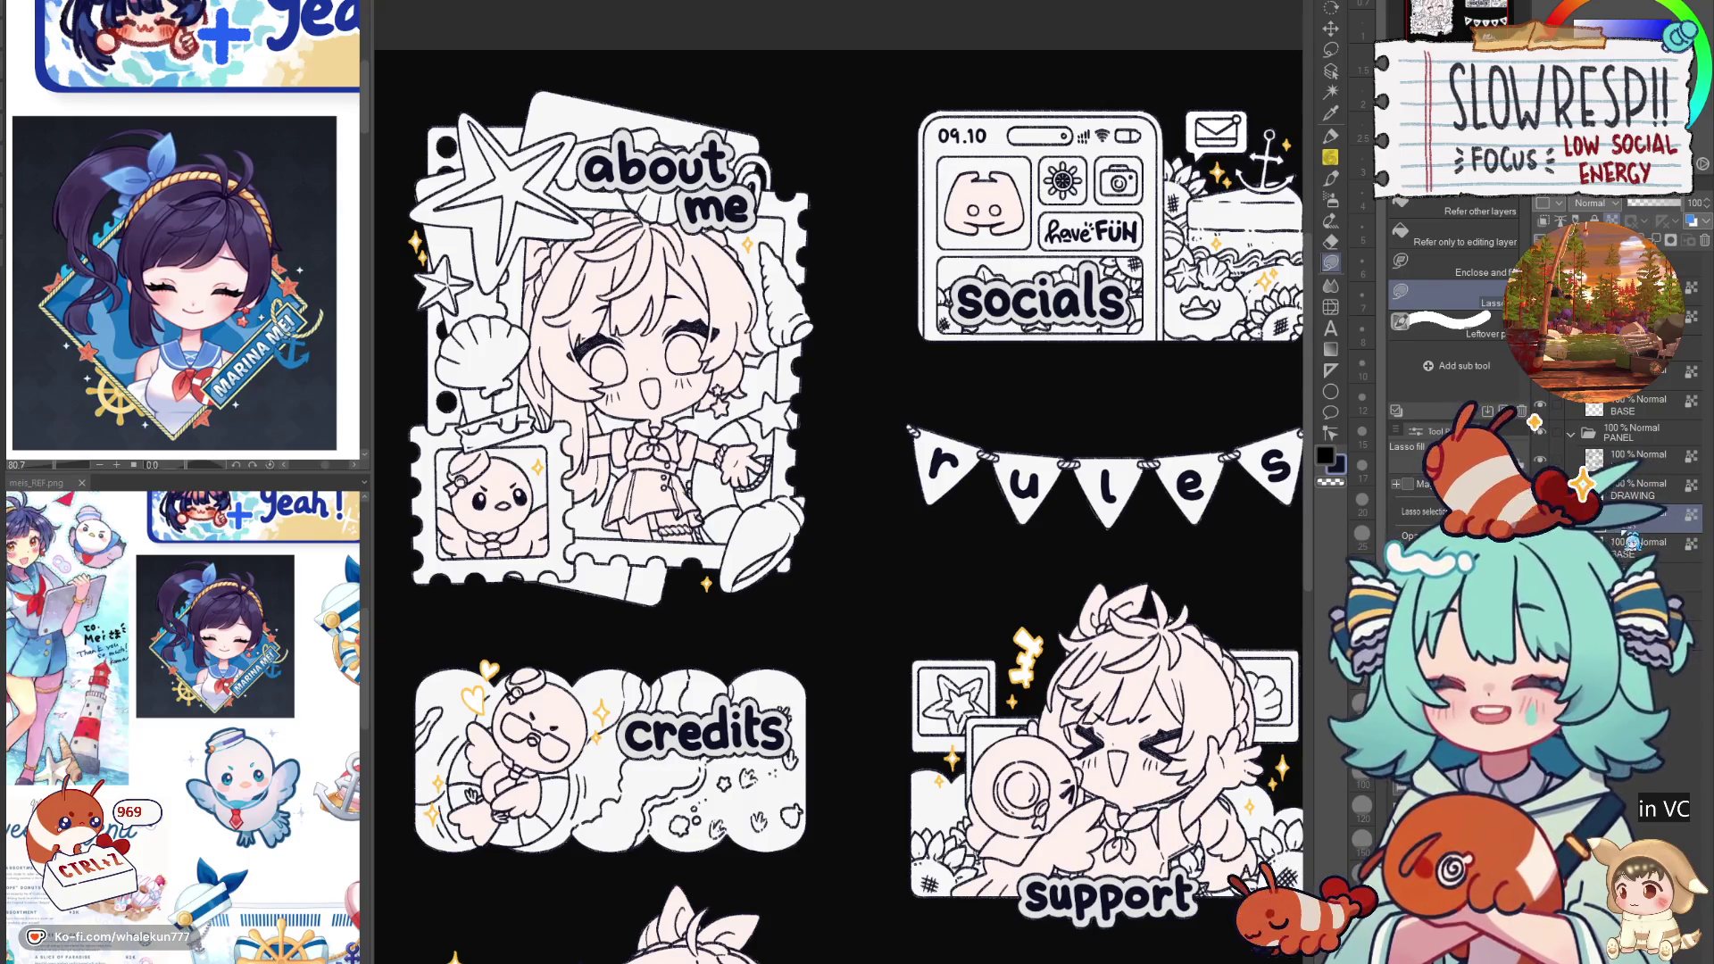
left_click_drag(526, 394, 625, 358)
key("b")
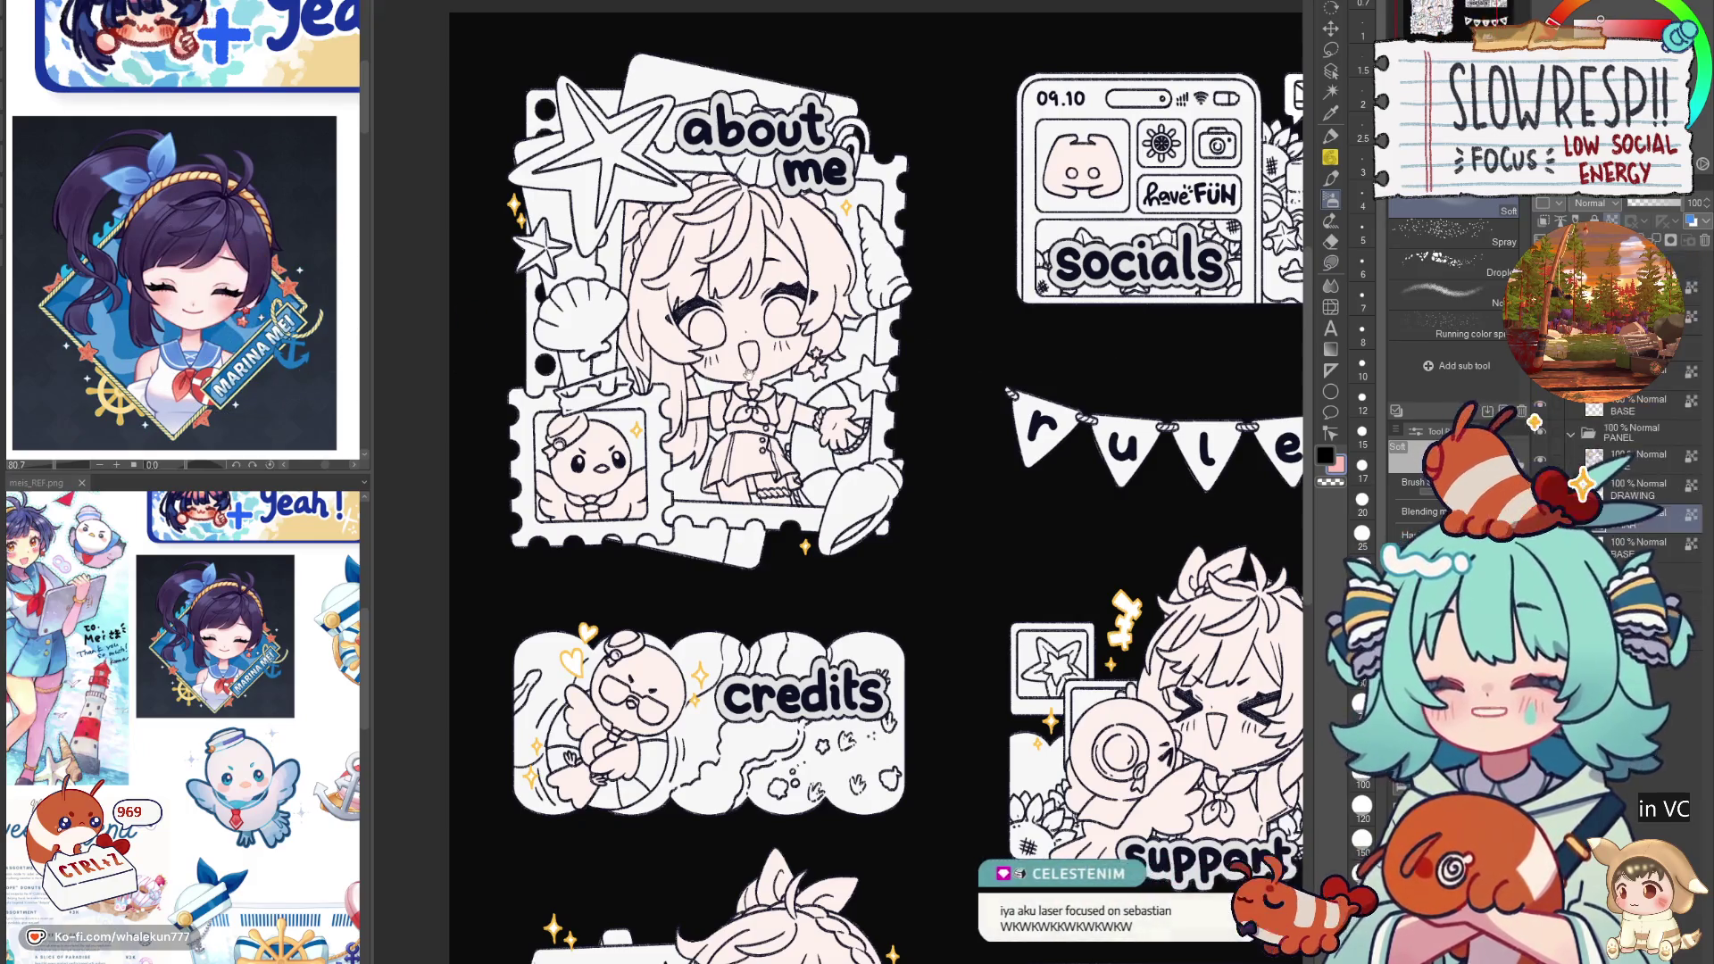
left_click_drag(878, 381, 919, 544)
key("ctrl+plus")
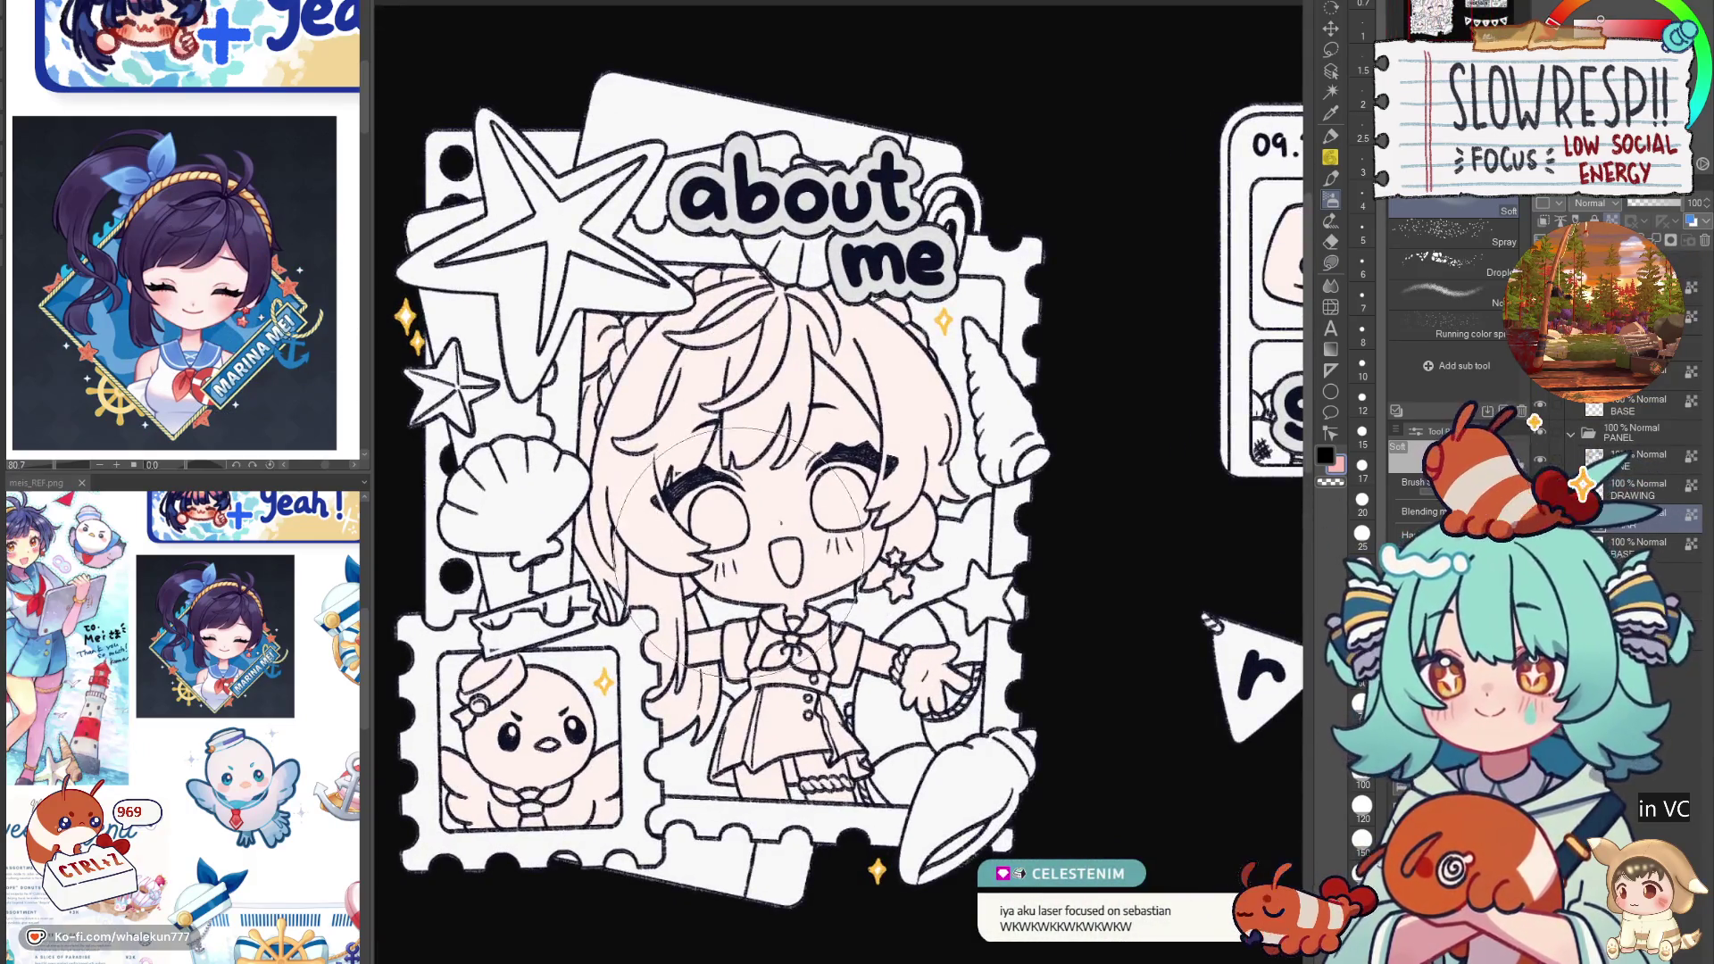
key("ctrl+plus")
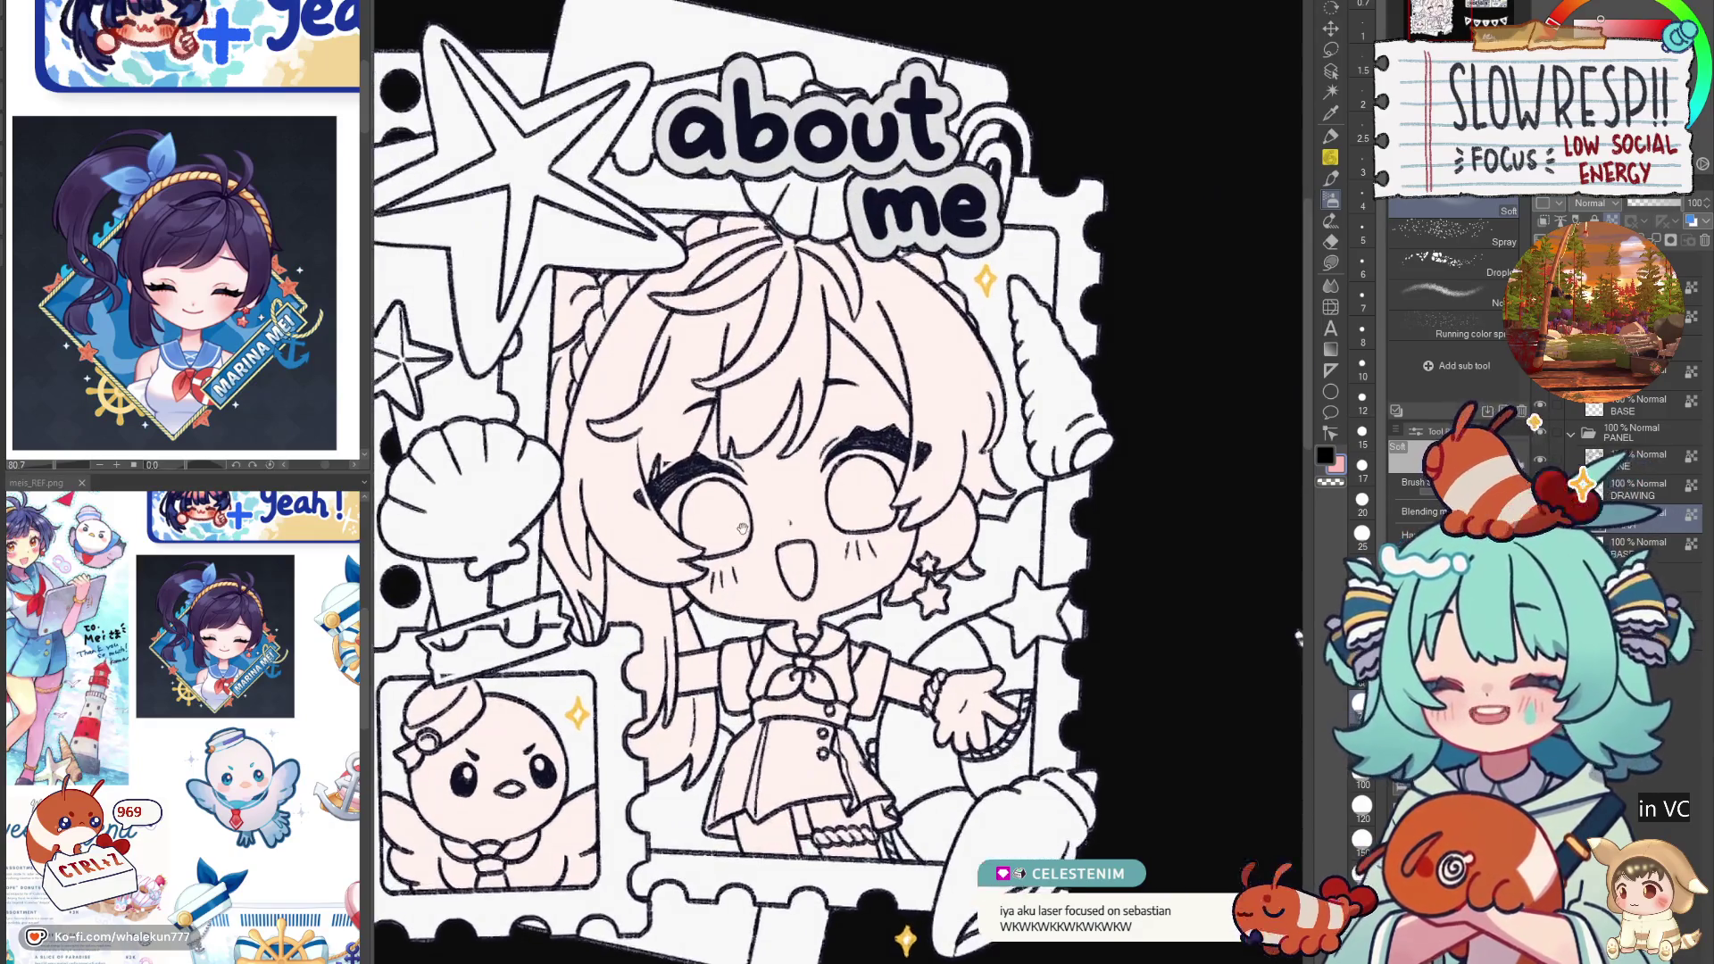
left_click_drag(741, 523, 735, 585)
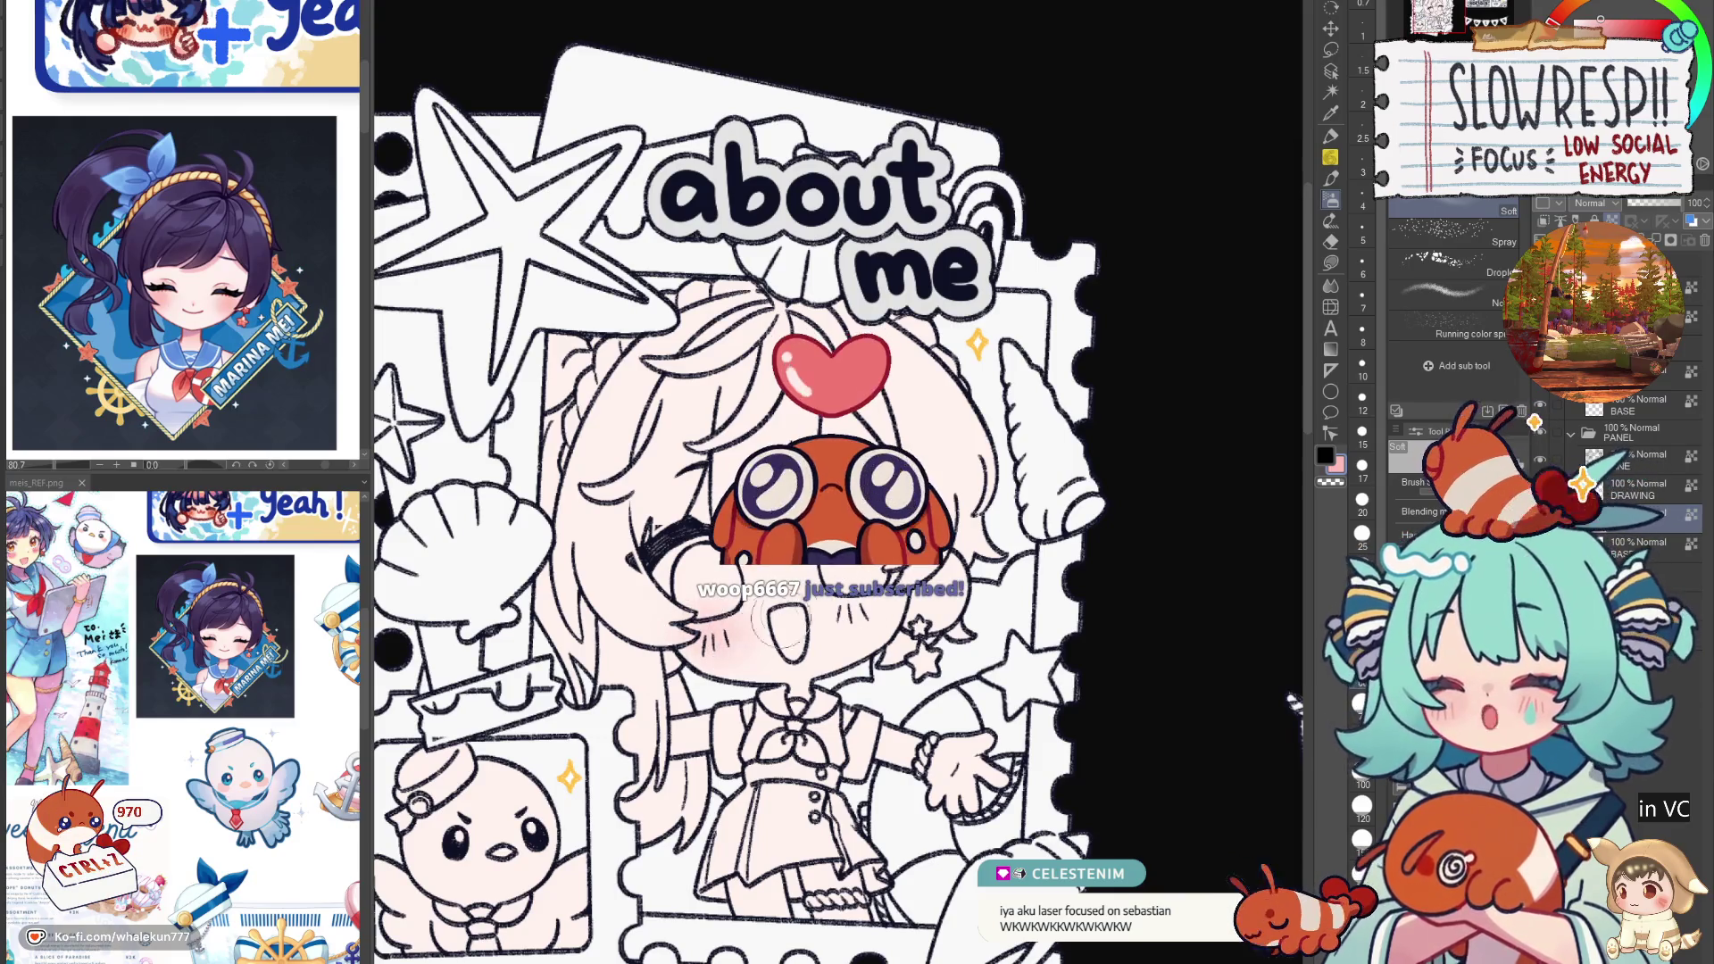
mouse_move(857, 621)
left_mouse_down()
mouse_move(830, 656)
mouse_move(843, 609)
left_mouse_up()
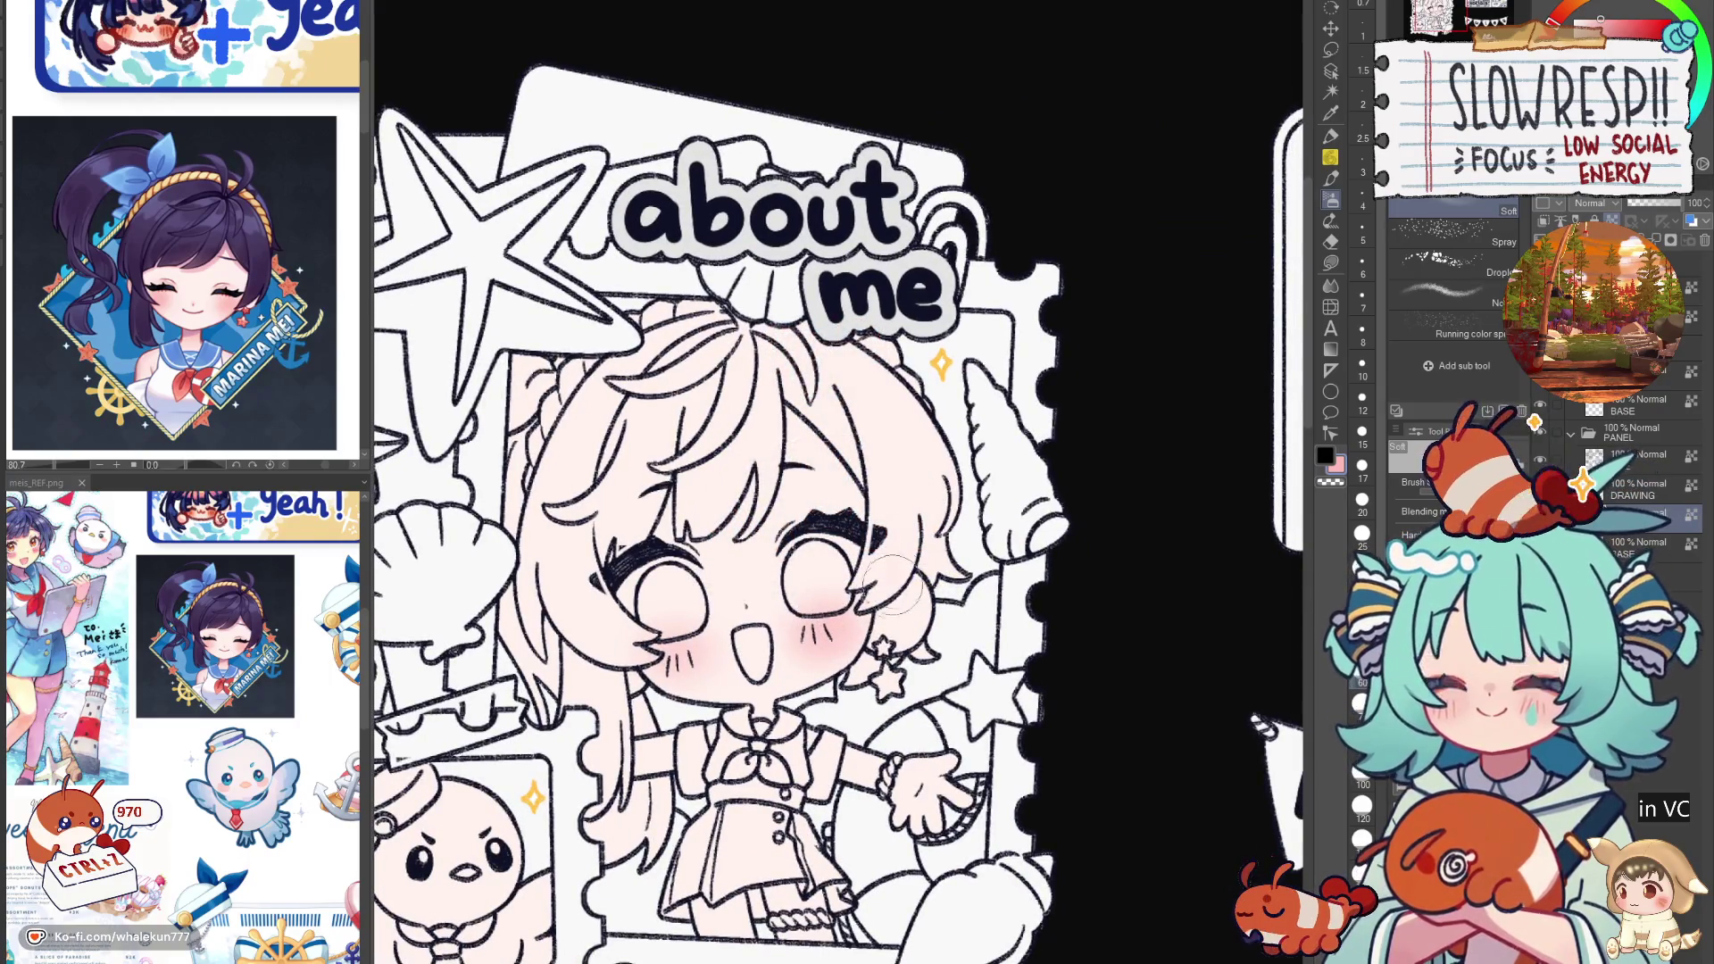
scroll(708, 665, "down", 2)
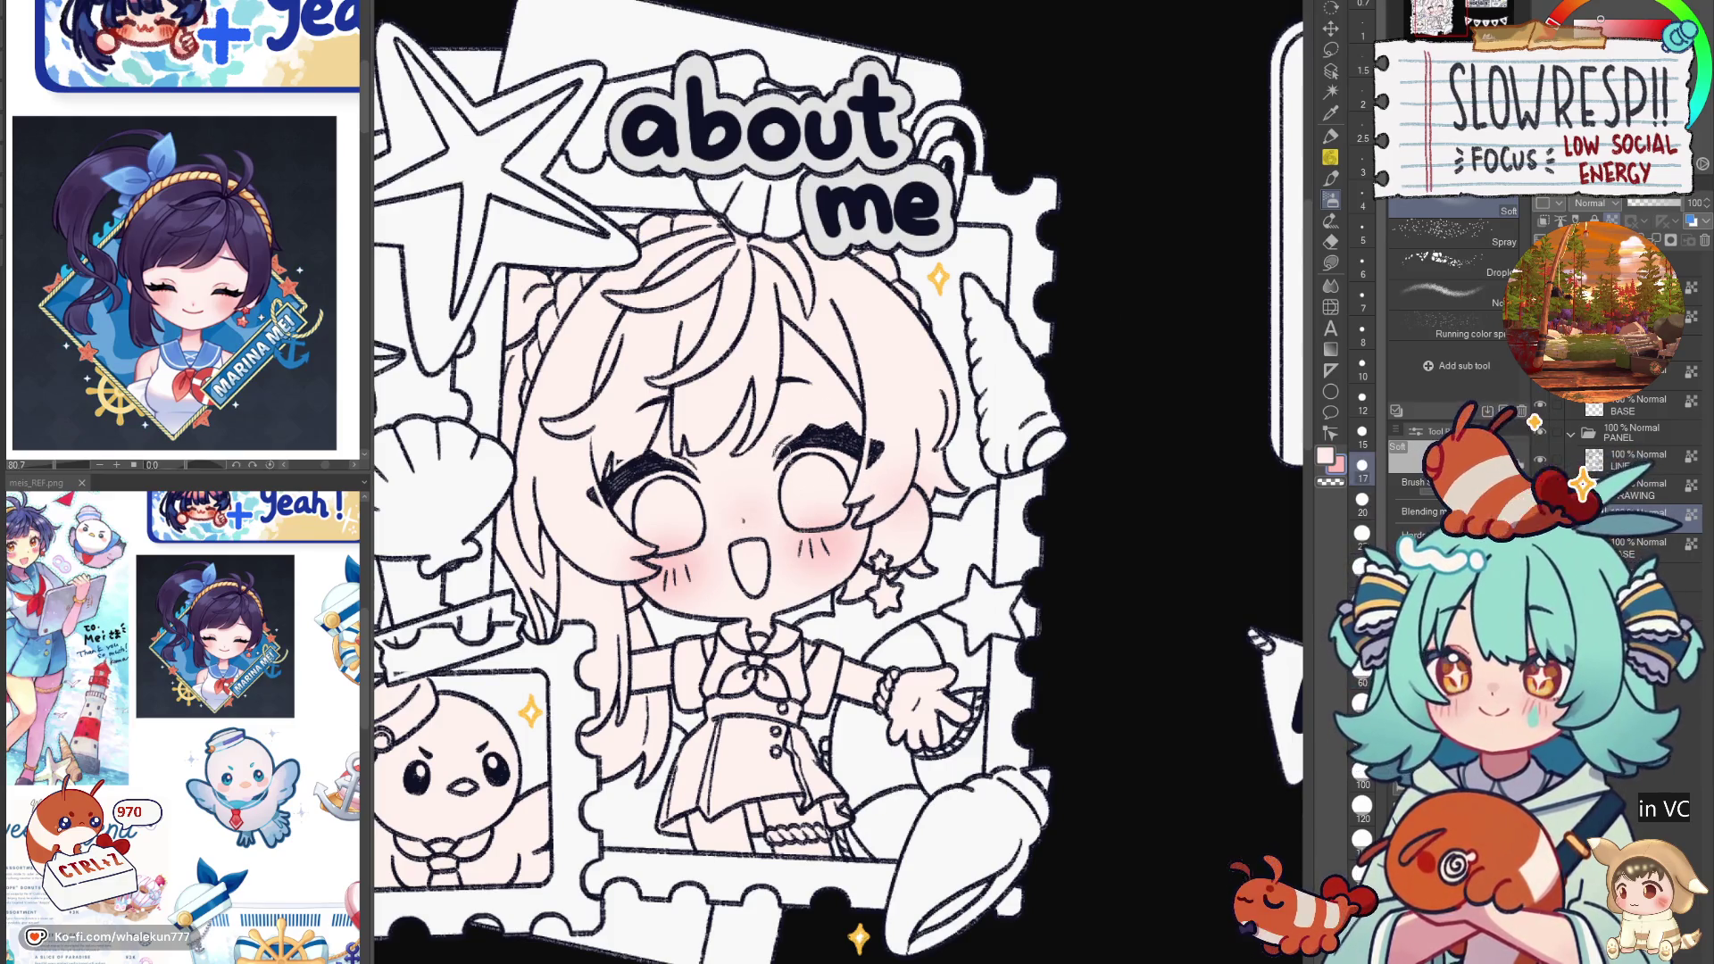
Step: Enlarge the airbrush to size 25 for the pink cheek blush
key("bracketright")
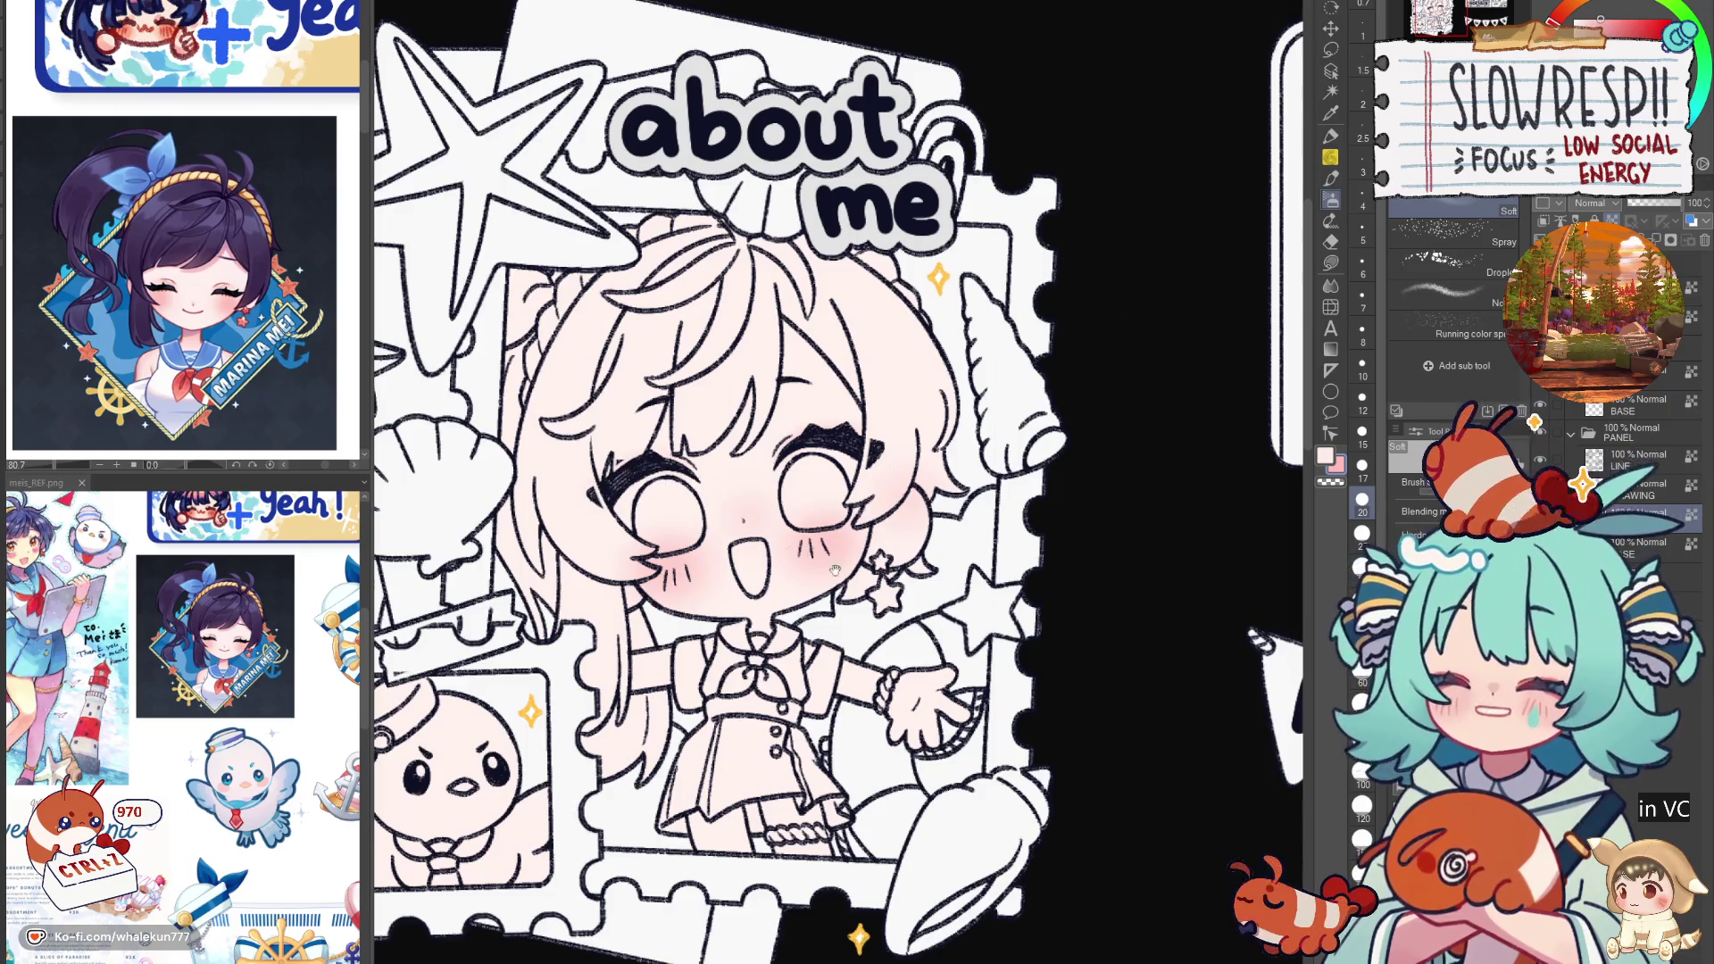
key("bracketright")
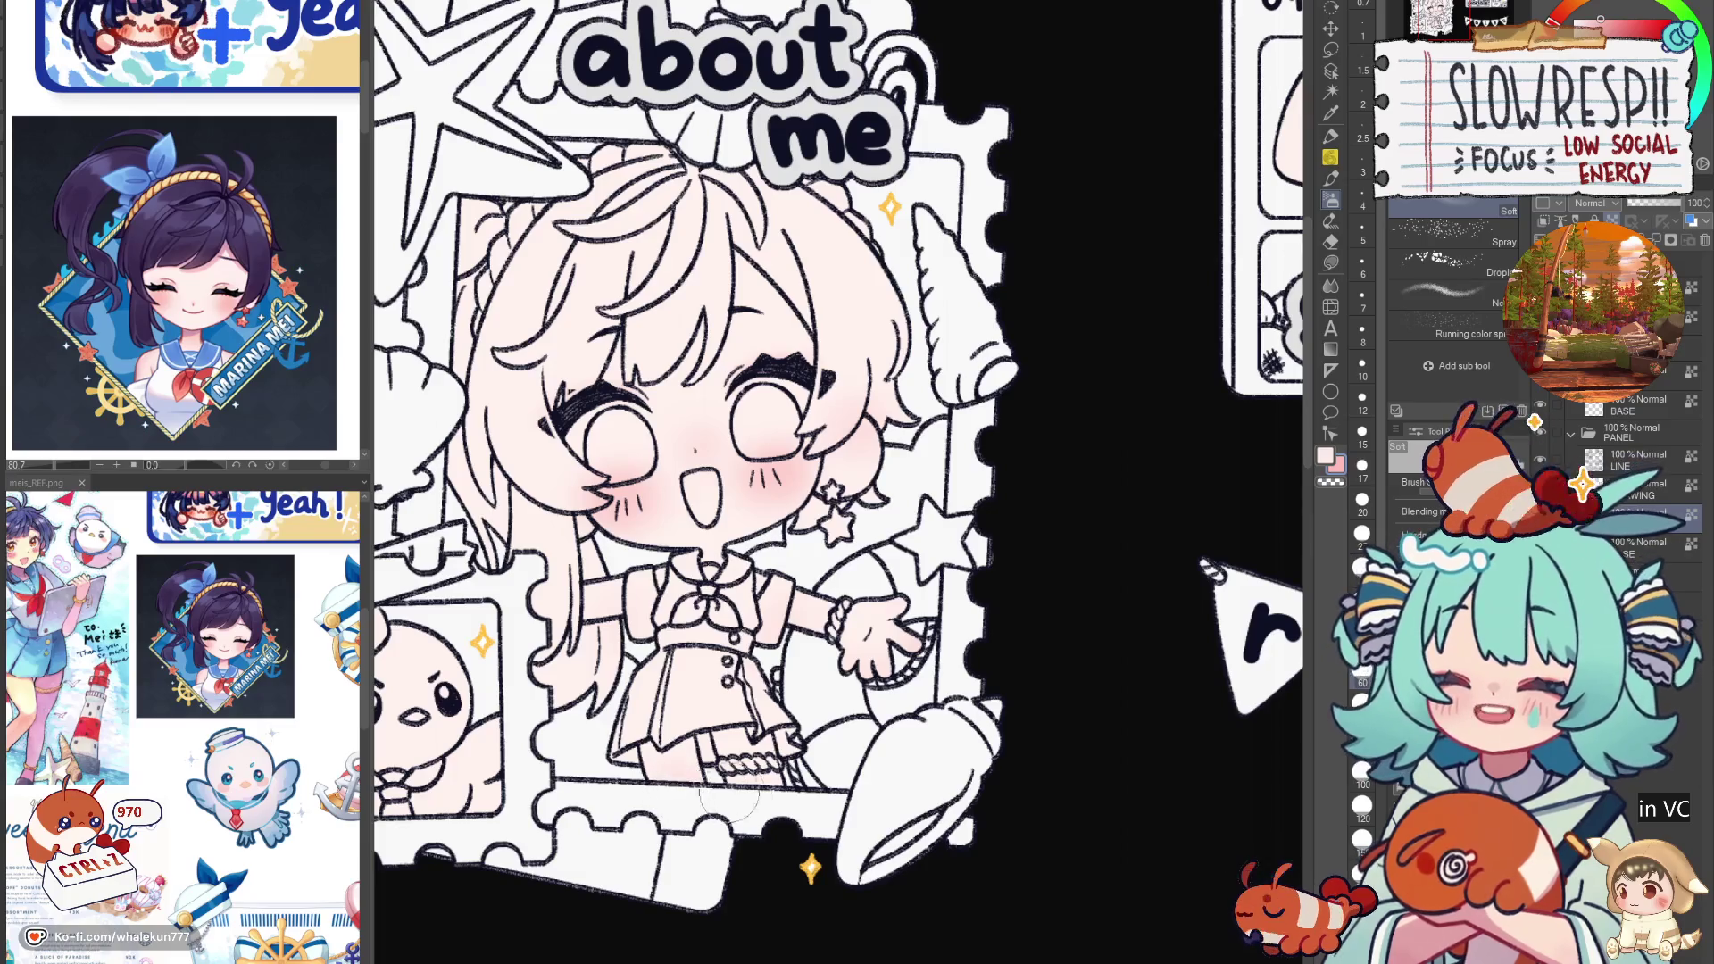
scroll(732, 839, "down", 2)
scroll(1203, 314, "up", 1)
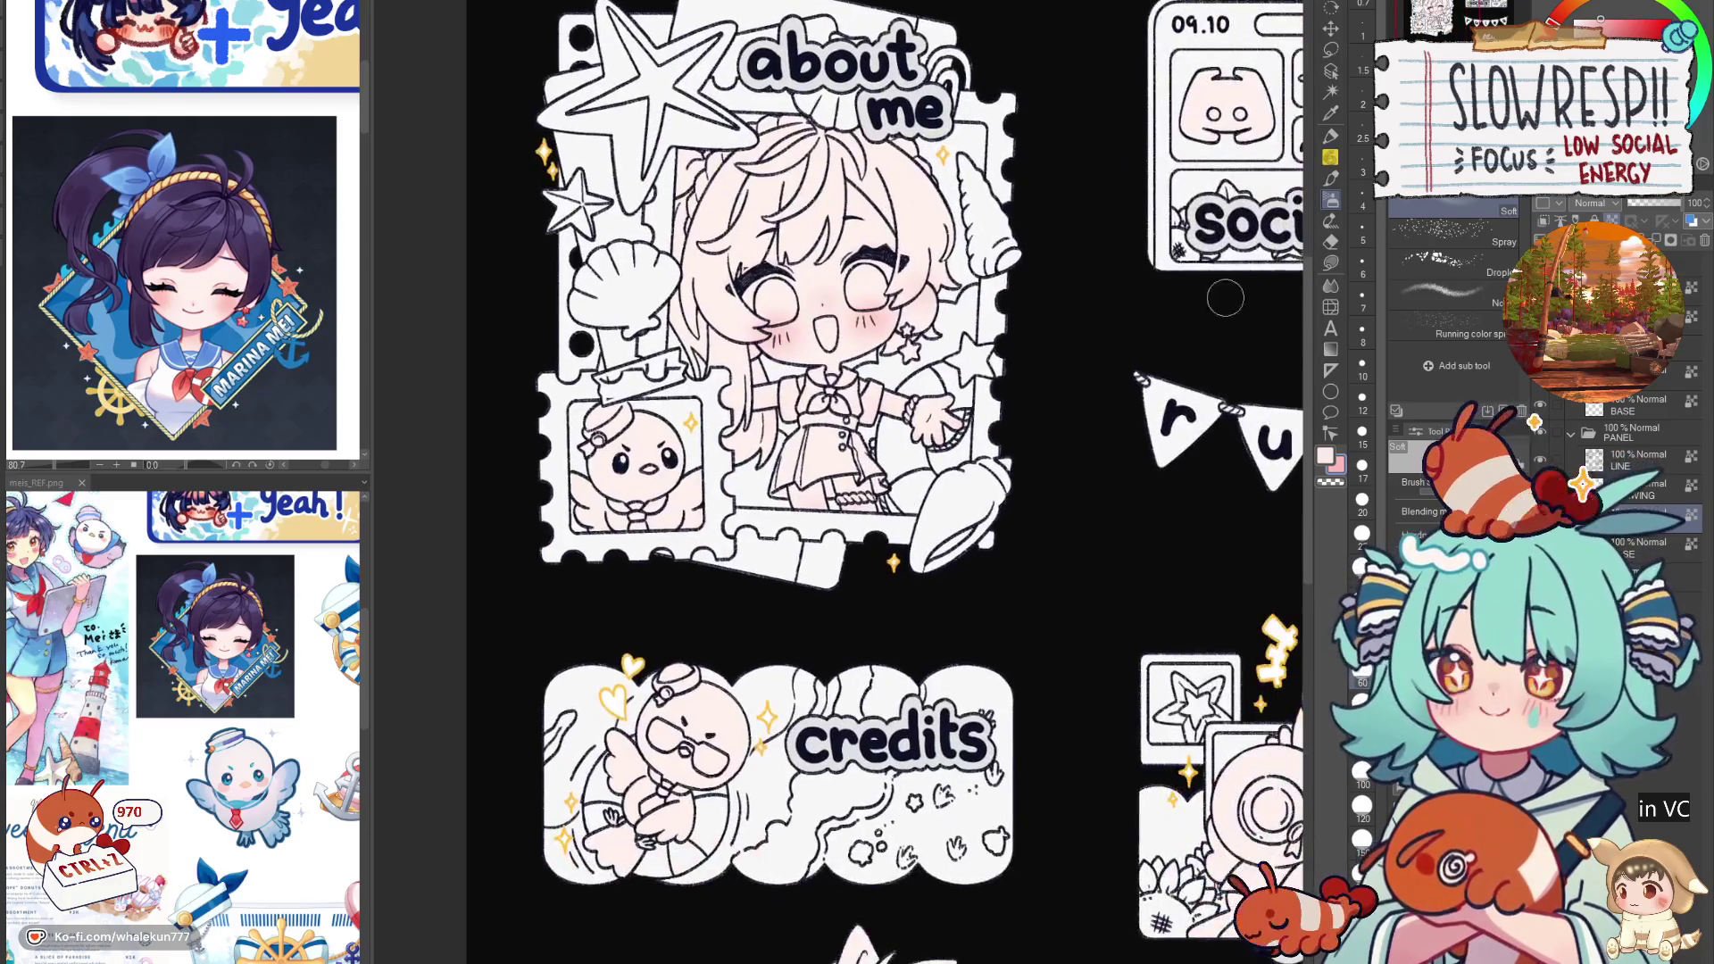
Step: Switch to Lasso fill and move the view from the about me card to the rules, support and F.A.Q panels
left_click(1331, 263)
mouse_move(305, 708)
left_mouse_down()
mouse_move(288, 708)
mouse_move(303, 782)
mouse_move(214, 831)
left_mouse_up()
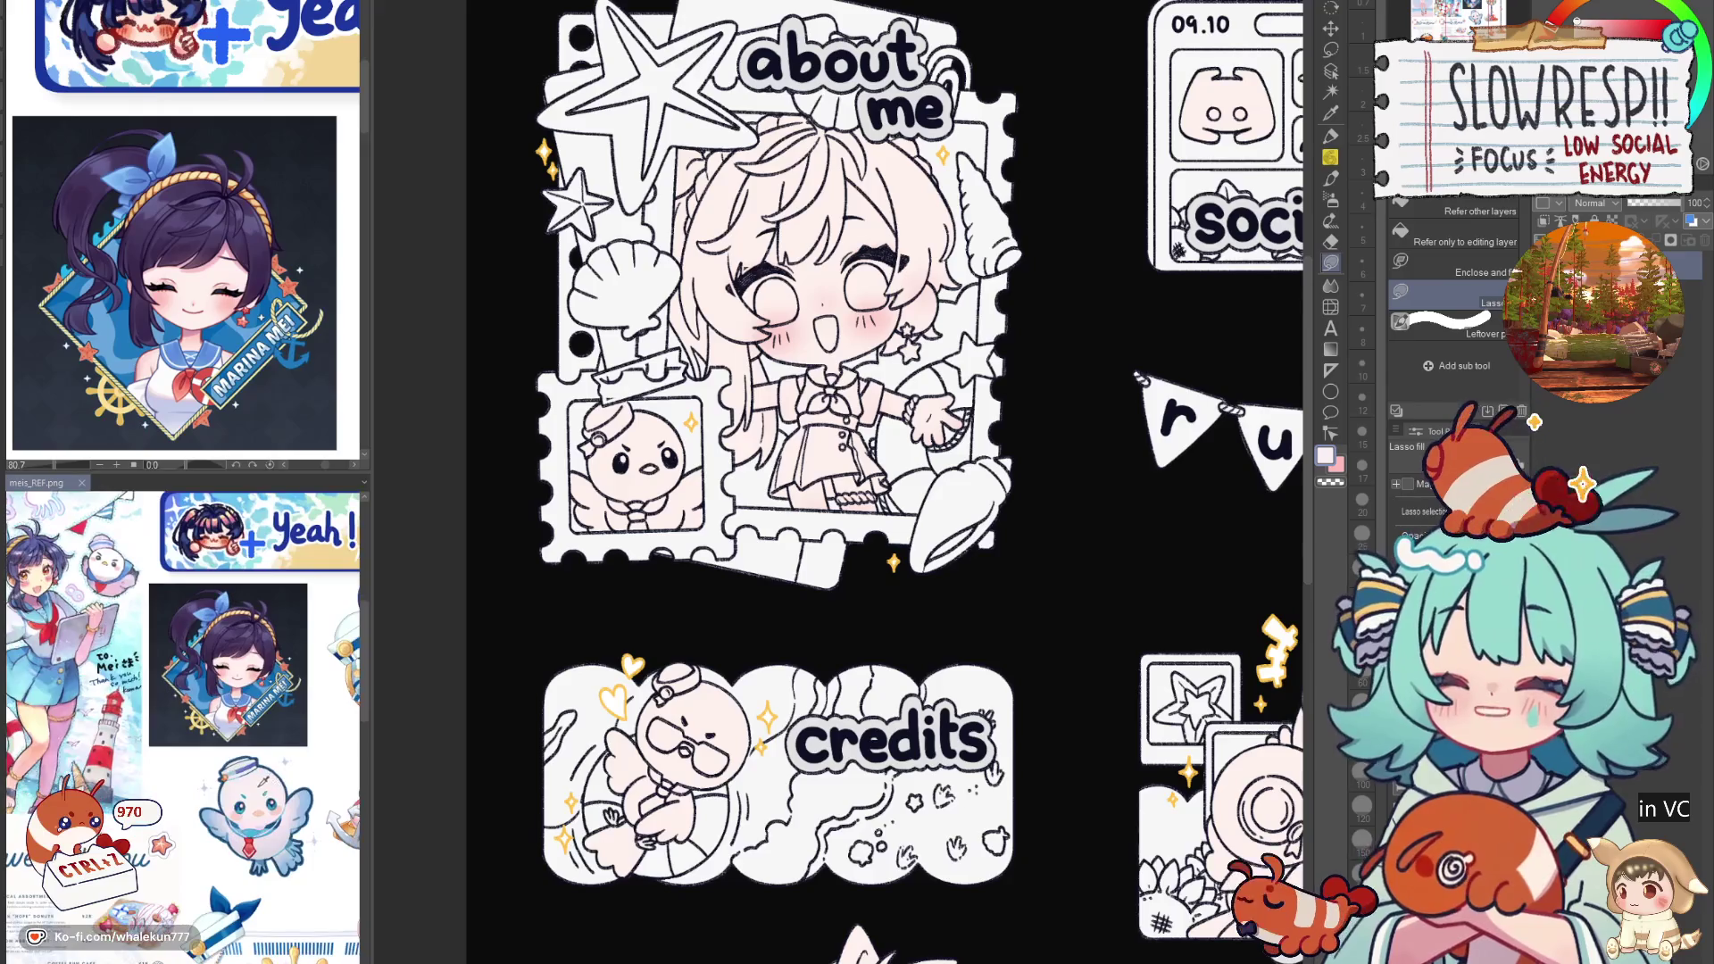
left_click_drag(739, 449, 728, 518)
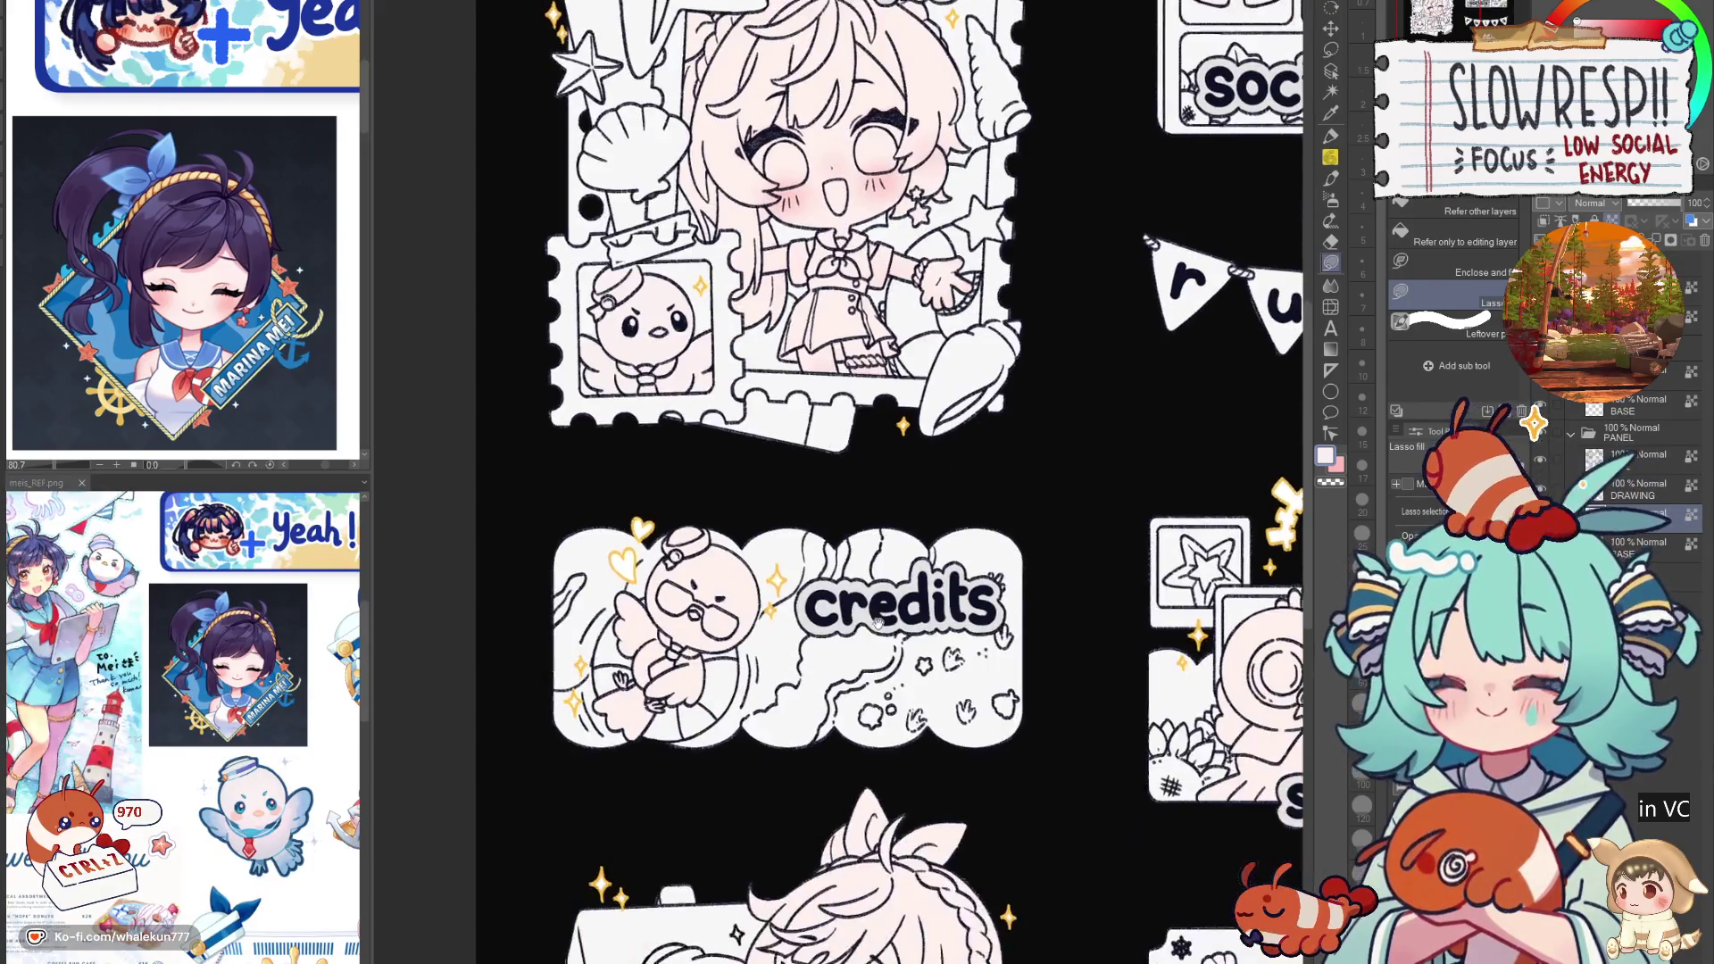
scroll(952, 778, "down", 5)
mouse_move(952, 777)
left_mouse_down()
mouse_move(719, 581)
mouse_move(398, 706)
left_mouse_up()
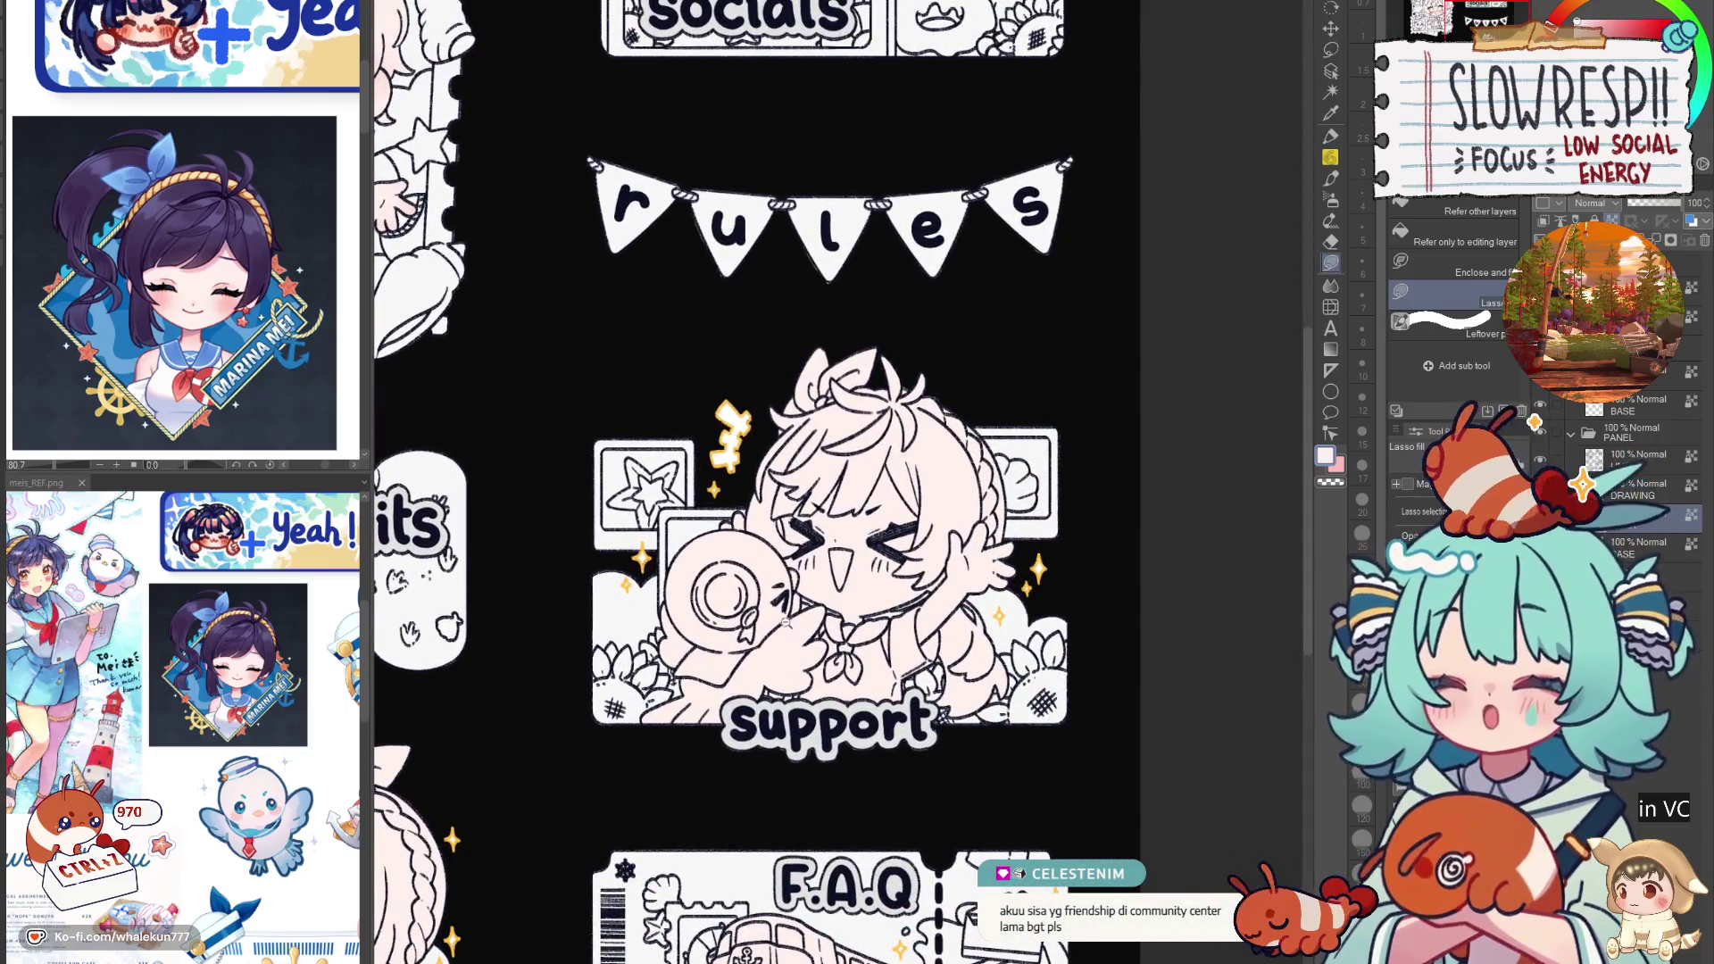
scroll(808, 646, "down", 5)
scroll(795, 633, "up", 4)
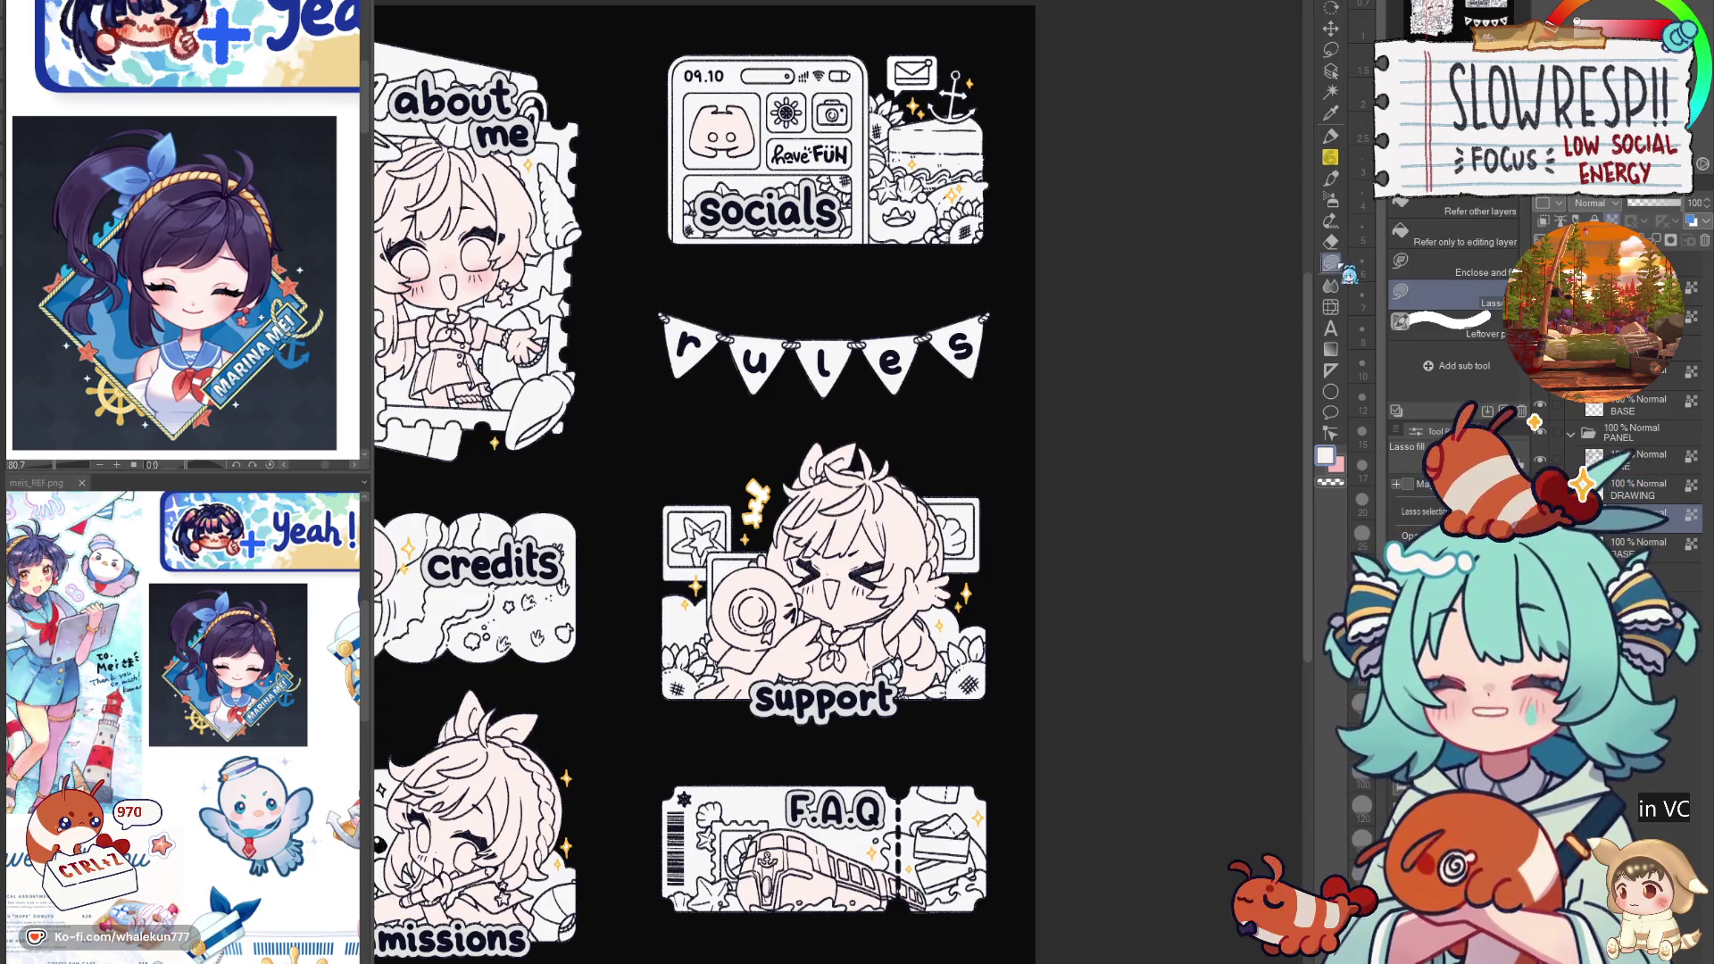
scroll(937, 545, "up", 5)
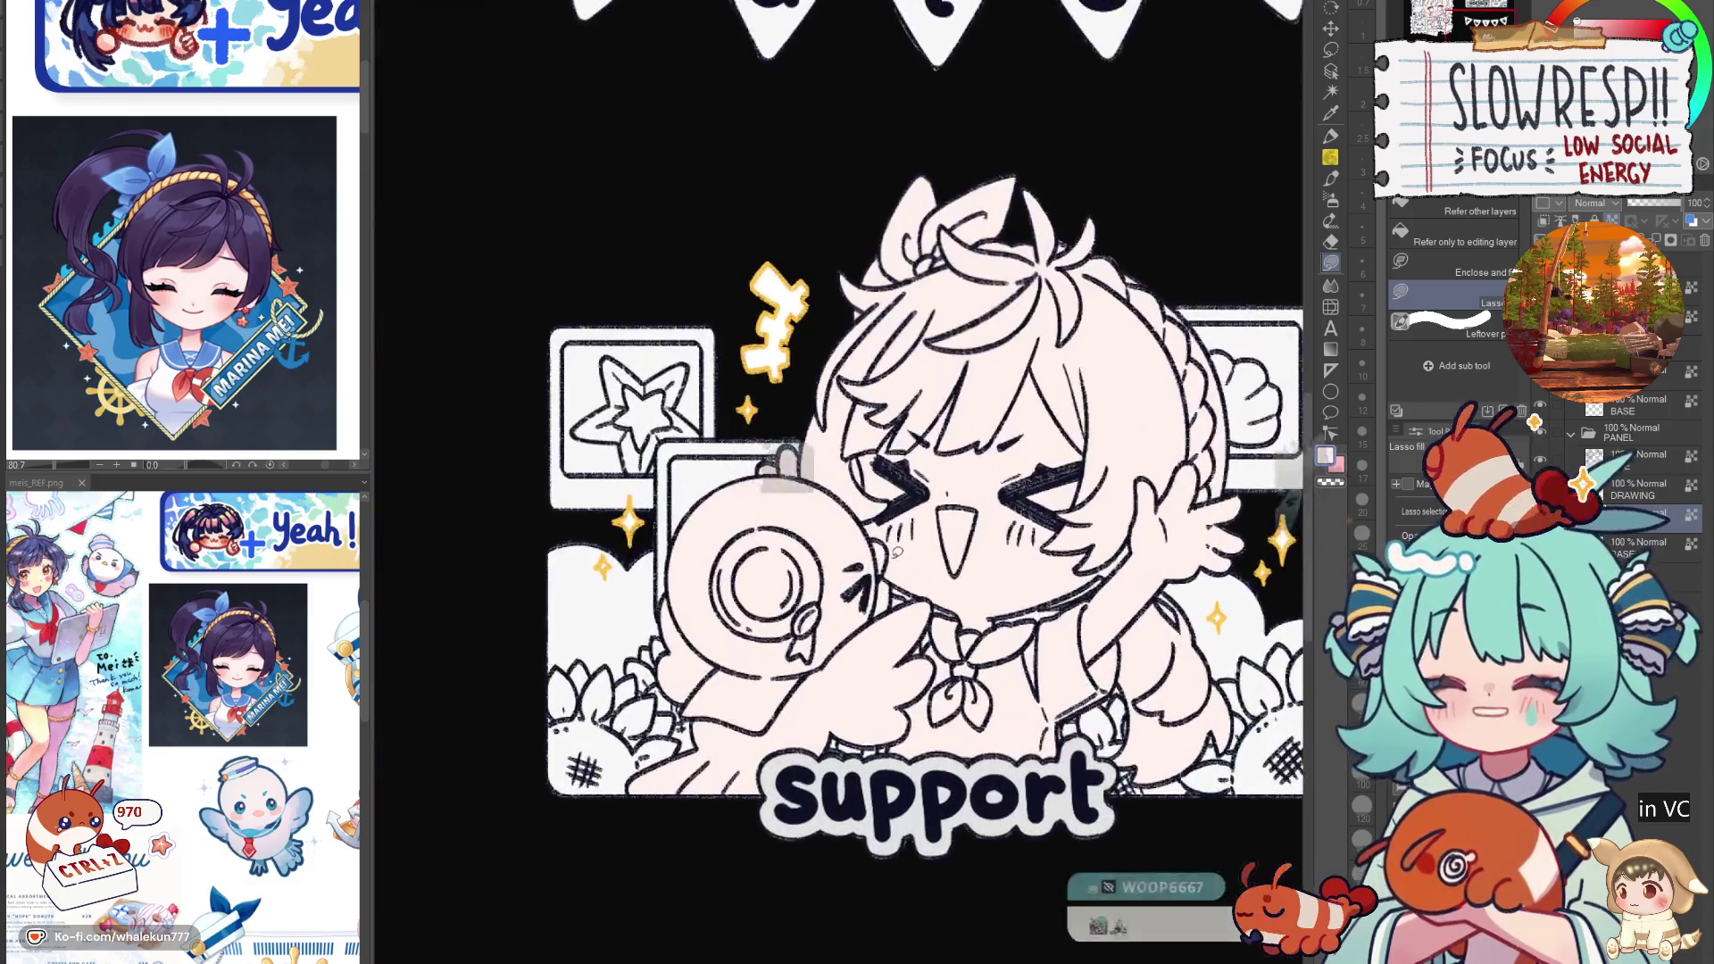
Step: Lasso-fill the support panel's bird, then undo that fill
scroll(835, 519, "up", 3)
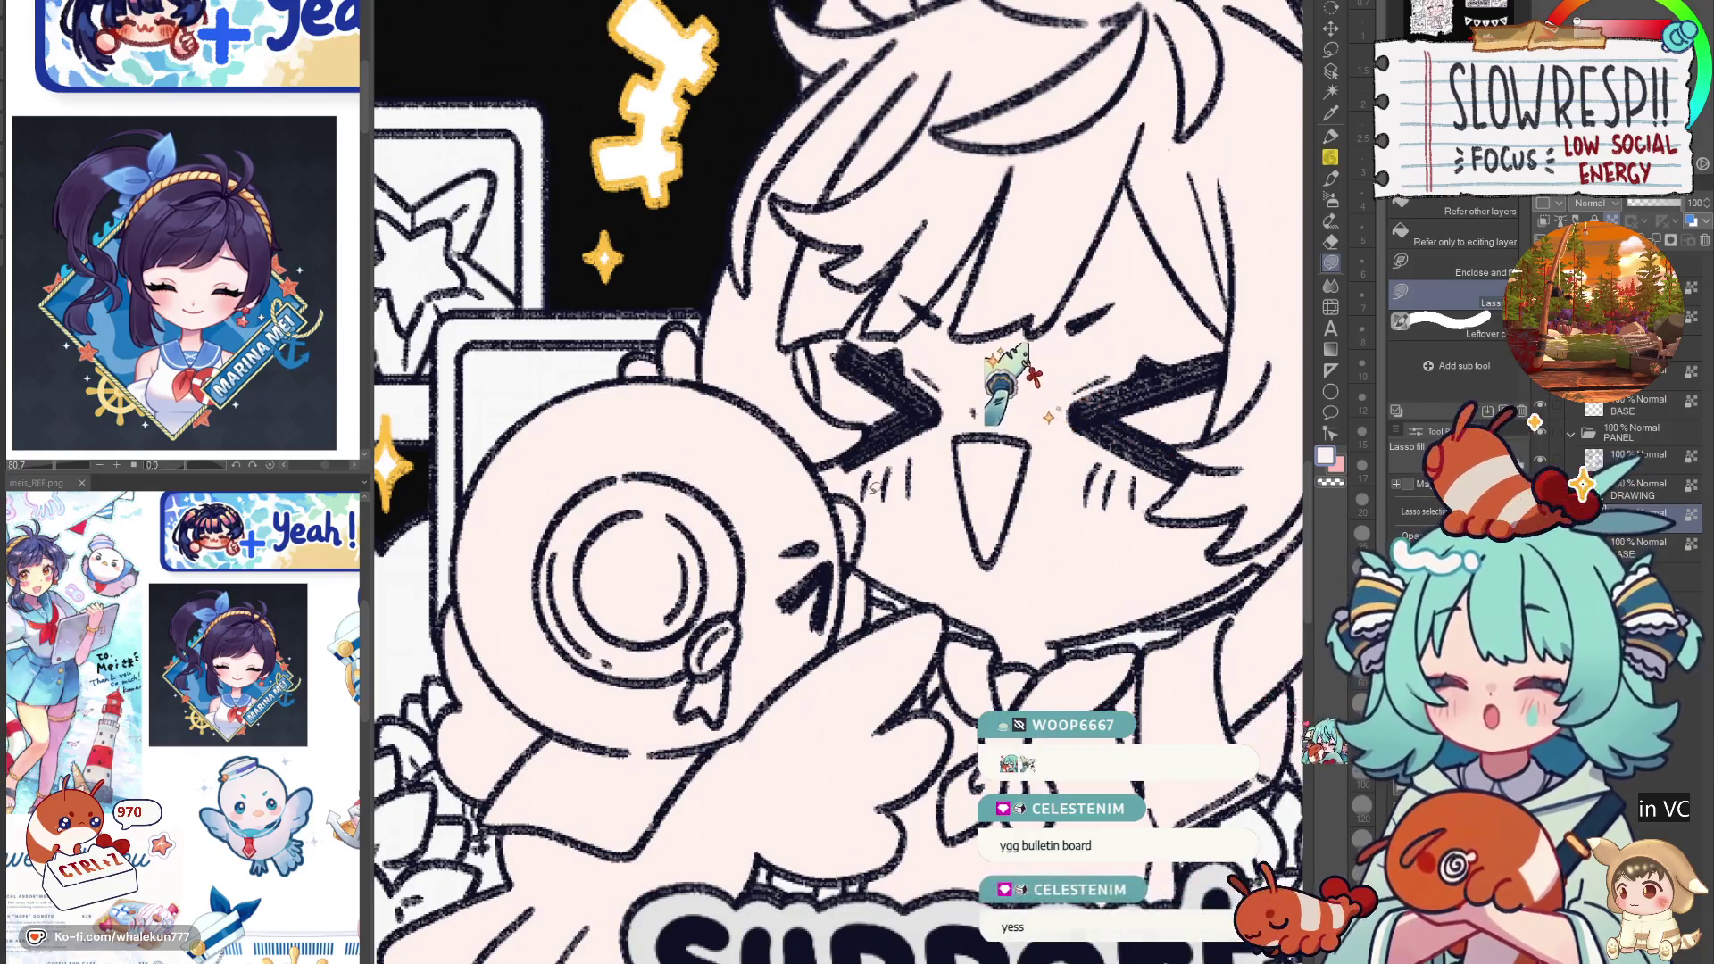
mouse_move(864, 507)
left_mouse_down()
mouse_move(840, 605)
mouse_move(692, 789)
mouse_move(386, 505)
left_mouse_up()
left_click_drag(848, 330, 781, 309)
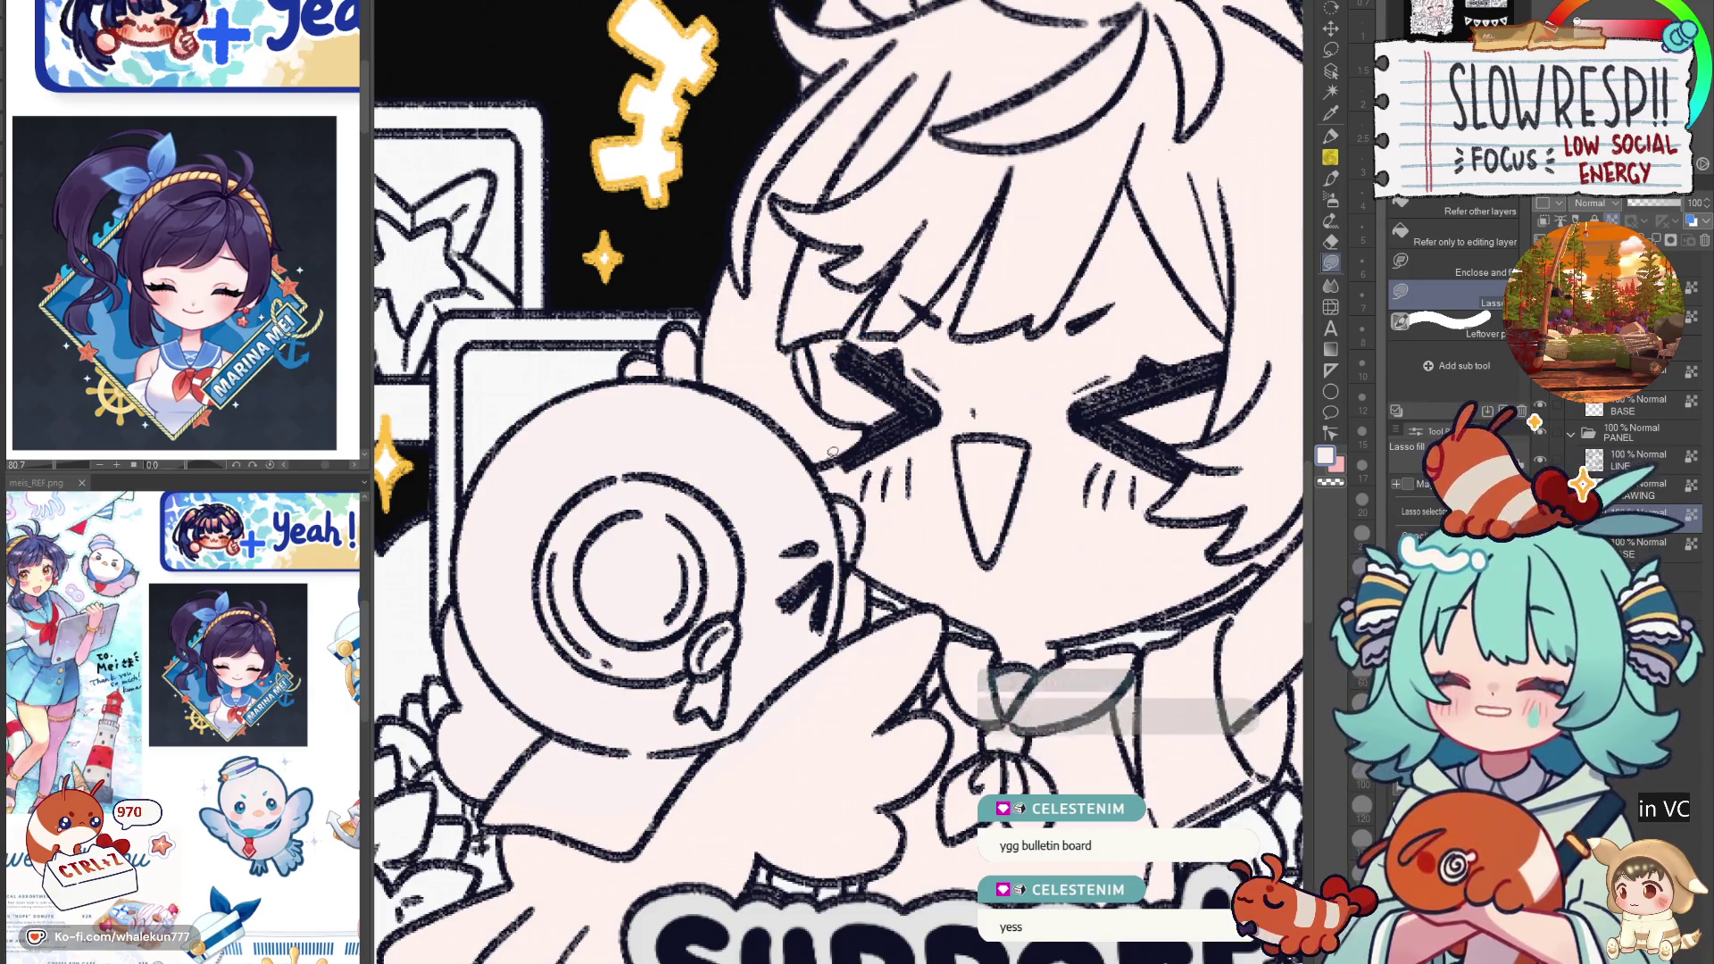
key("ctrl+z")
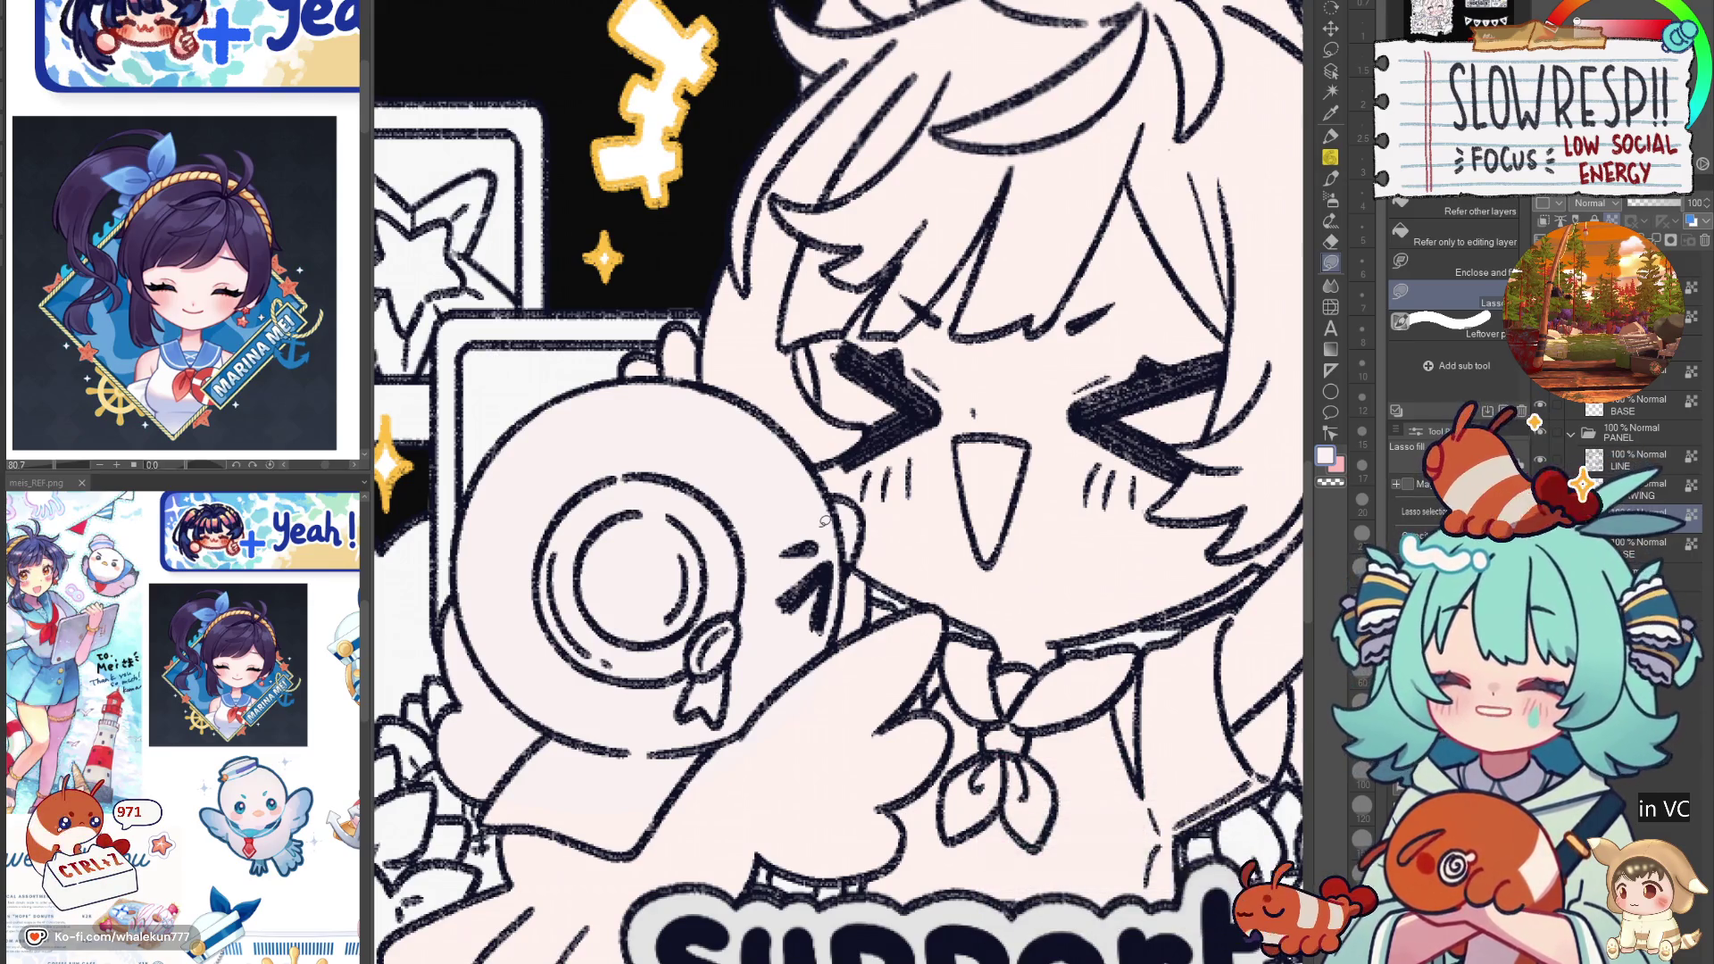
Step: Frame the whole bird and retrace its outline to fill it again
scroll(875, 449, "down", 2)
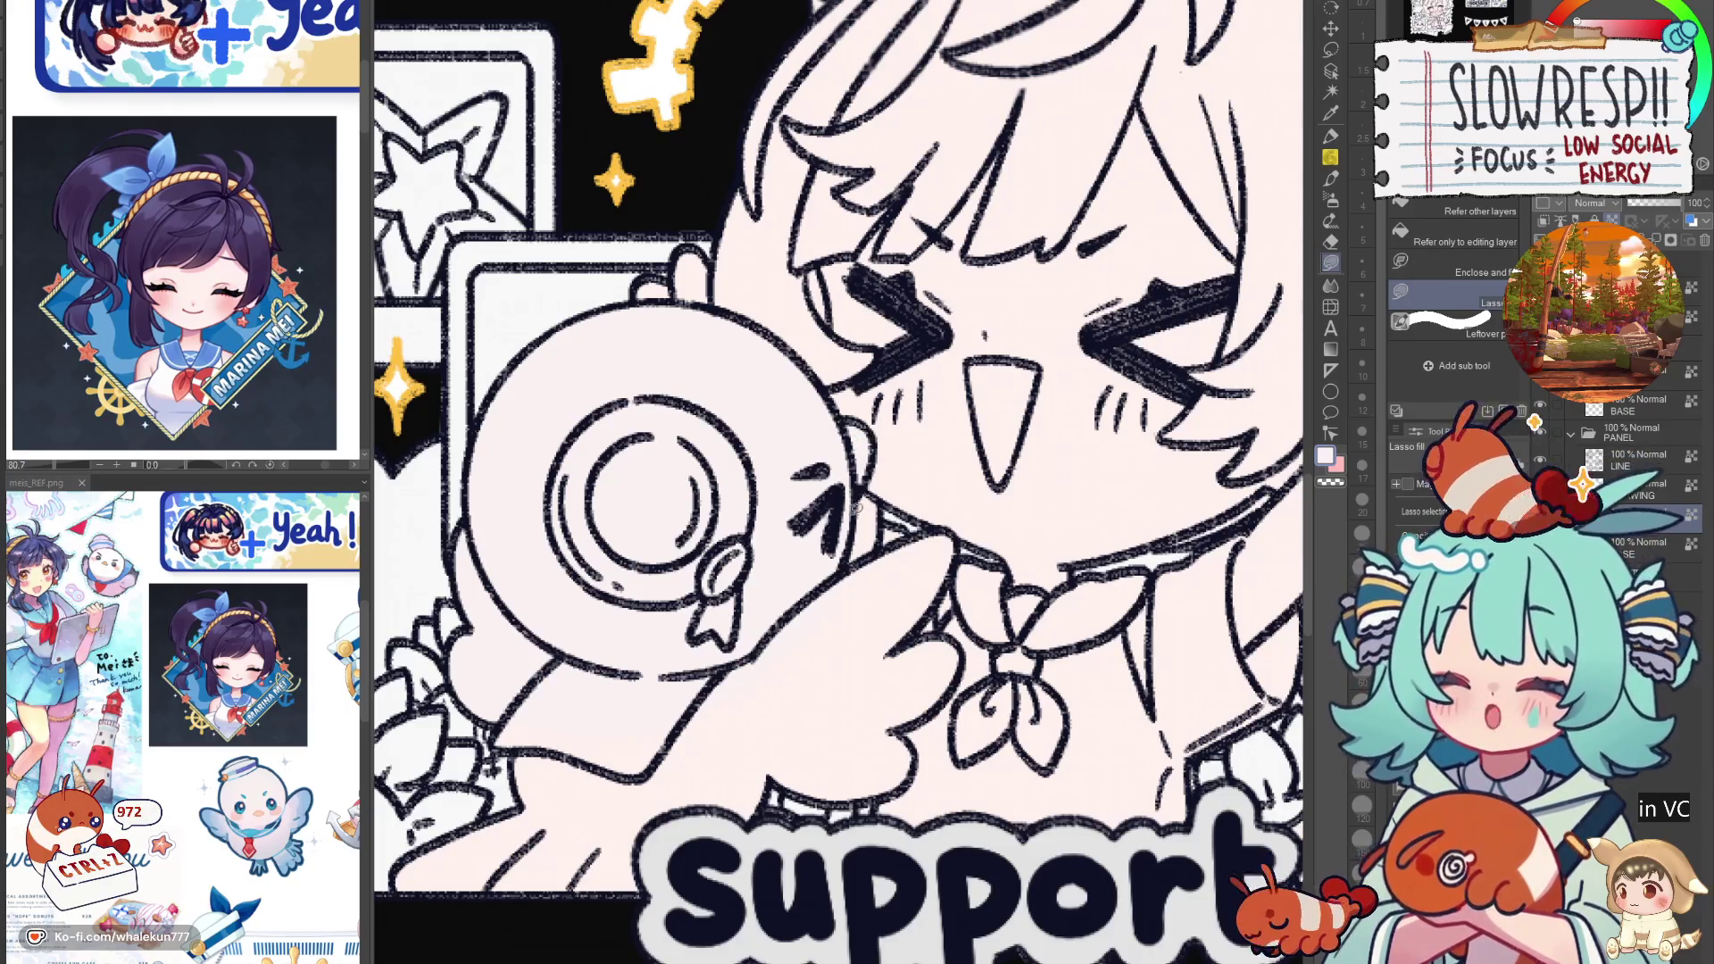
scroll(868, 637, "down", 1)
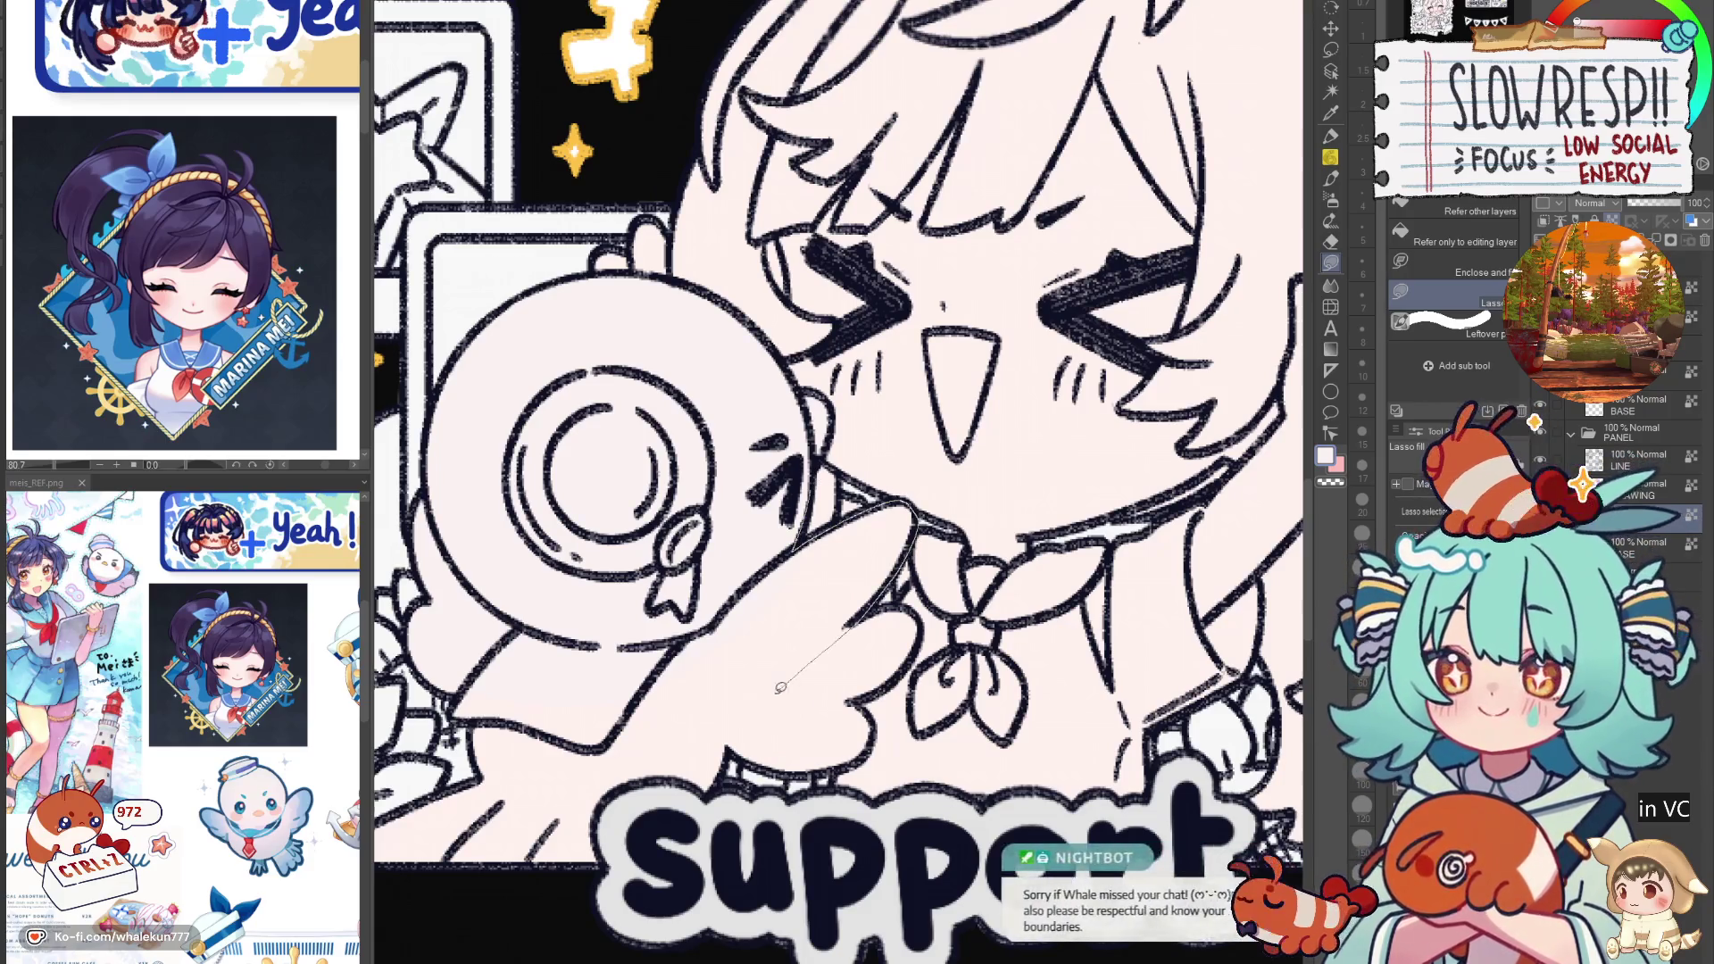
left_click_drag(901, 629, 961, 521)
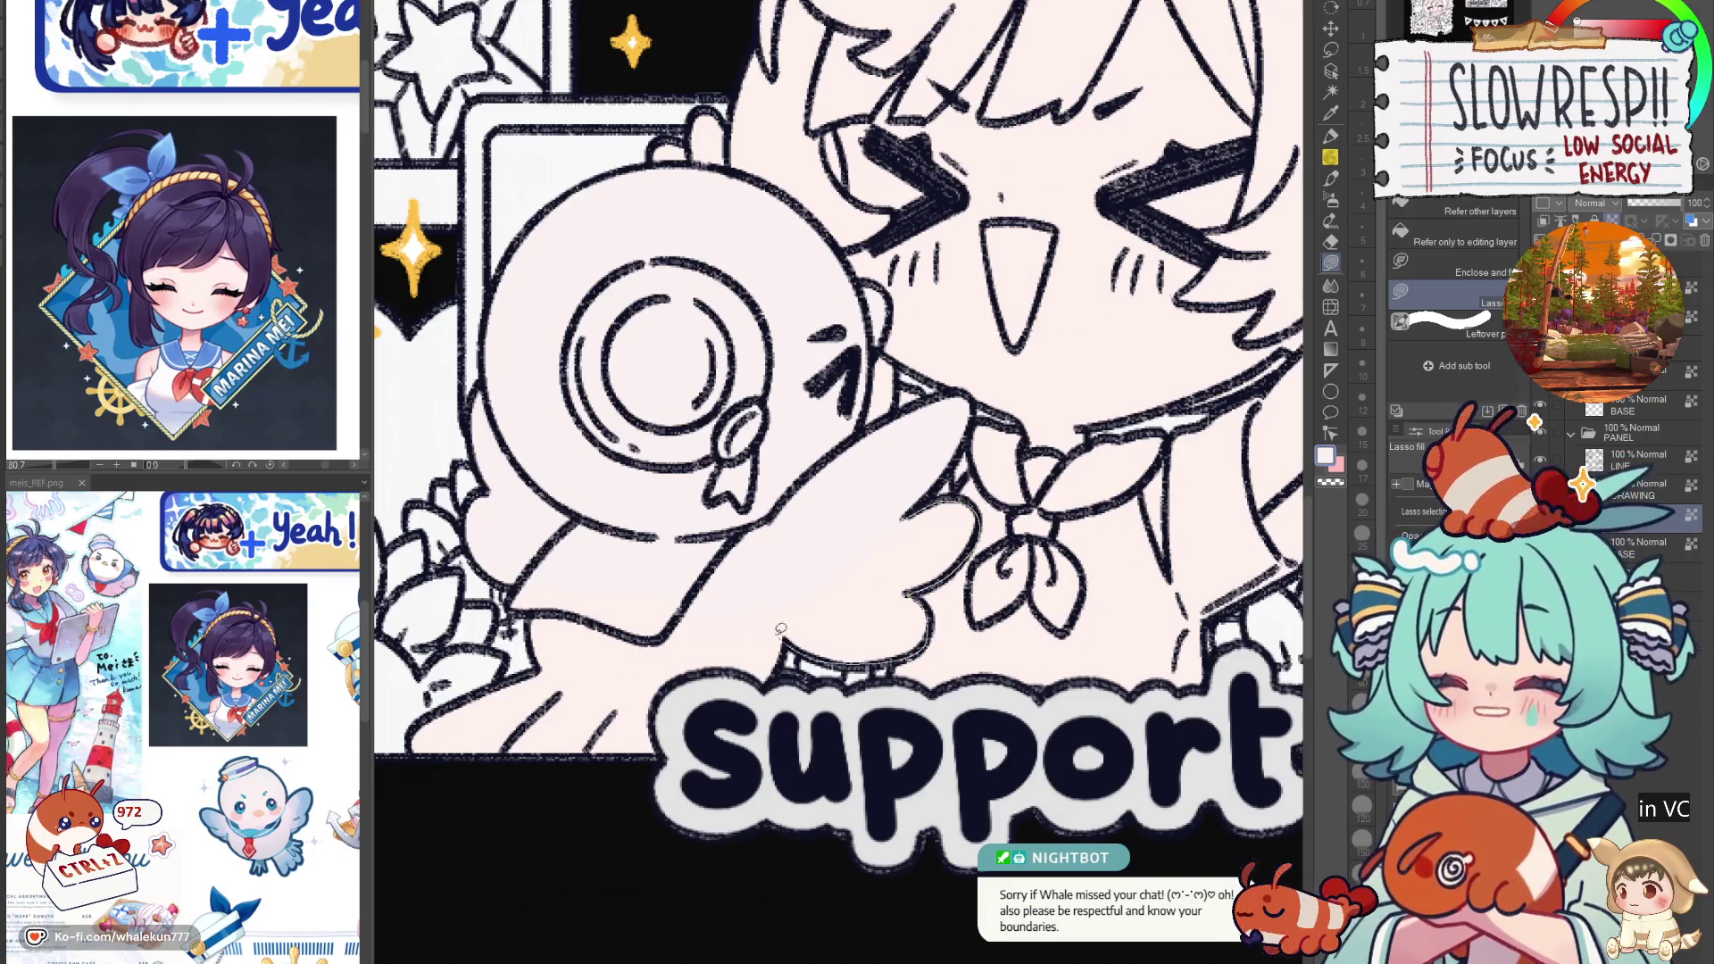
left_click_drag(786, 633, 840, 674)
mouse_move(870, 572)
left_mouse_down()
mouse_move(1017, 513)
mouse_move(1027, 571)
left_mouse_up()
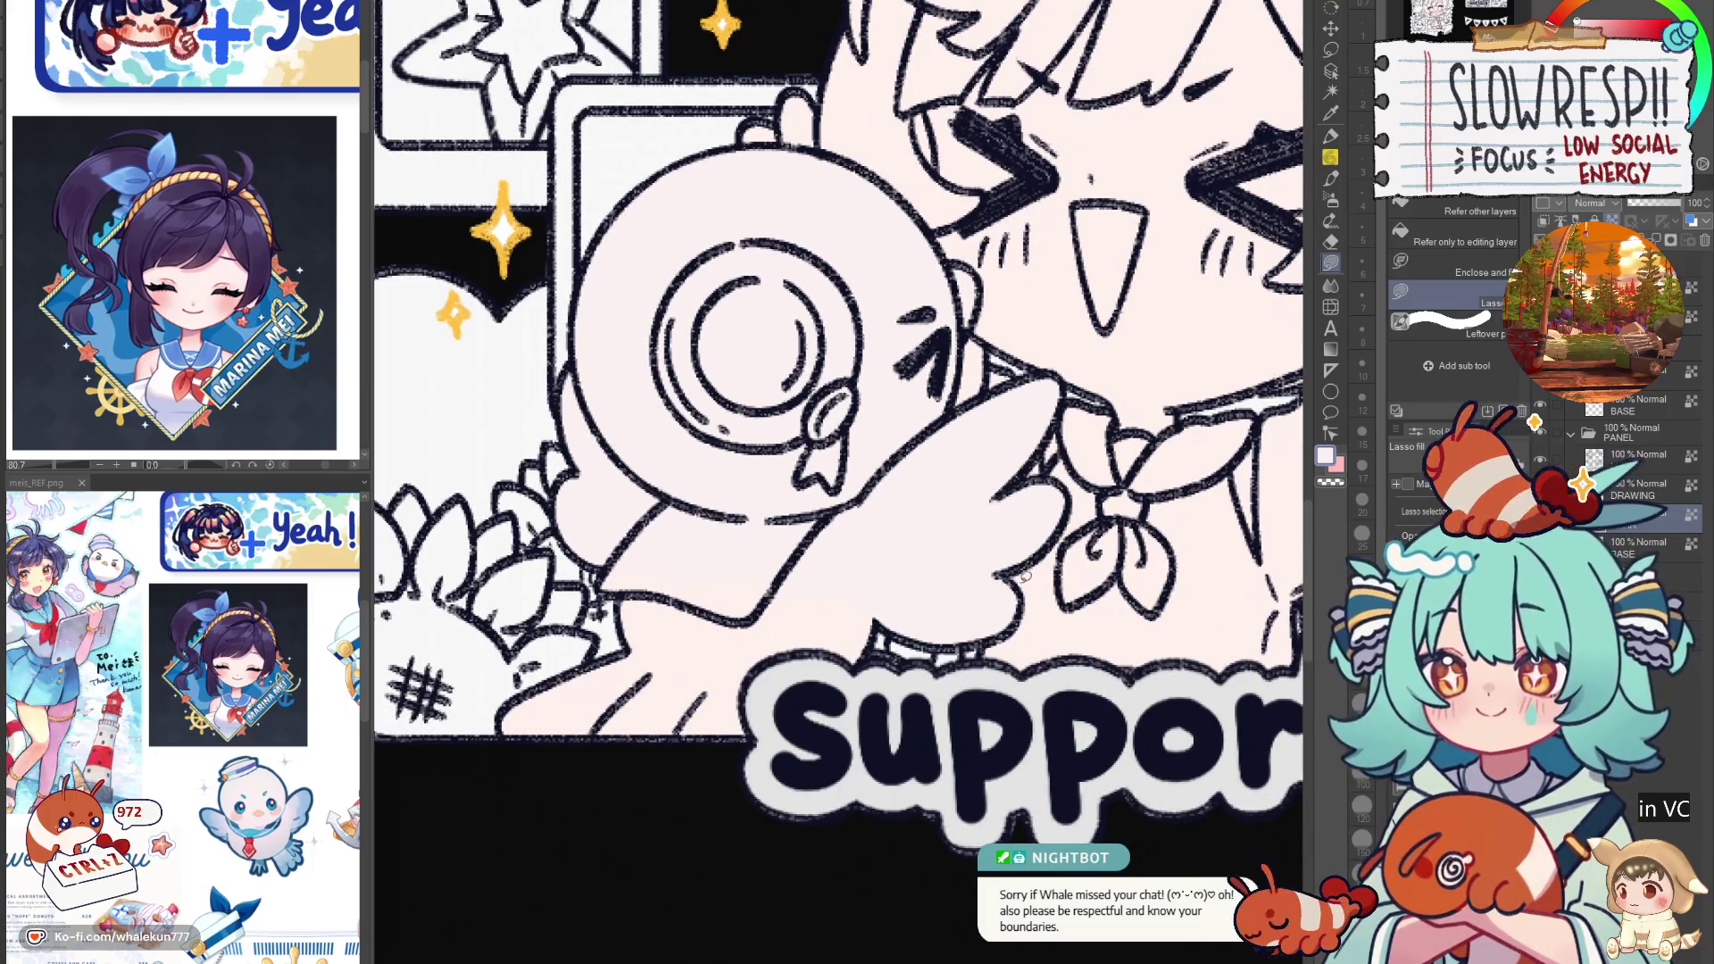
mouse_move(879, 609)
left_mouse_down()
mouse_move(536, 812)
mouse_move(656, 427)
mouse_move(674, 420)
left_mouse_up()
scroll(771, 745, "down", 5)
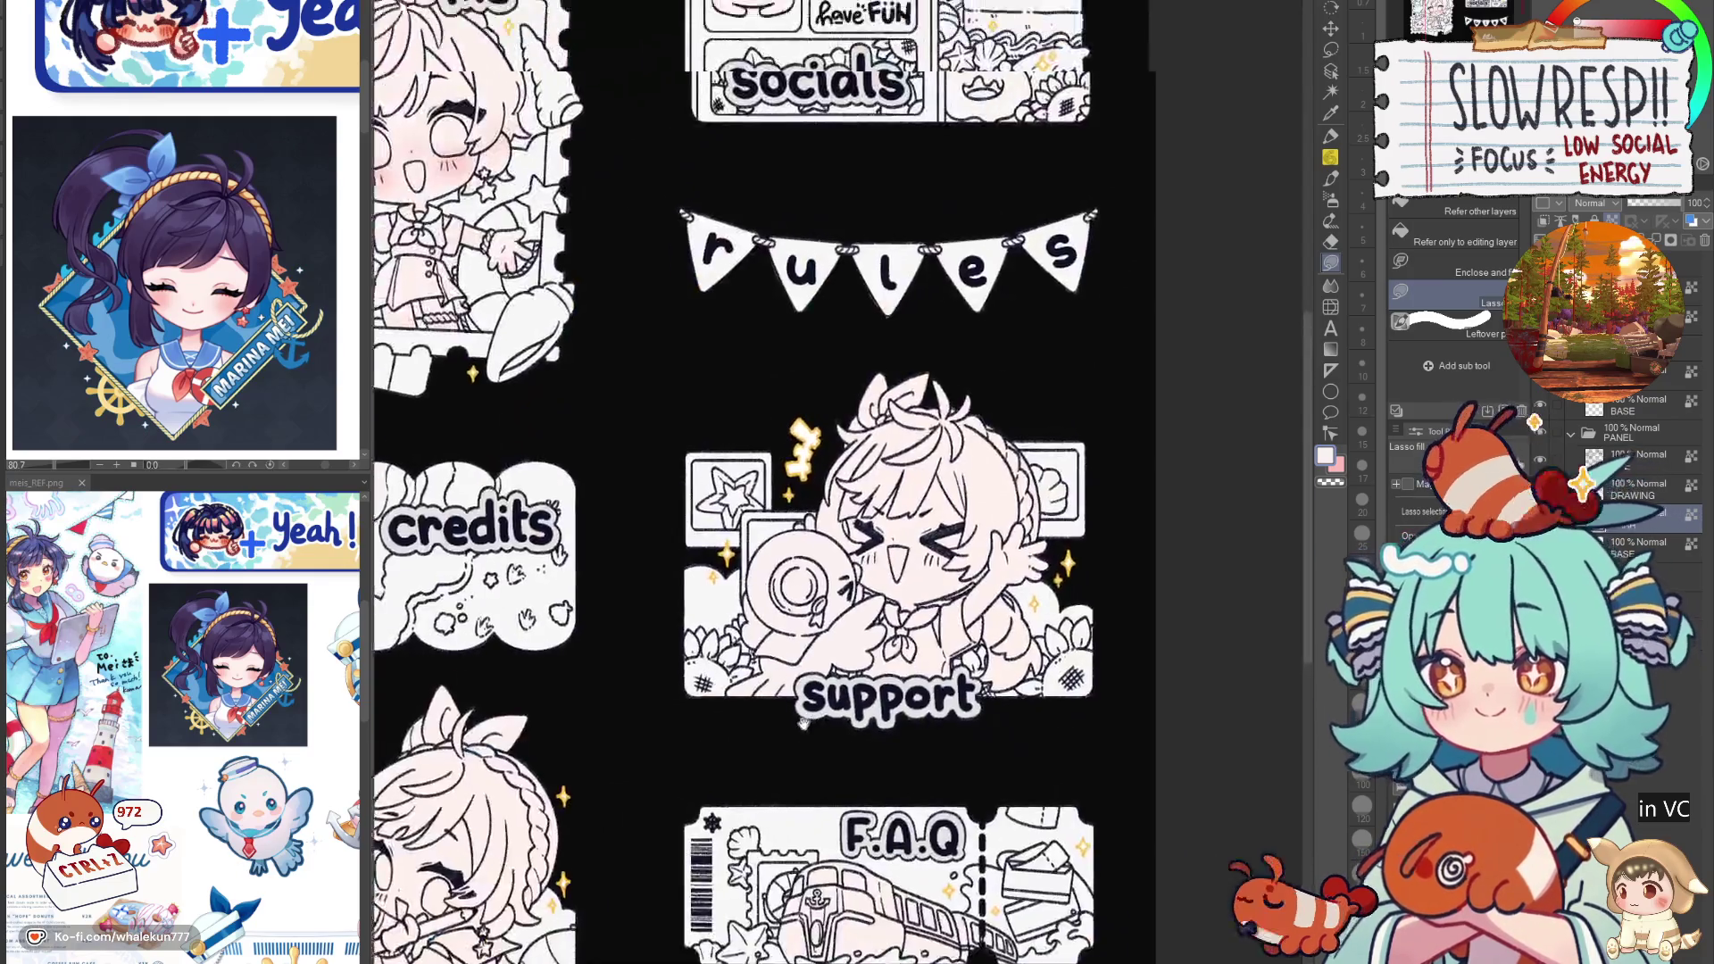
Step: Auto-select the support character and spray soft pink blush on her cheeks, undoing a stray stroke
key("w")
left_click(864, 742)
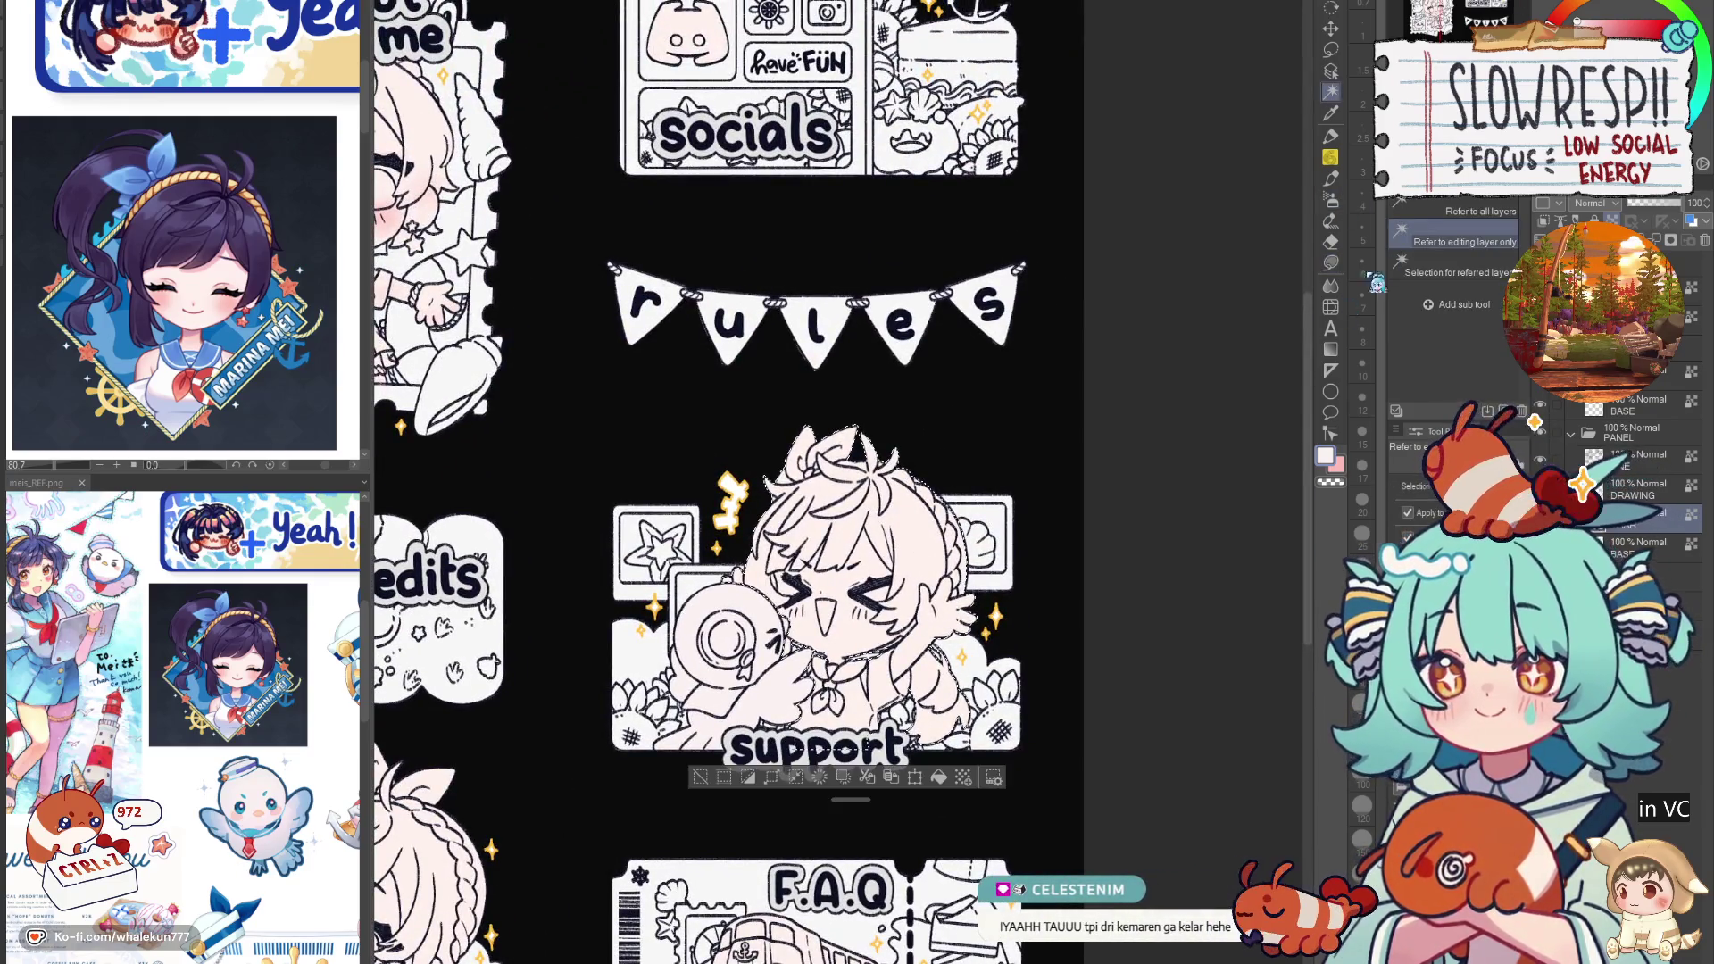
left_click(1330, 198)
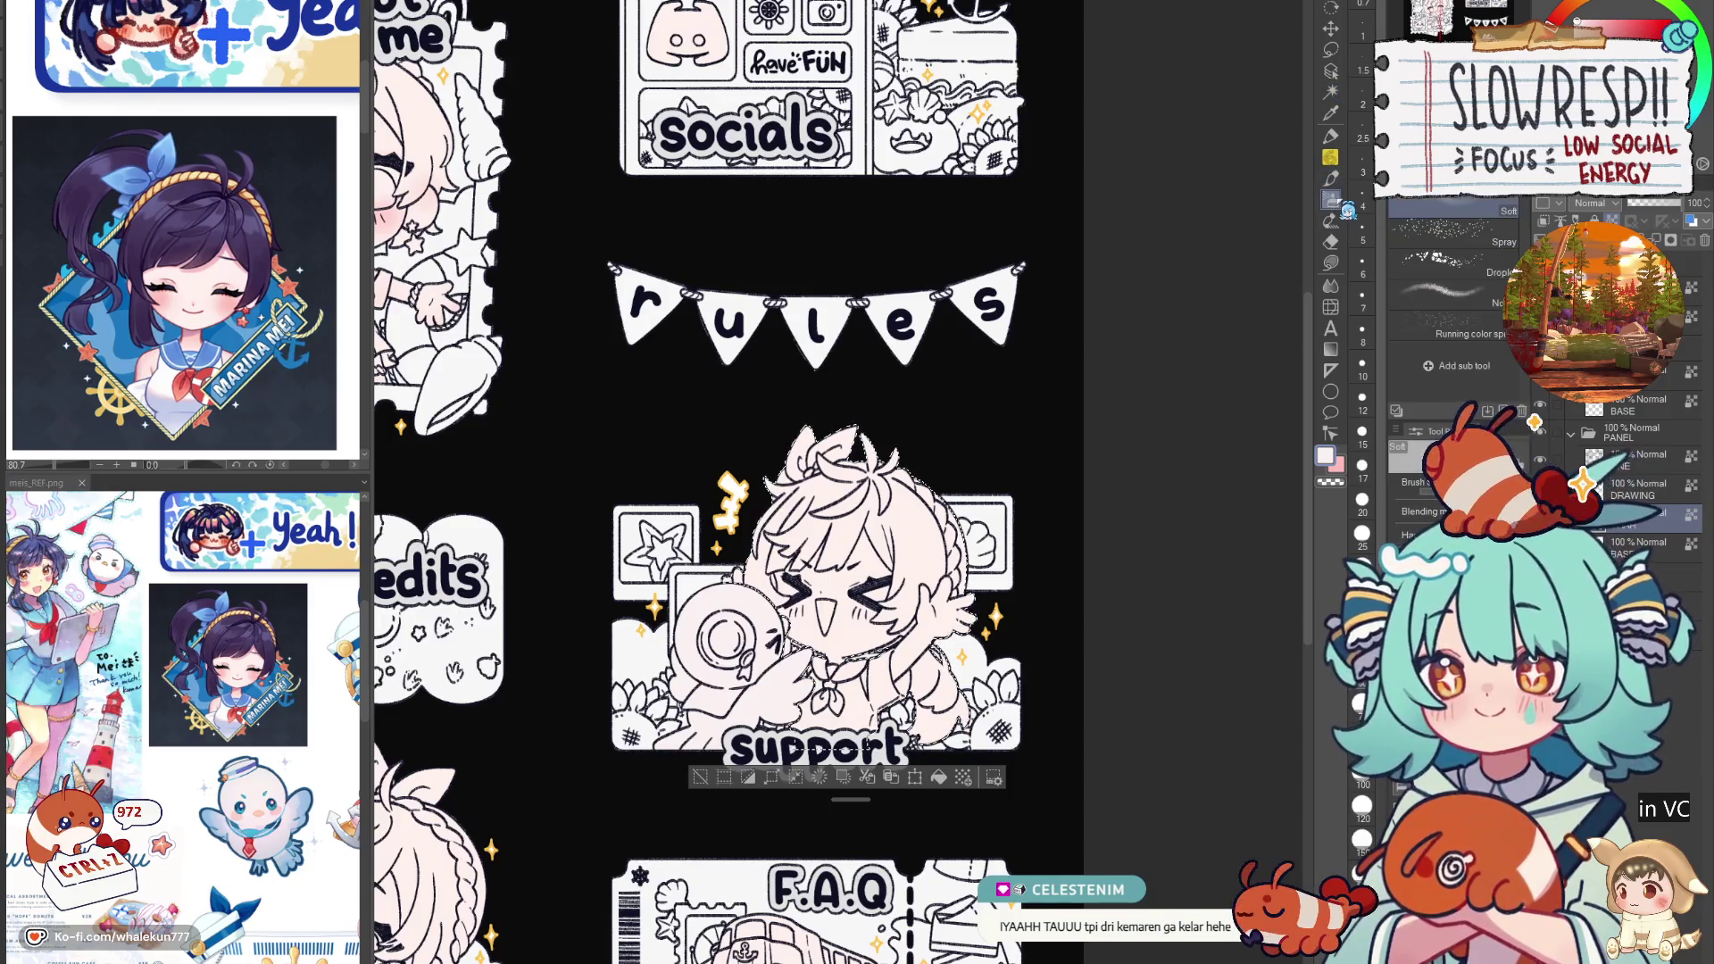
scroll(908, 583, "up", 4)
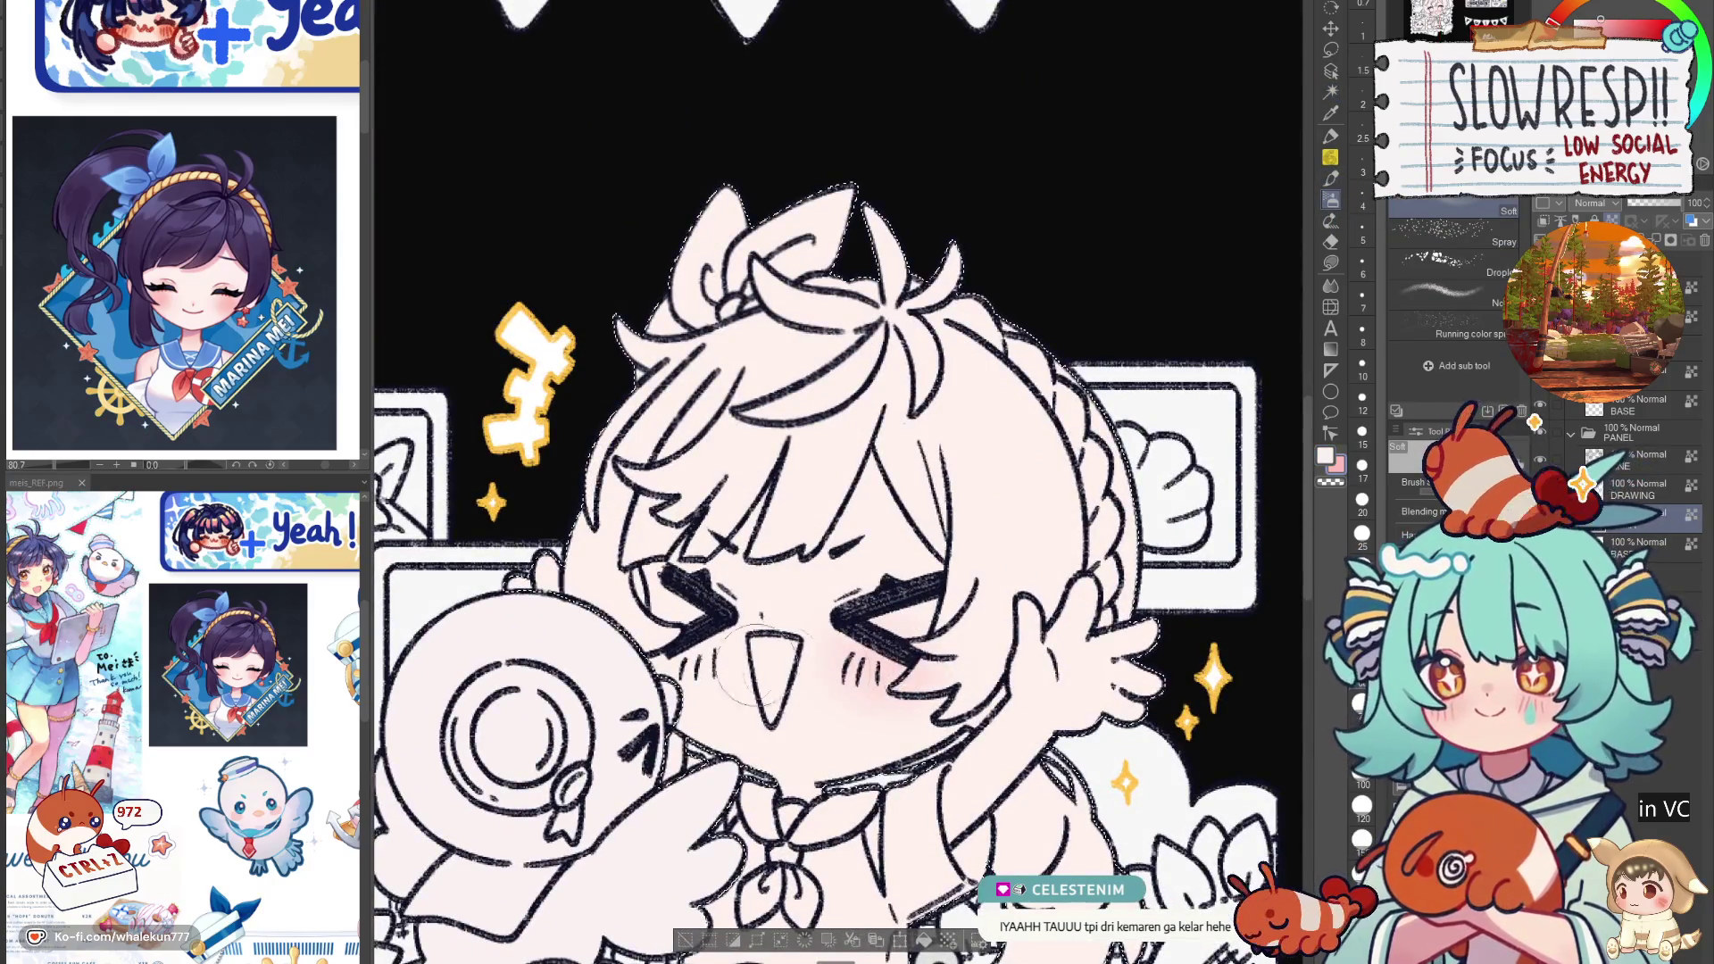
mouse_move(676, 671)
left_mouse_down()
mouse_move(811, 637)
mouse_move(804, 589)
mouse_move(969, 571)
left_mouse_up()
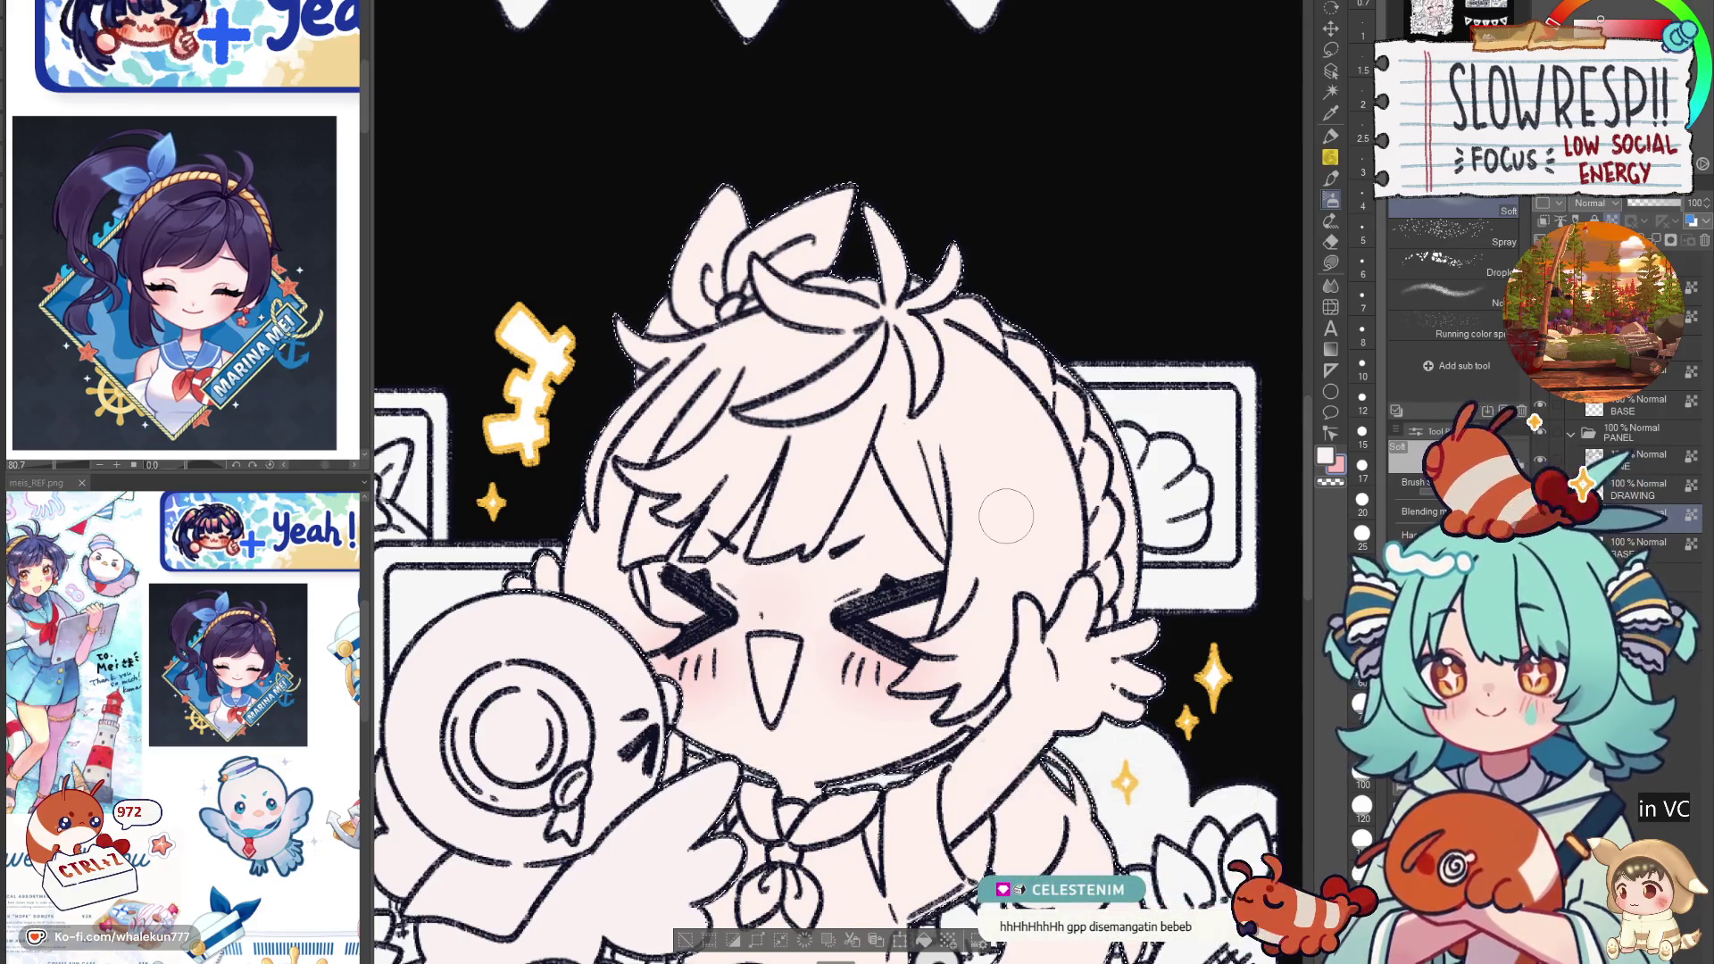
left_click_drag(1115, 499, 1174, 464)
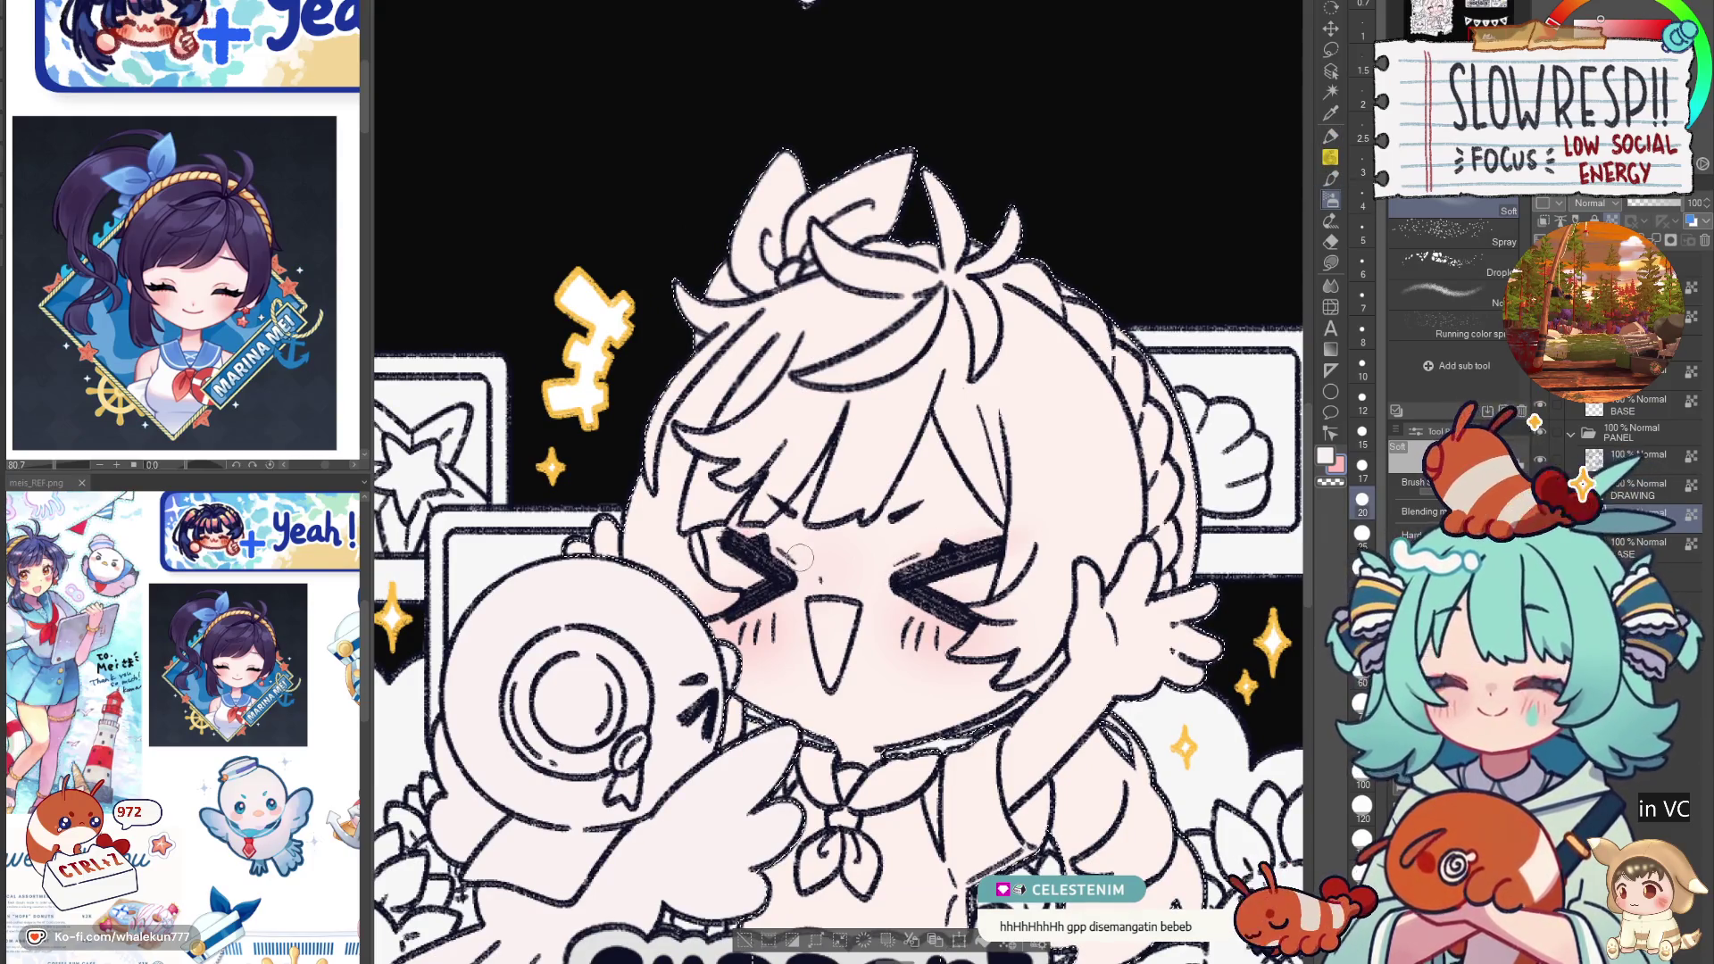
left_click_drag(799, 558, 683, 446)
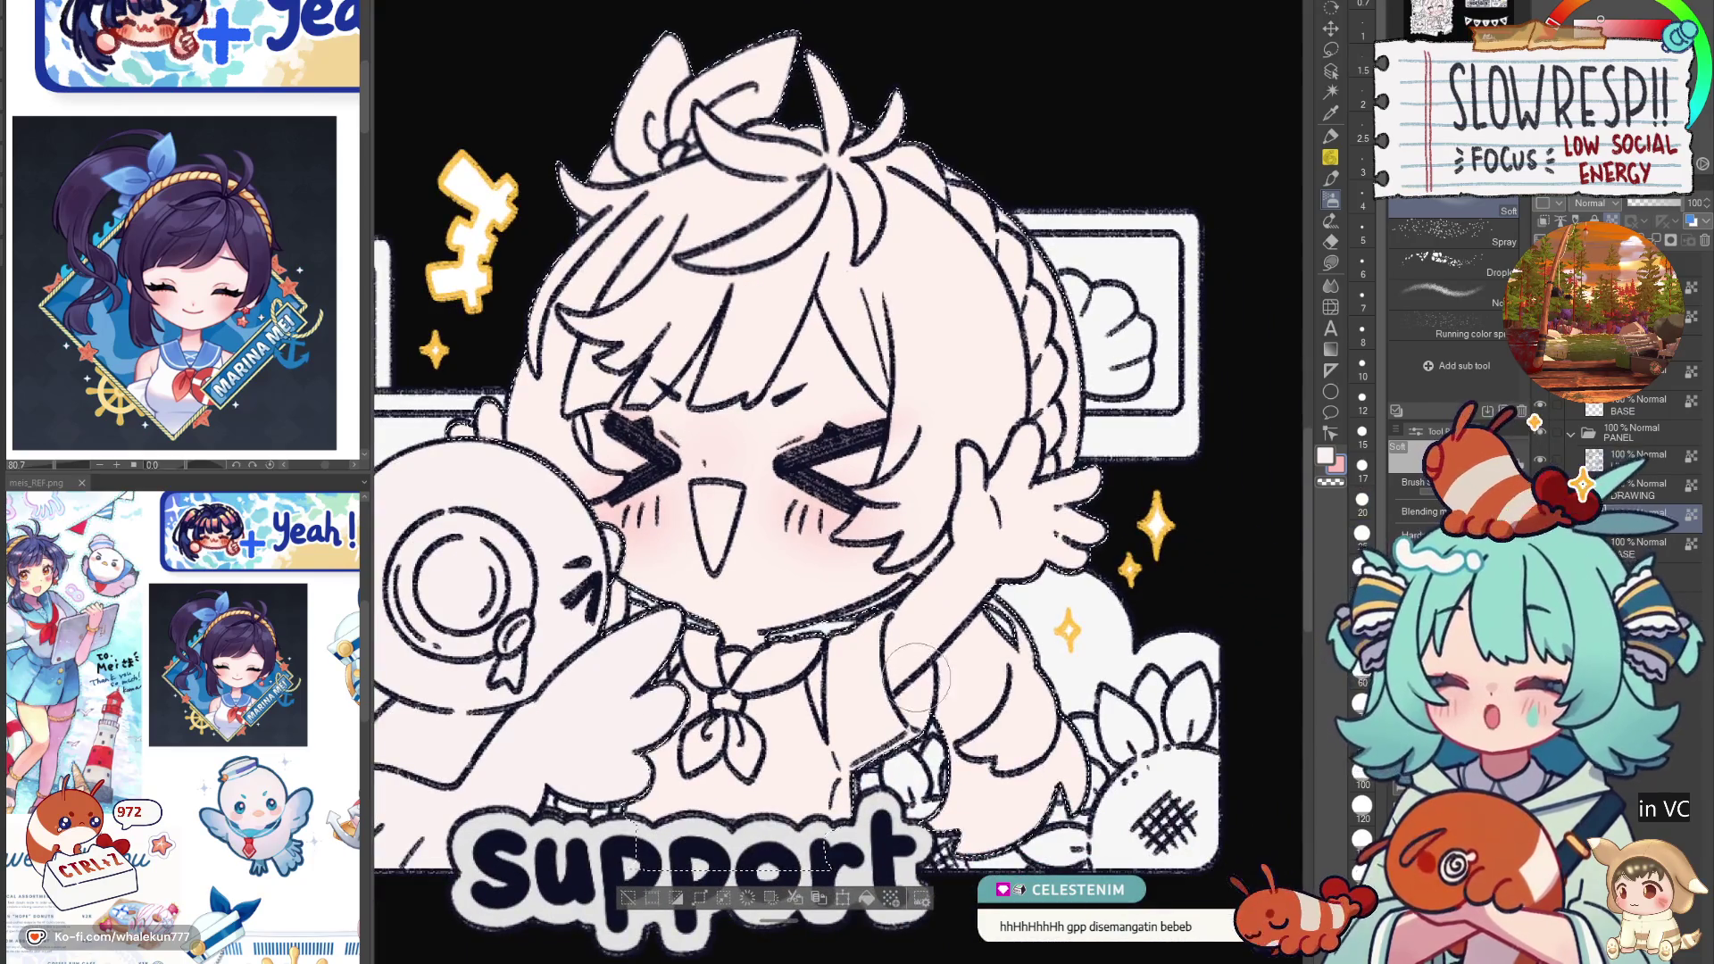
key("ctrl+z")
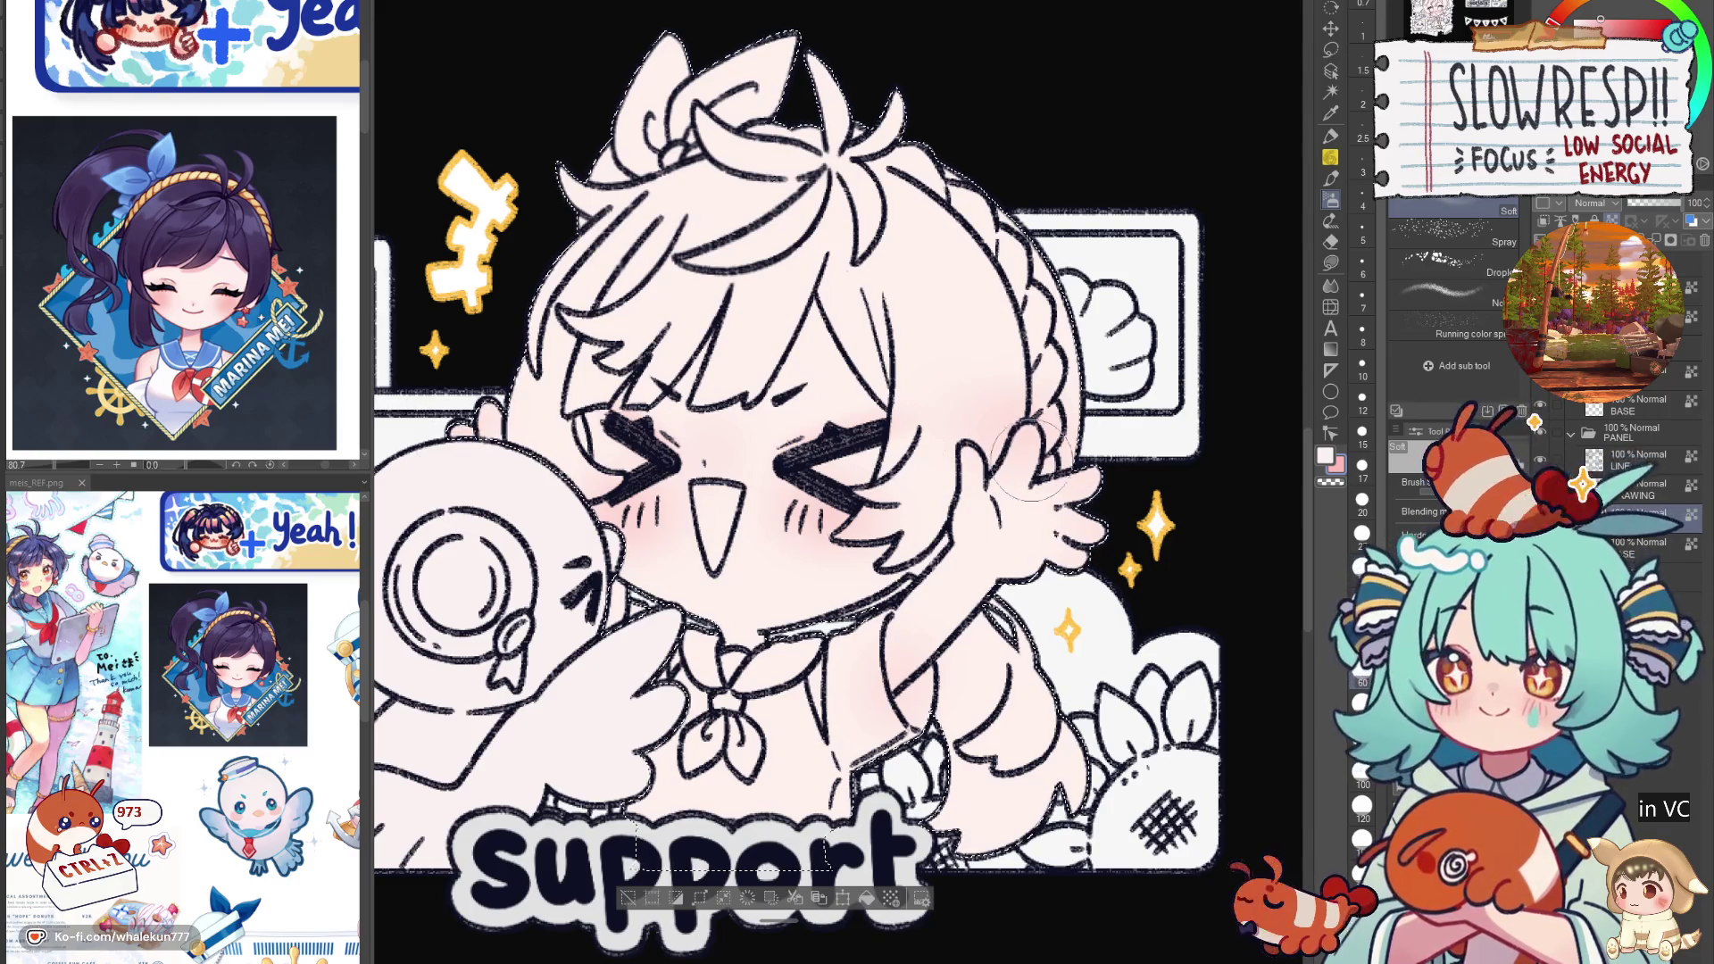
left_click_drag(964, 616, 1035, 727)
Step: Switch to a different pen brush and undo two small canvas marks
key("p")
left_click(1450, 301)
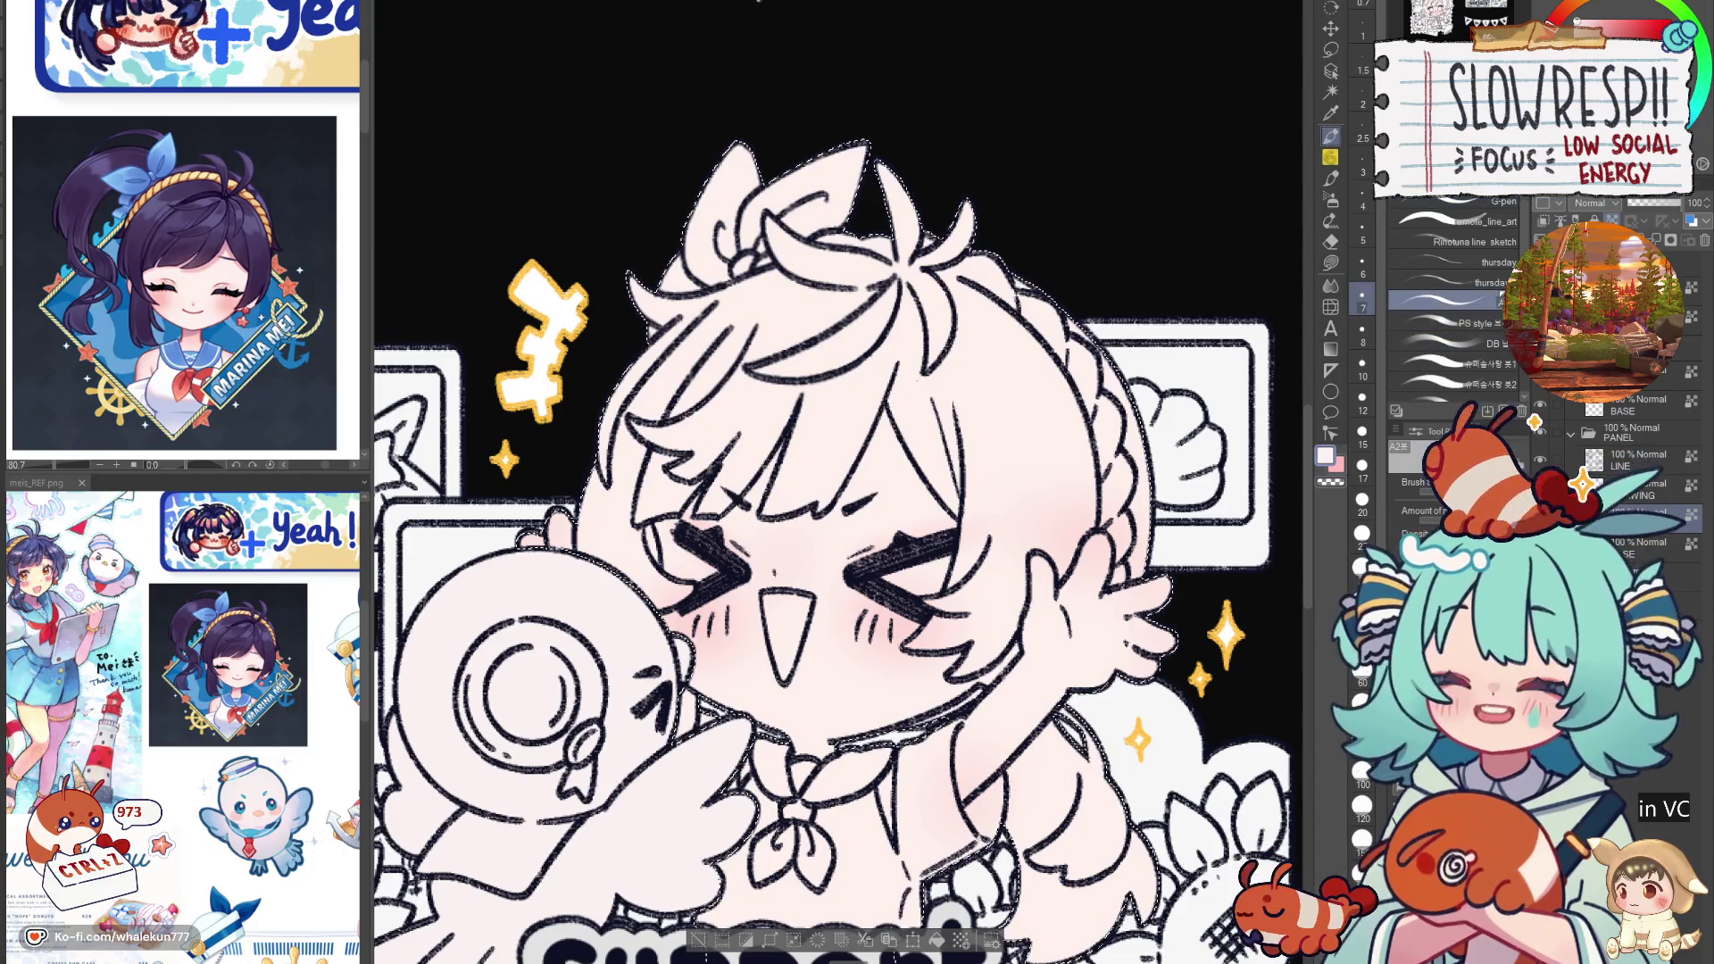
key("ctrl+z")
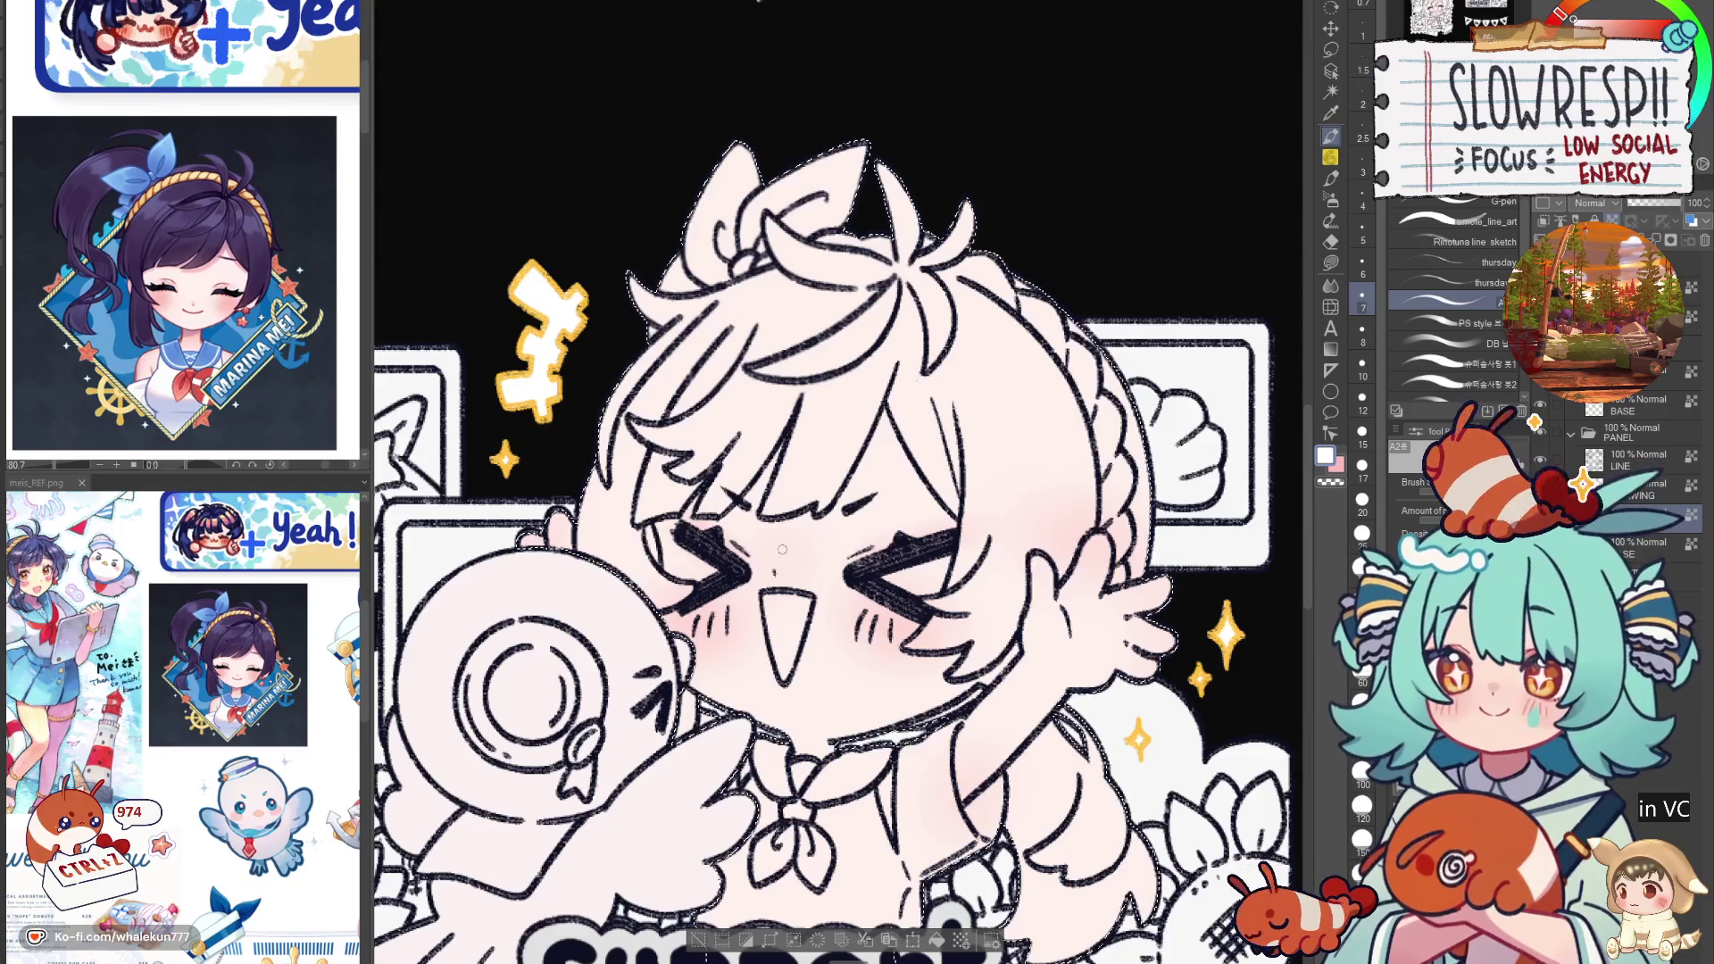
key("ctrl+z")
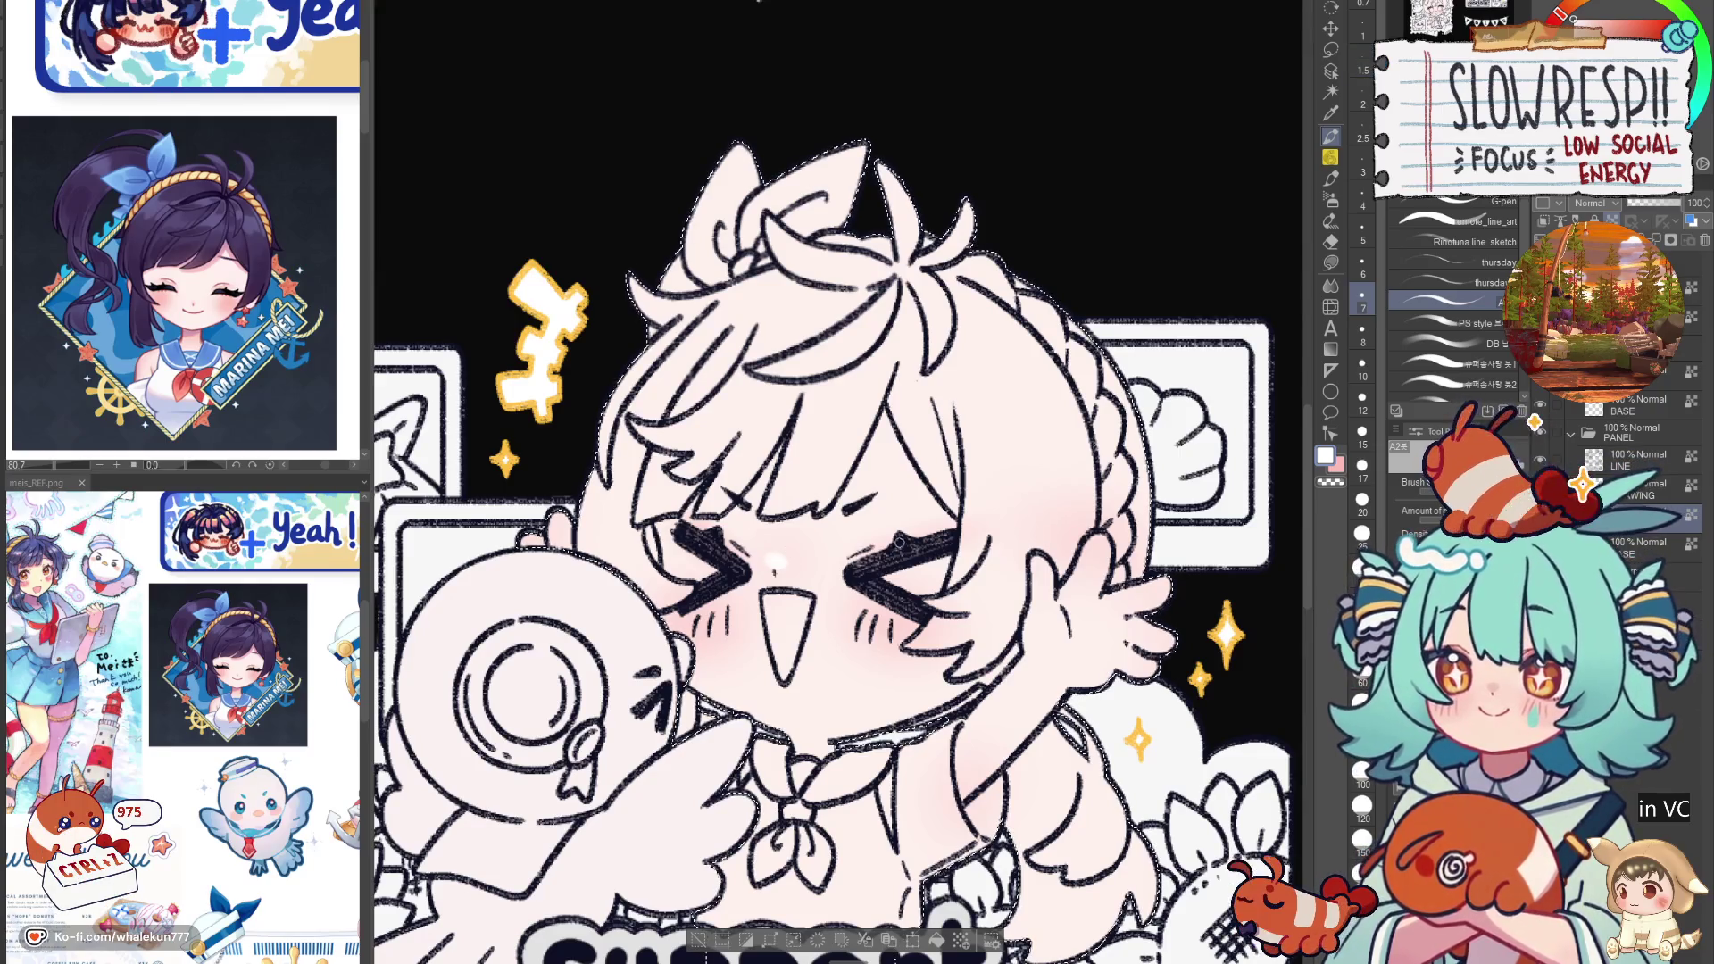
scroll(777, 560, "down", 5)
scroll(1000, 521, "up", 3)
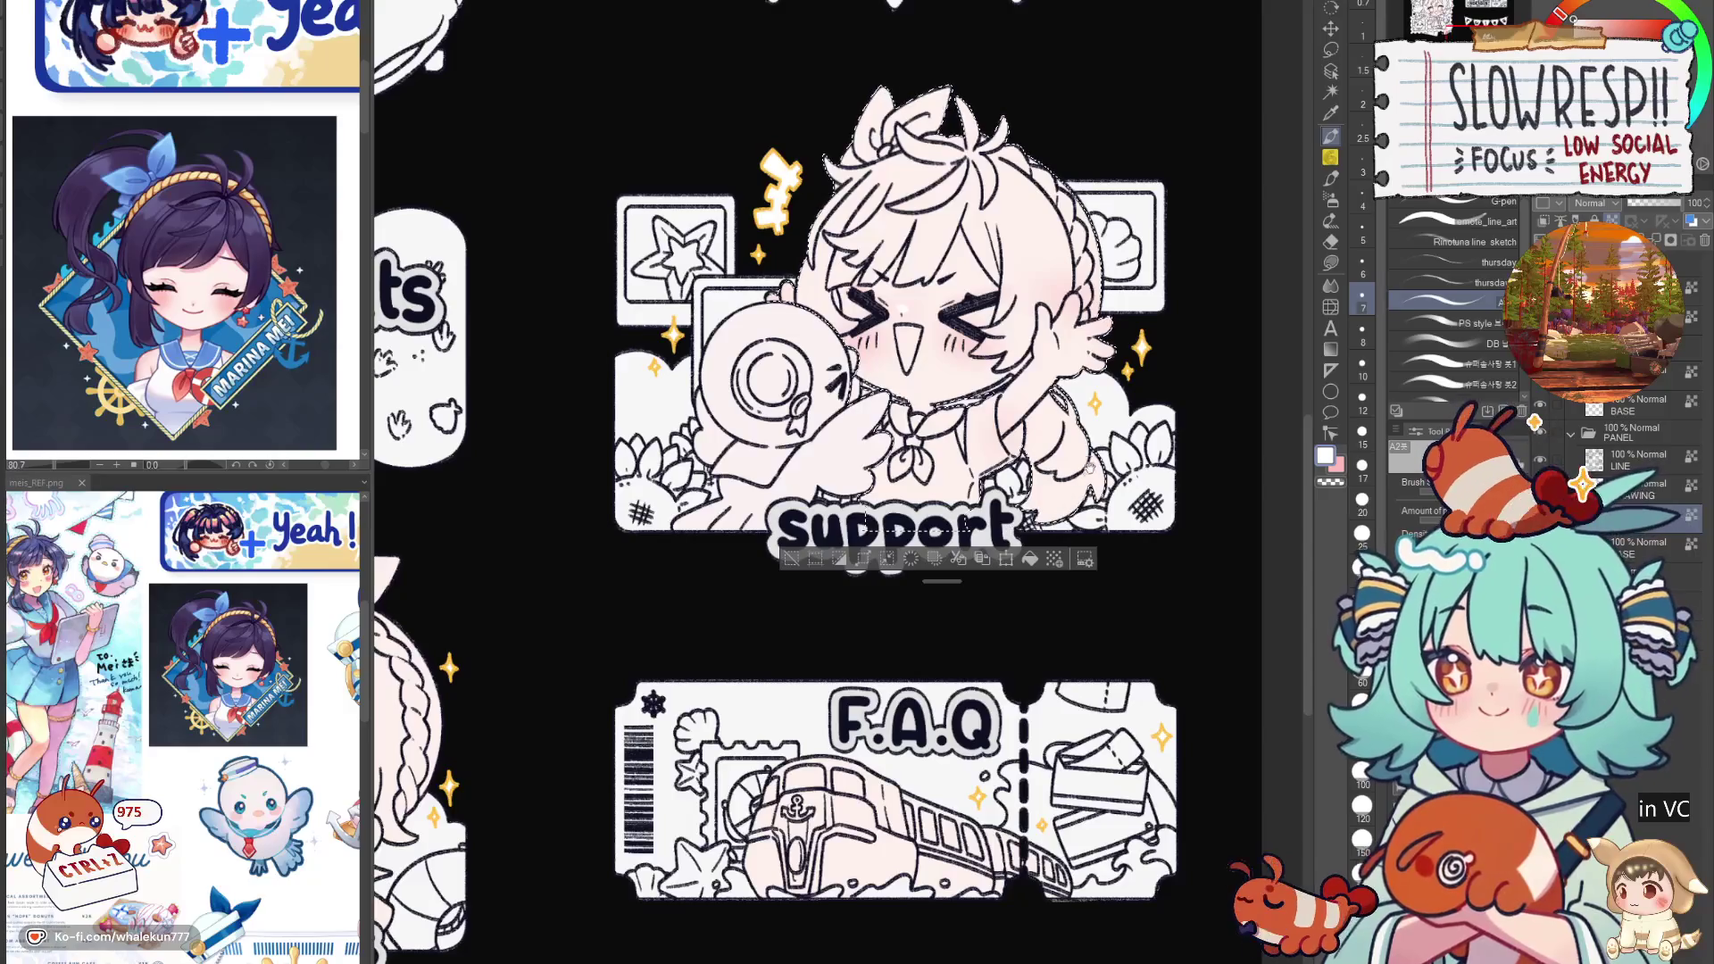
scroll(839, 482, "down", 2)
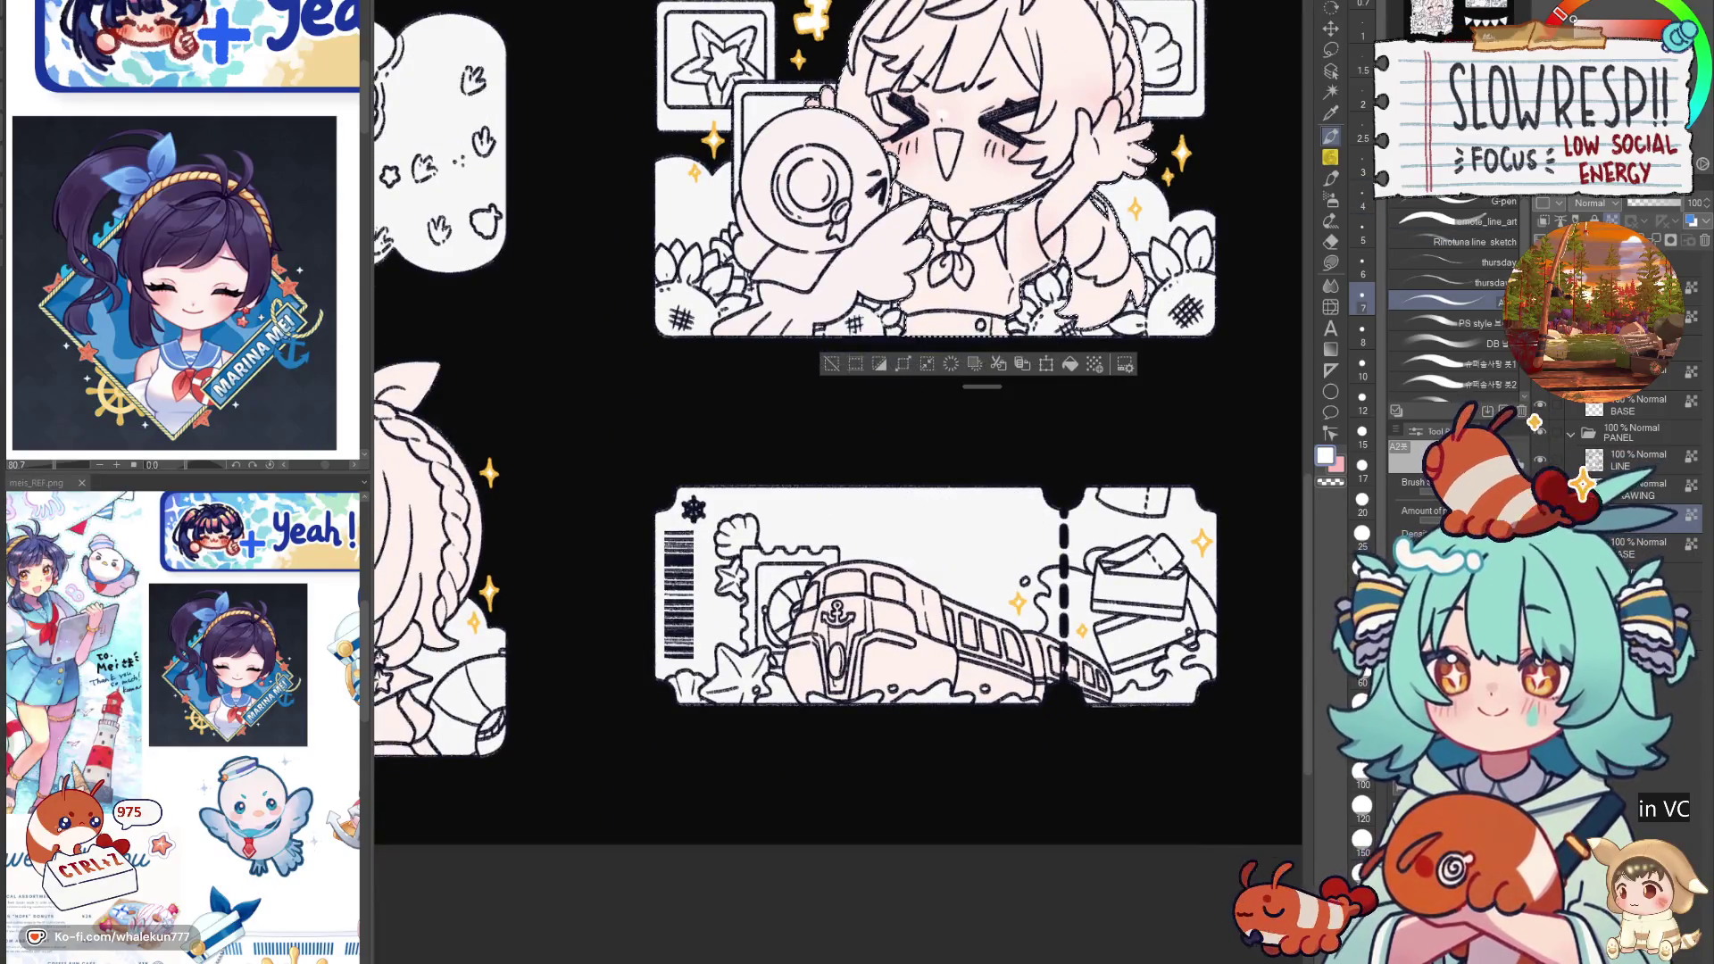
Step: Airbrush pink blush onto the Commissions girl's cheek, undoing a stroke, then return to the pen
left_click(1330, 198)
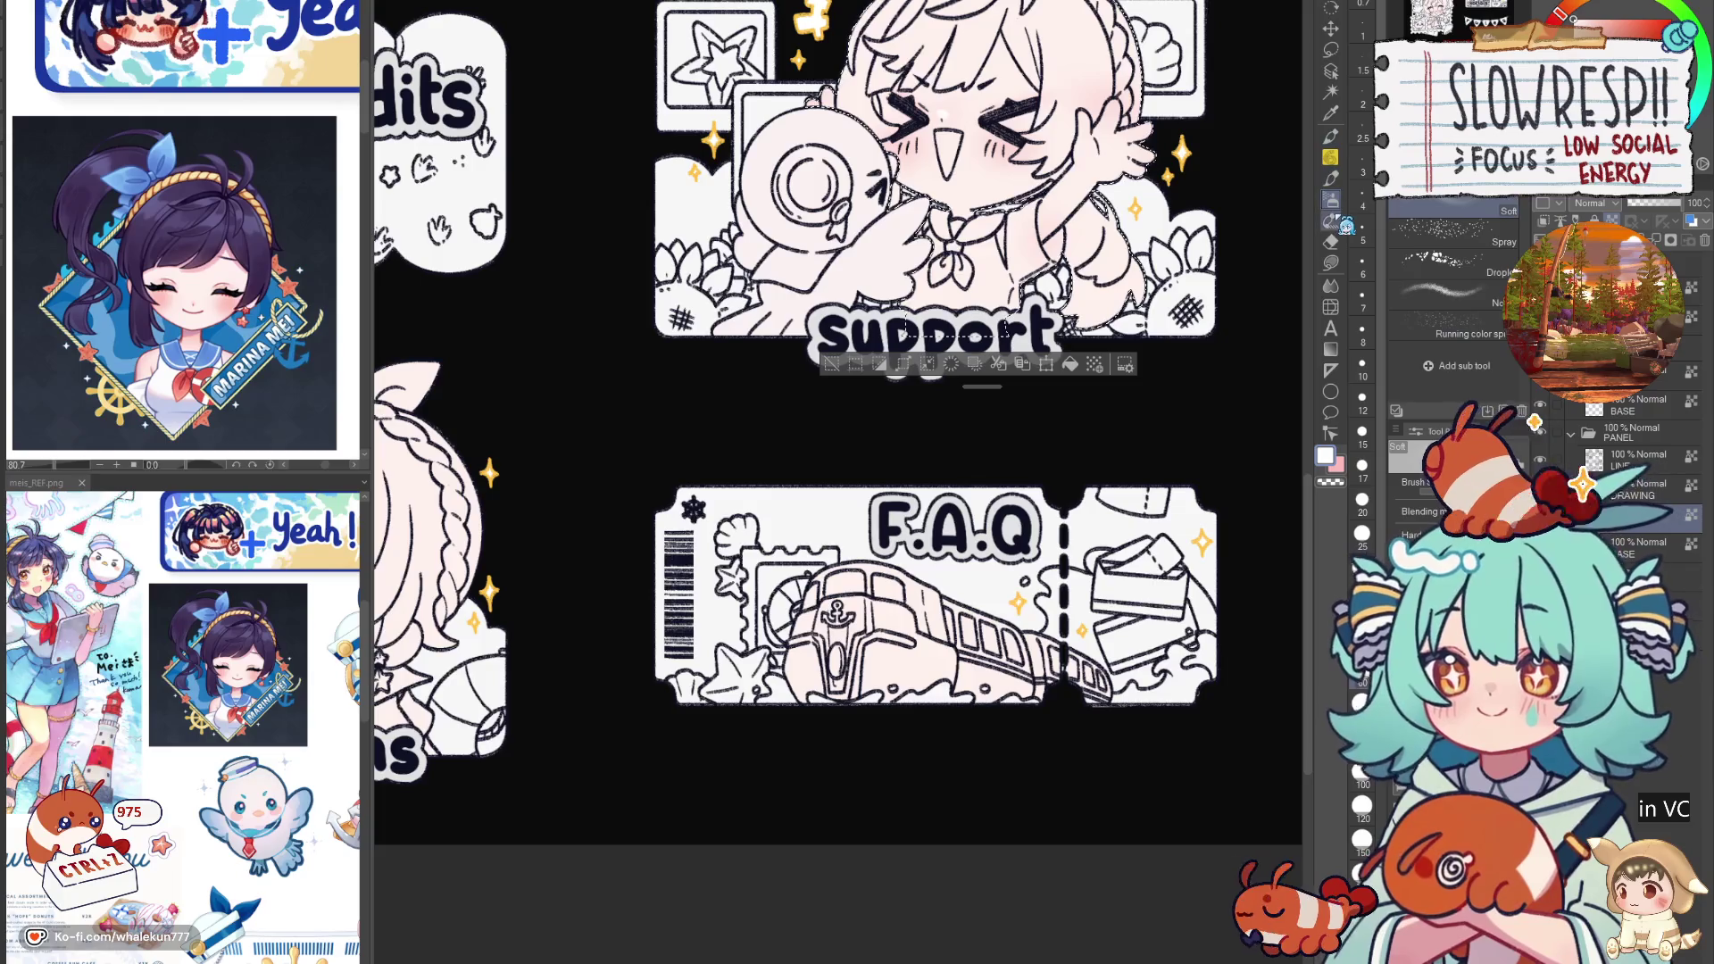
scroll(601, 696, "left", 5)
scroll(750, 642, "up", 2)
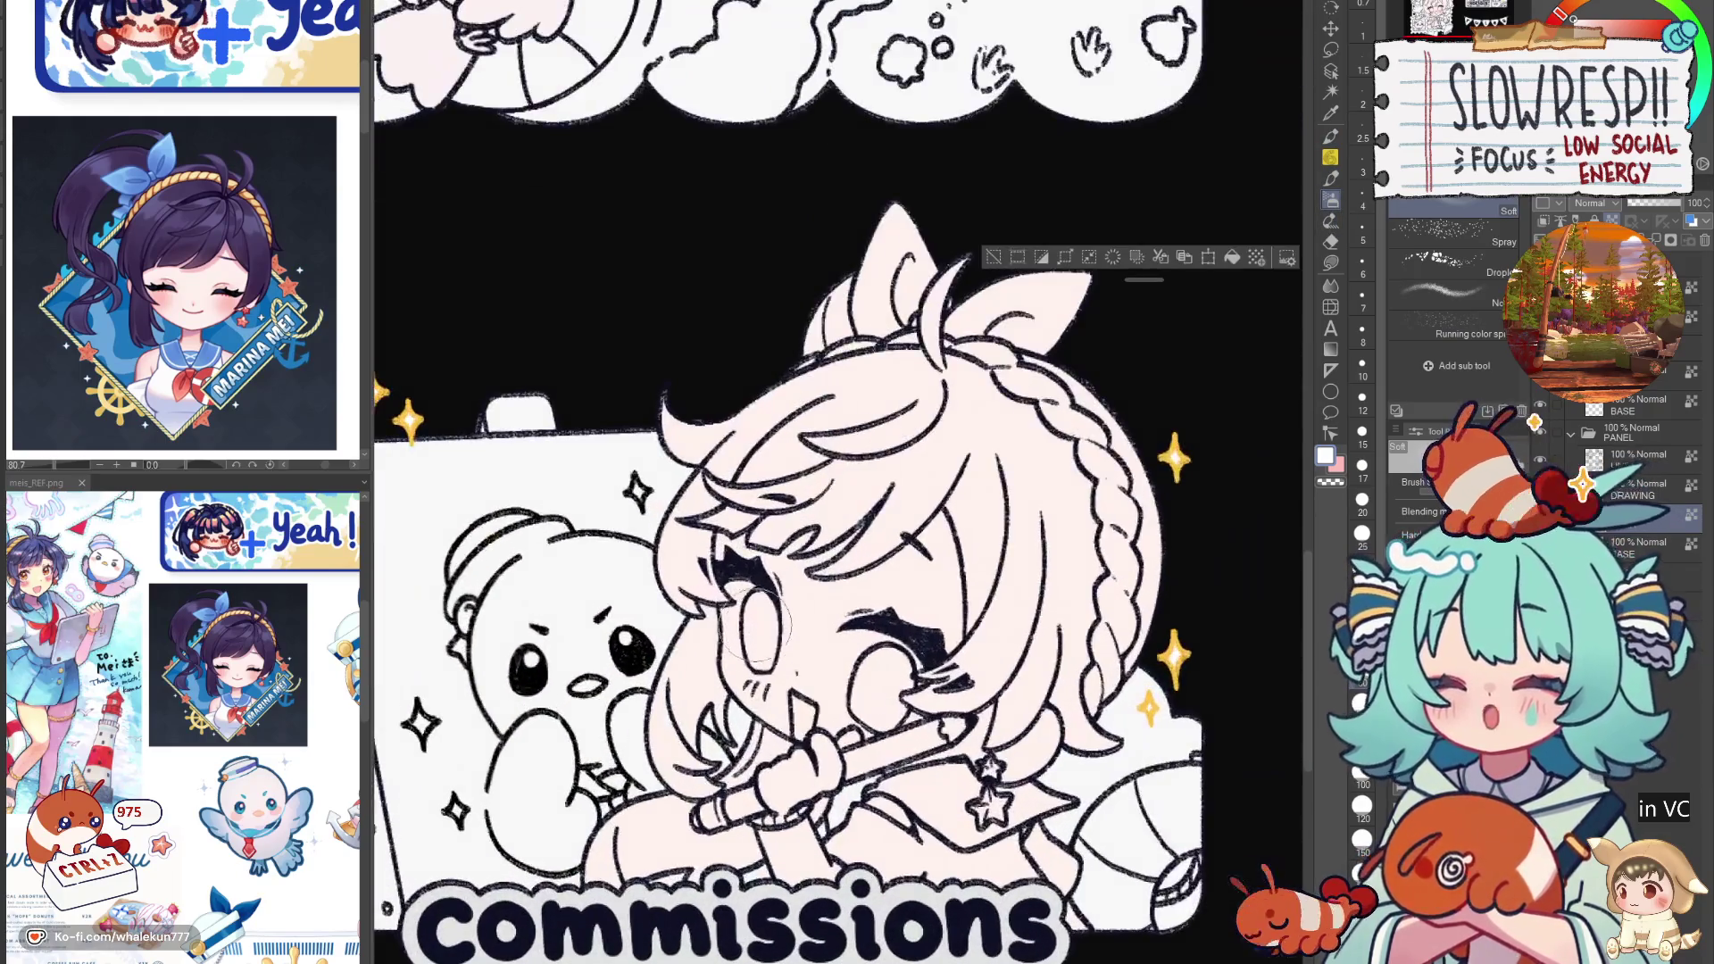
mouse_move(727, 678)
left_mouse_down()
mouse_move(808, 660)
mouse_move(883, 727)
mouse_move(797, 709)
left_mouse_up()
key("ctrl+z")
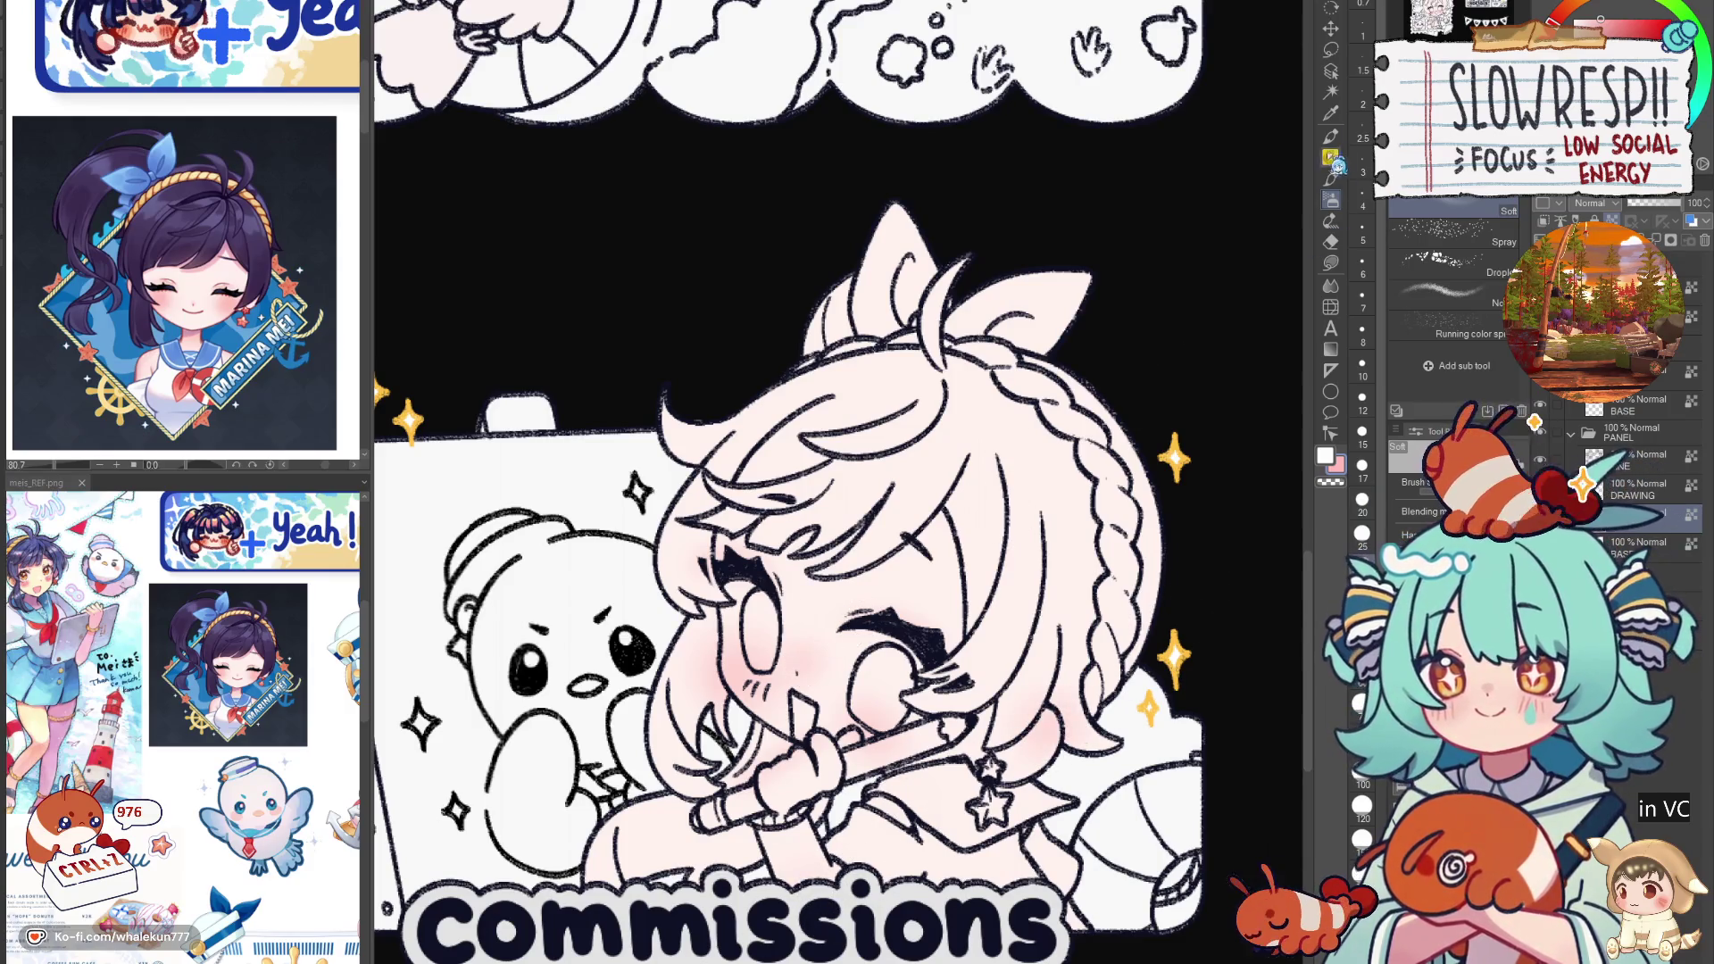
key("p")
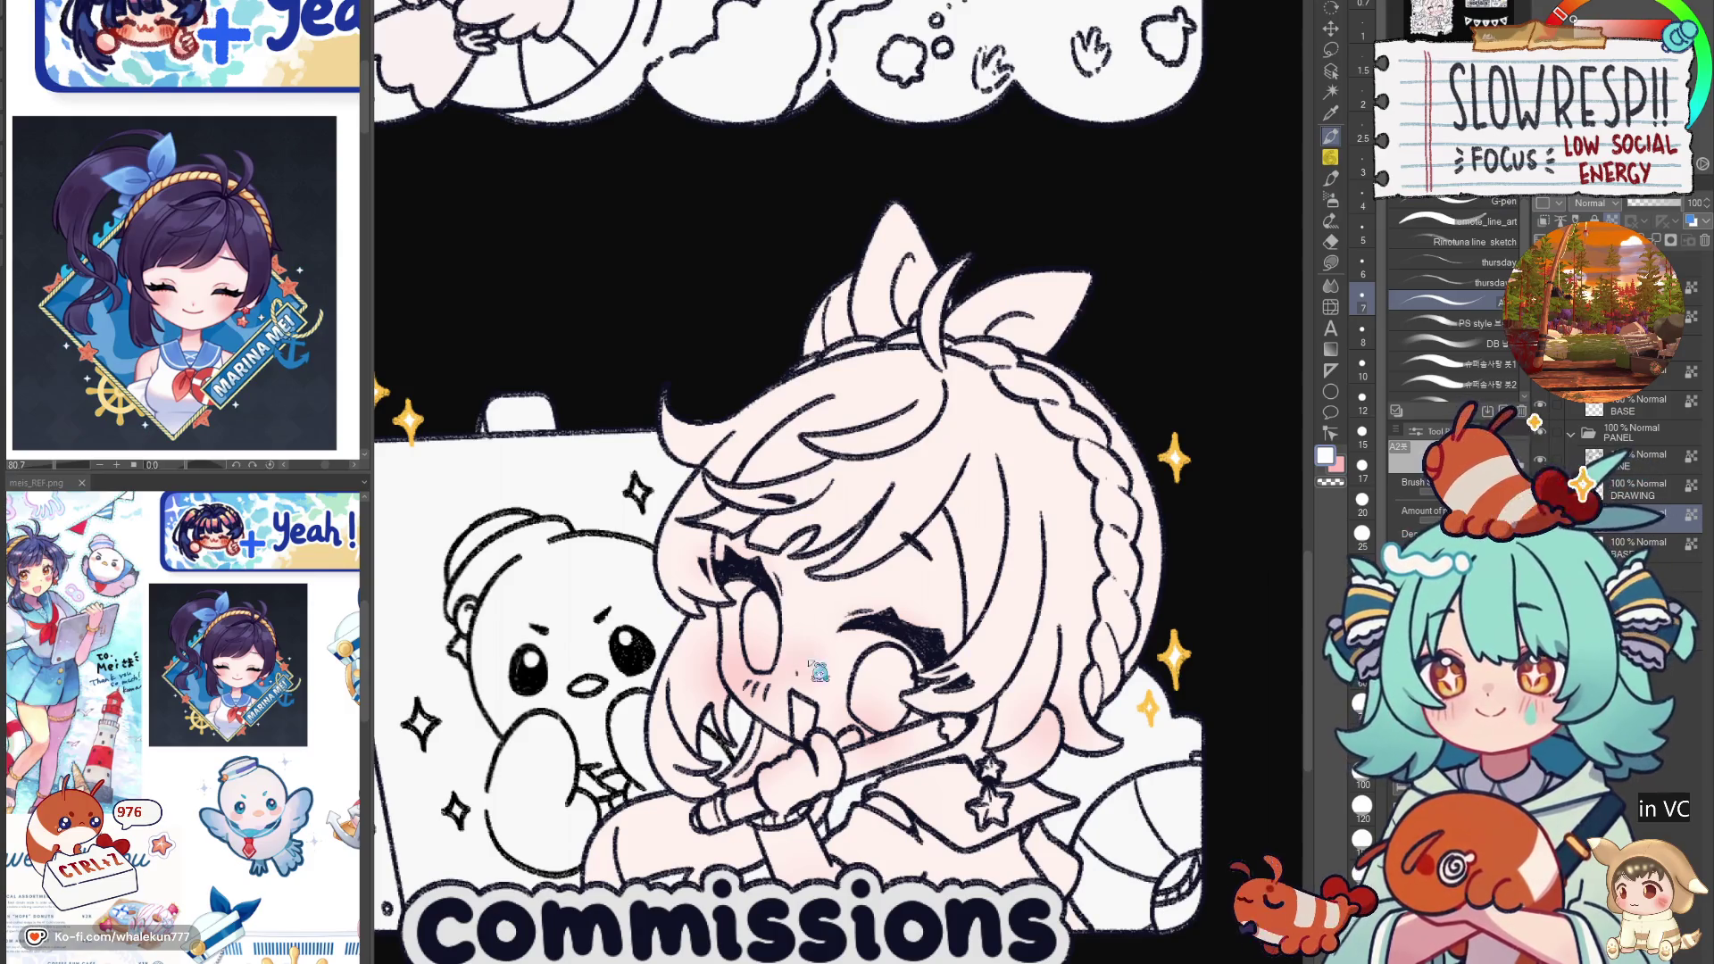
scroll(833, 645, "down", 5)
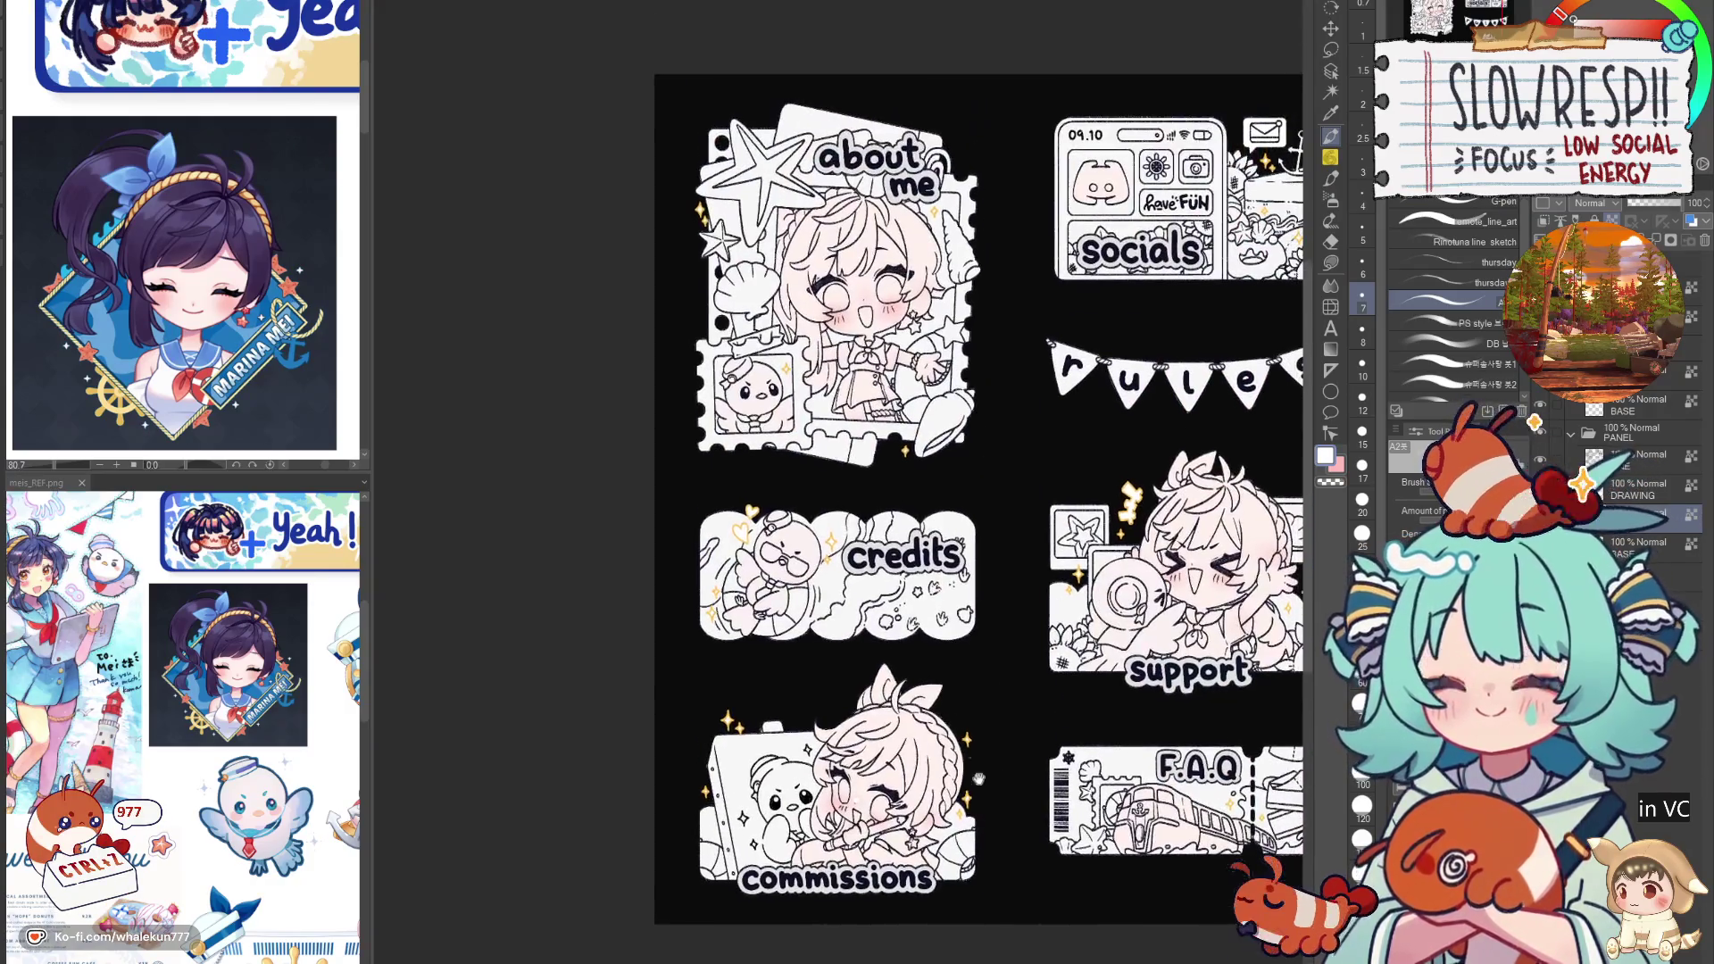
Step: Pan and zoom the view back to the about me panel's face
scroll(833, 645, "up", 5)
left_click_drag(839, 466, 839, 851)
left_click_drag(855, 413, 854, 627)
scroll(854, 628, "up", 3)
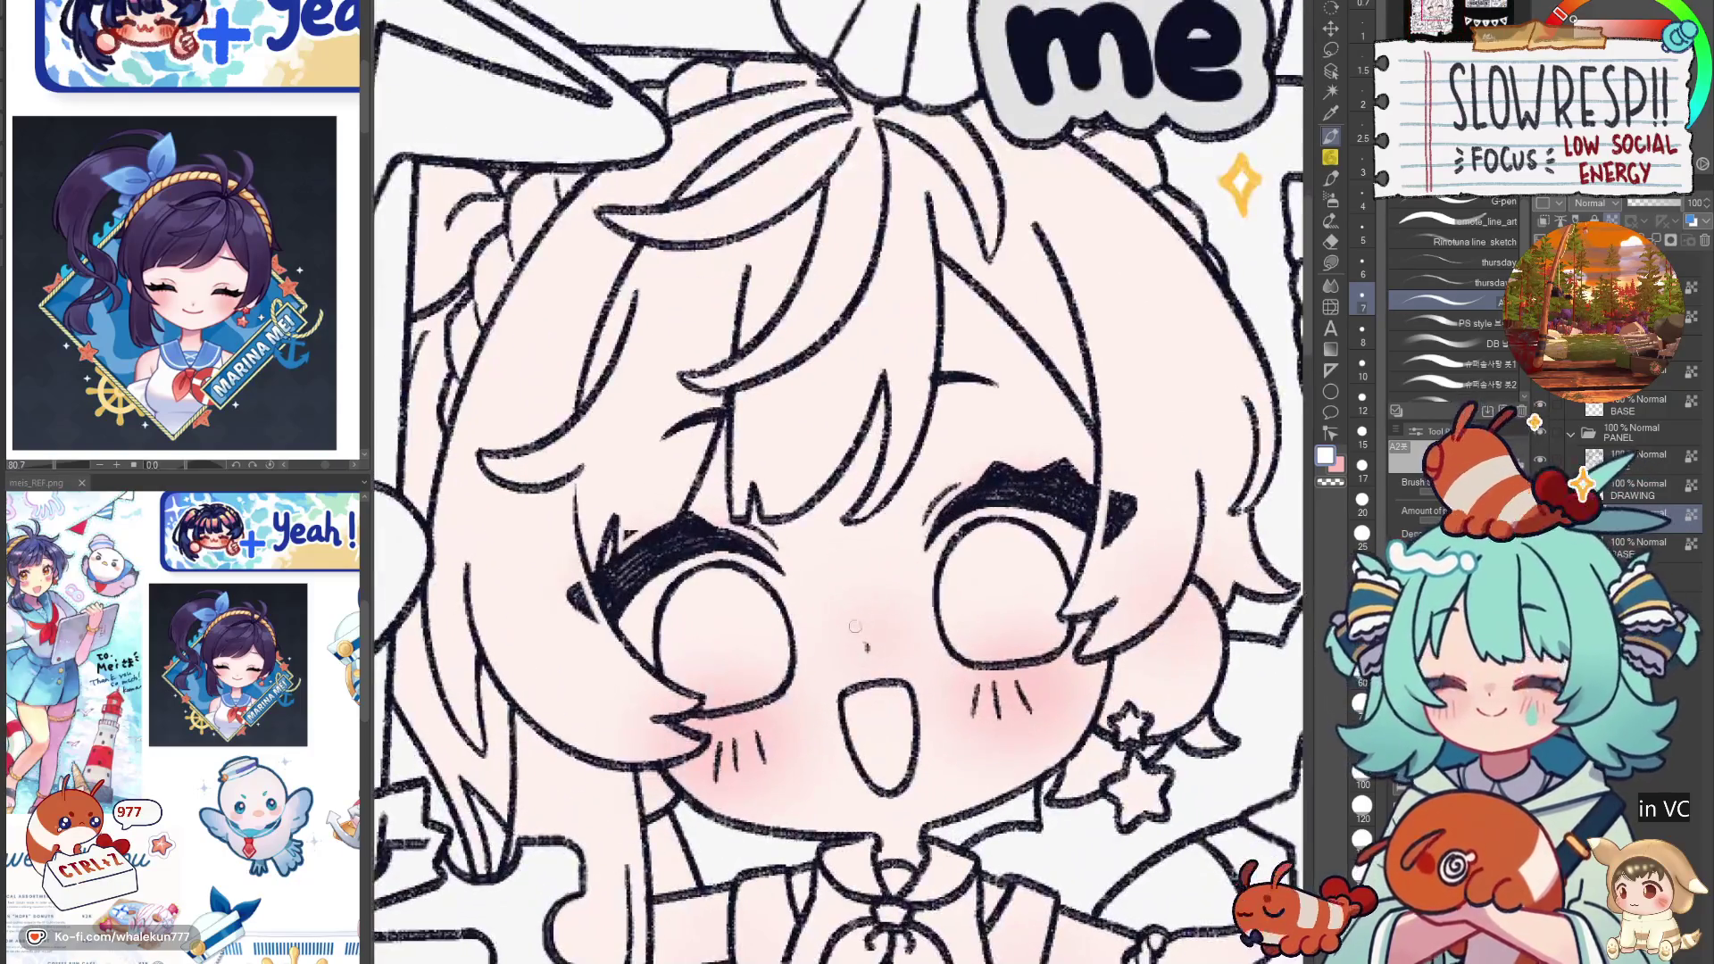
scroll(883, 614, "down", 5)
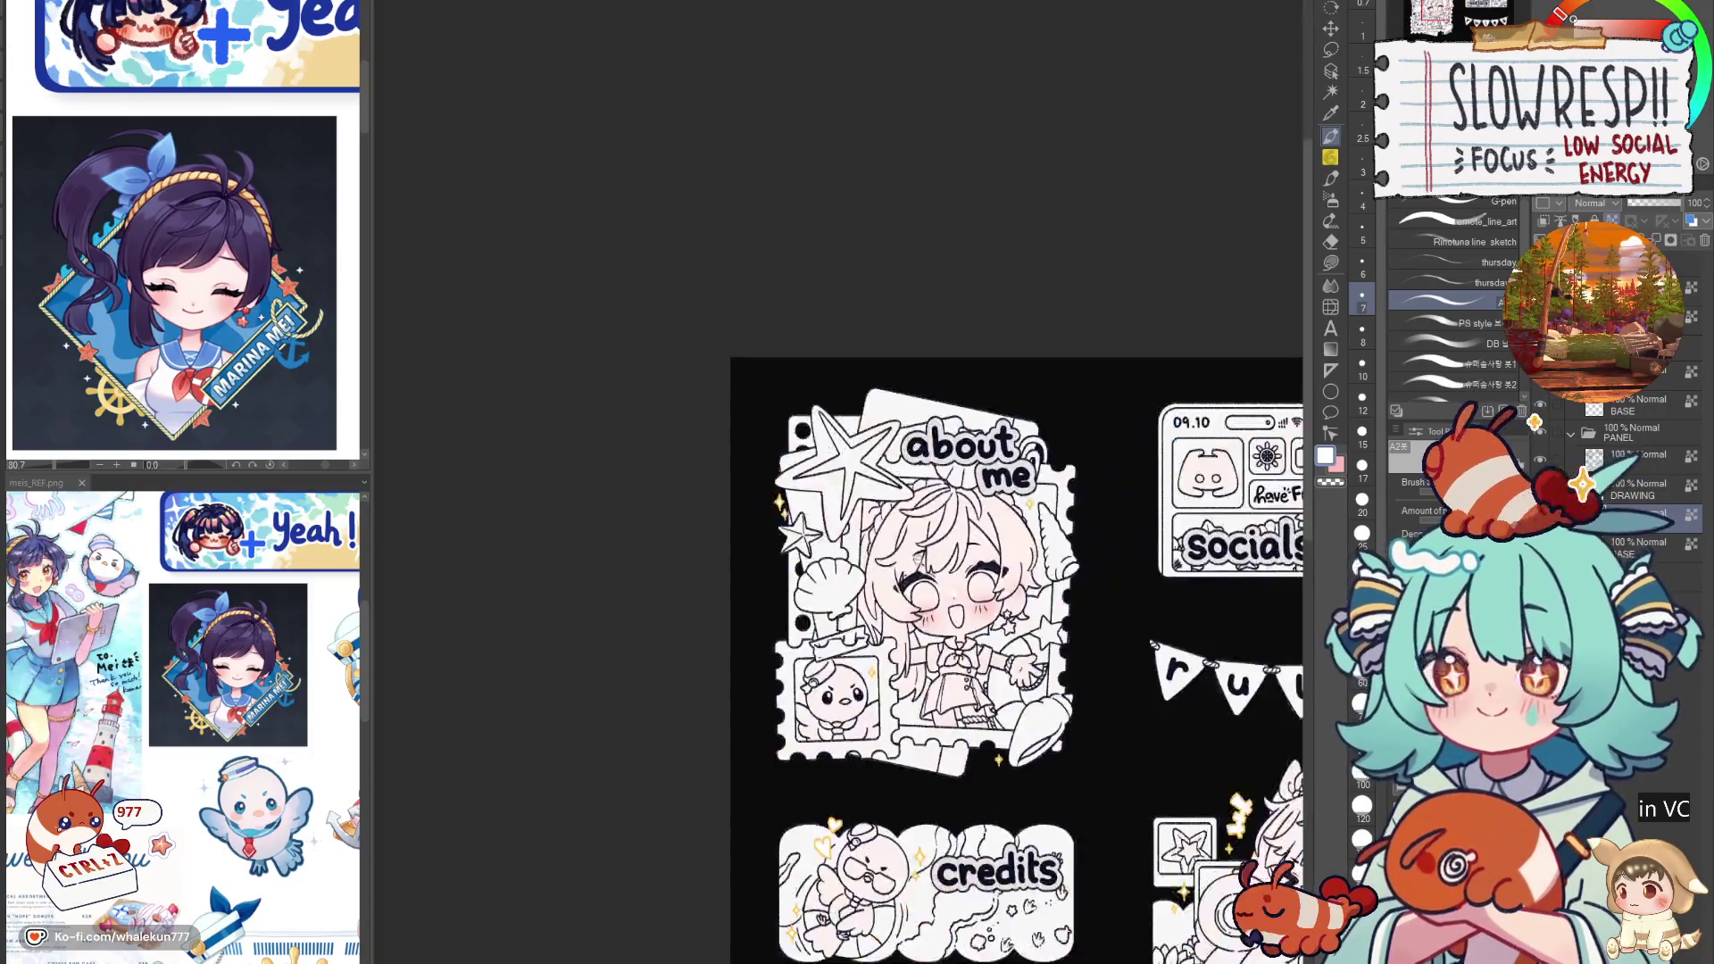
scroll(1179, 332, "up", 1)
scroll(1179, 332, "up", 1)
Step: Auto-select the credits teddy bear and add the support panel's camera to the selection
left_click(1332, 264)
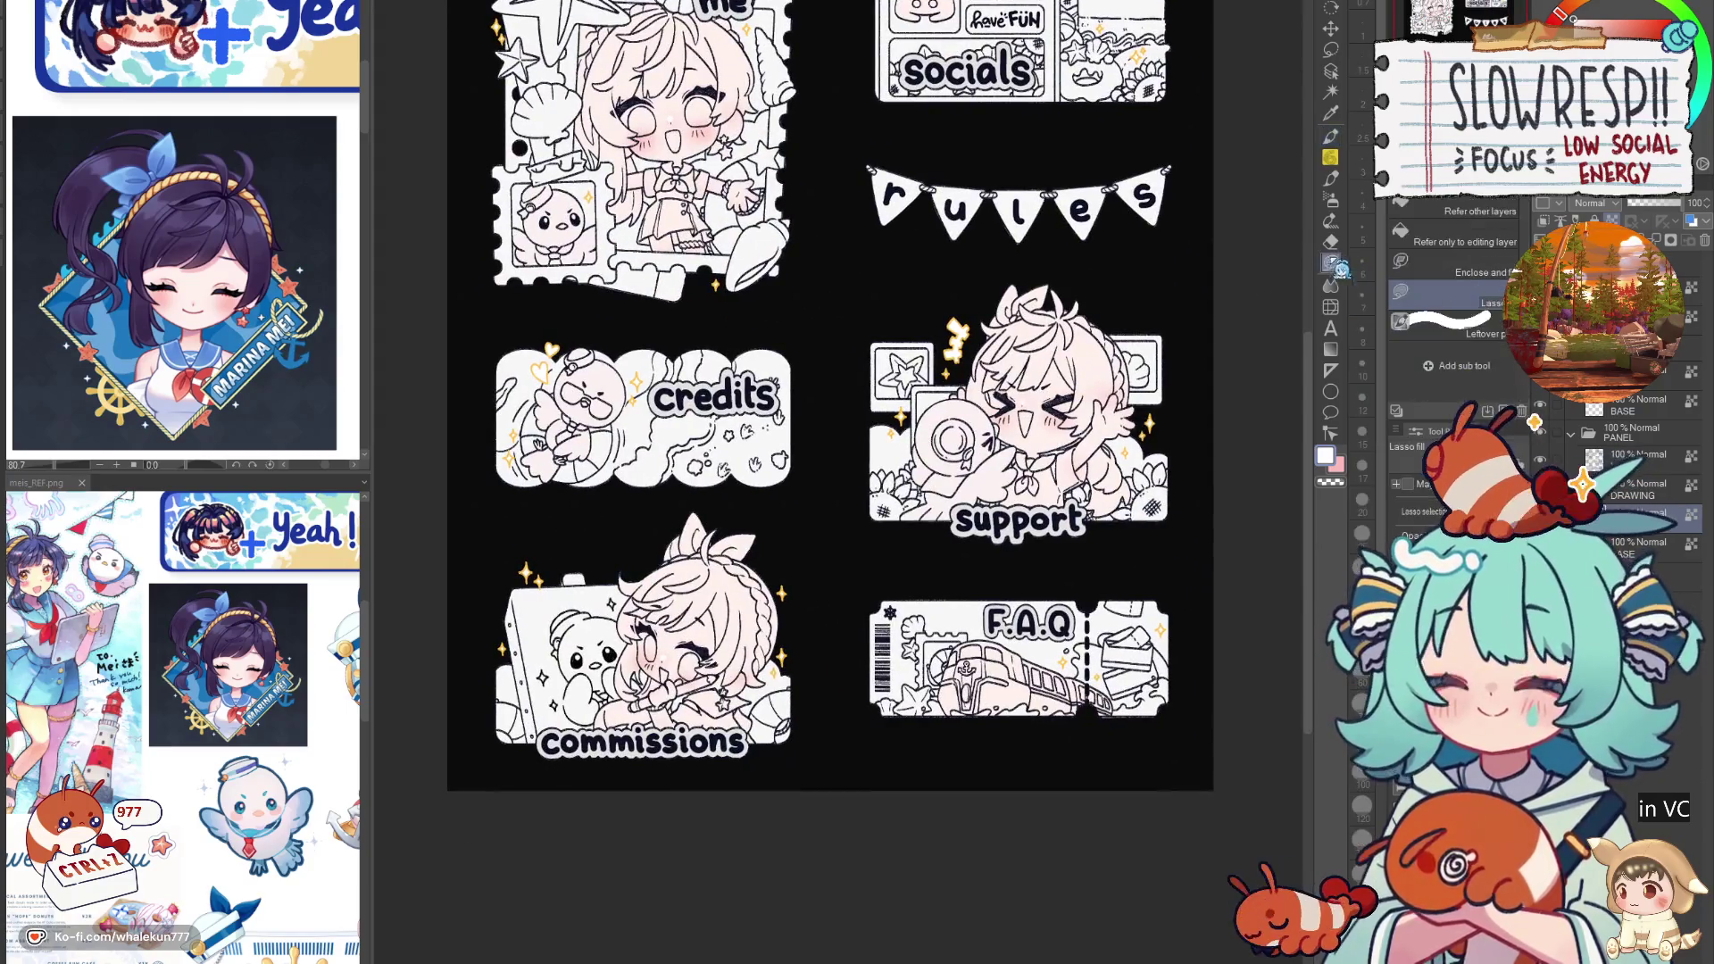
scroll(230, 840, "down", 10)
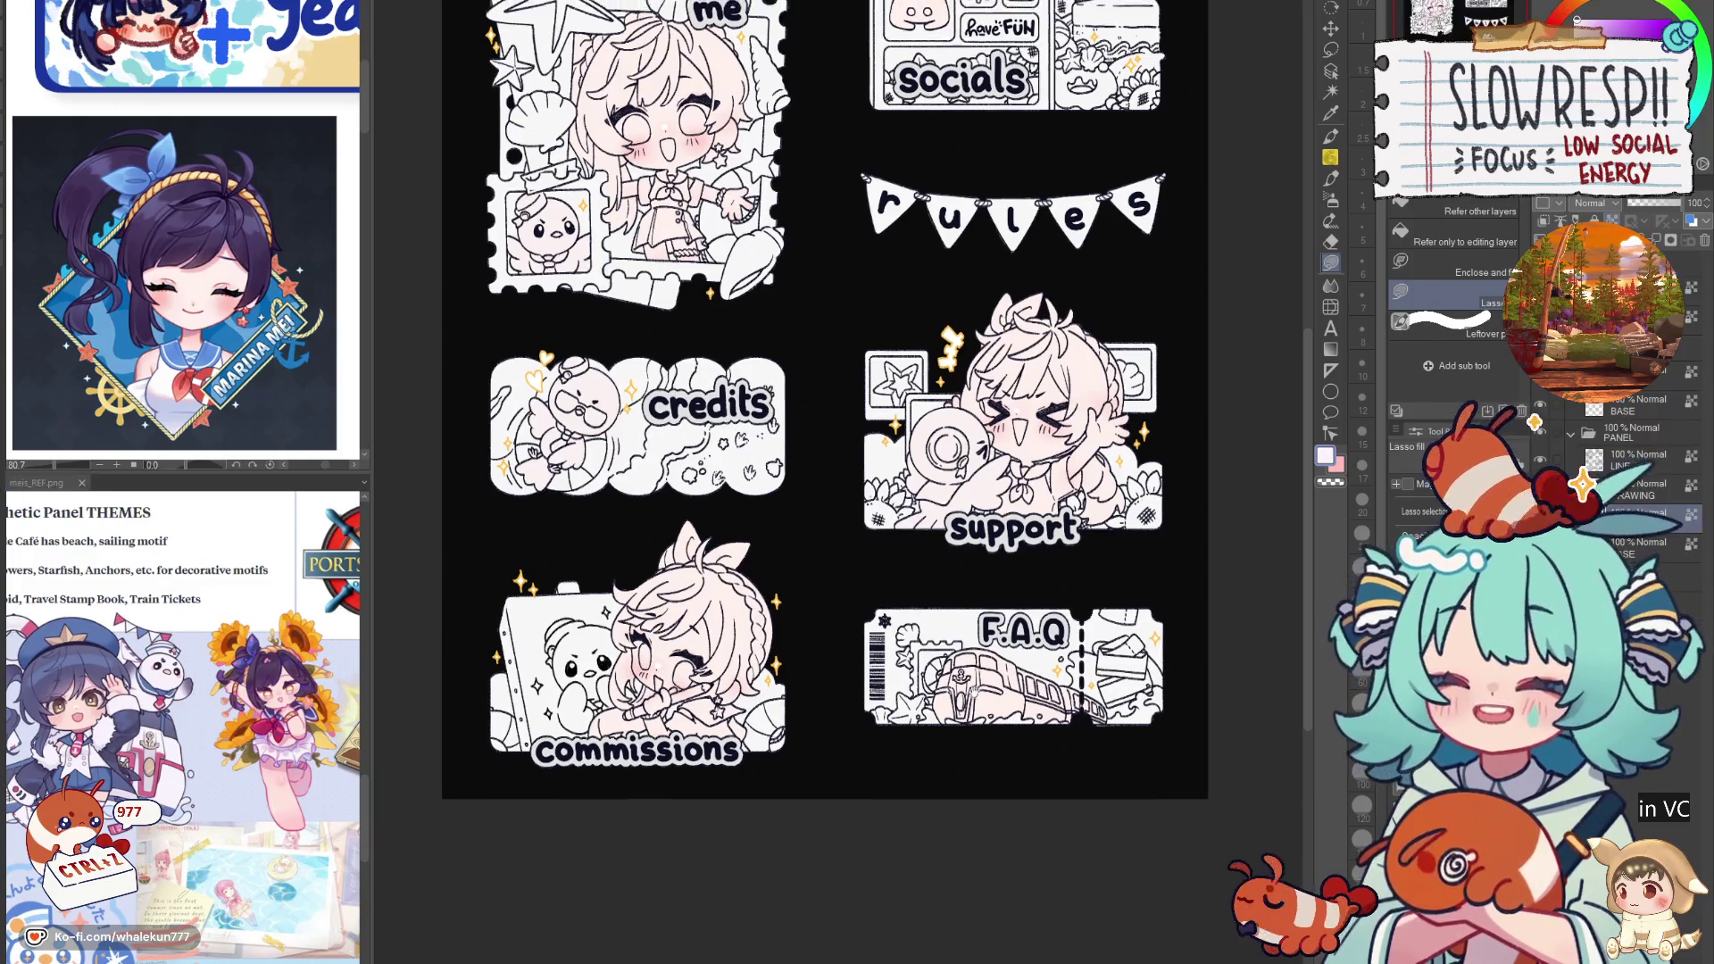
scroll(878, 440, "up", 3)
key("w")
left_click(607, 616)
left_click(1015, 636, "shift")
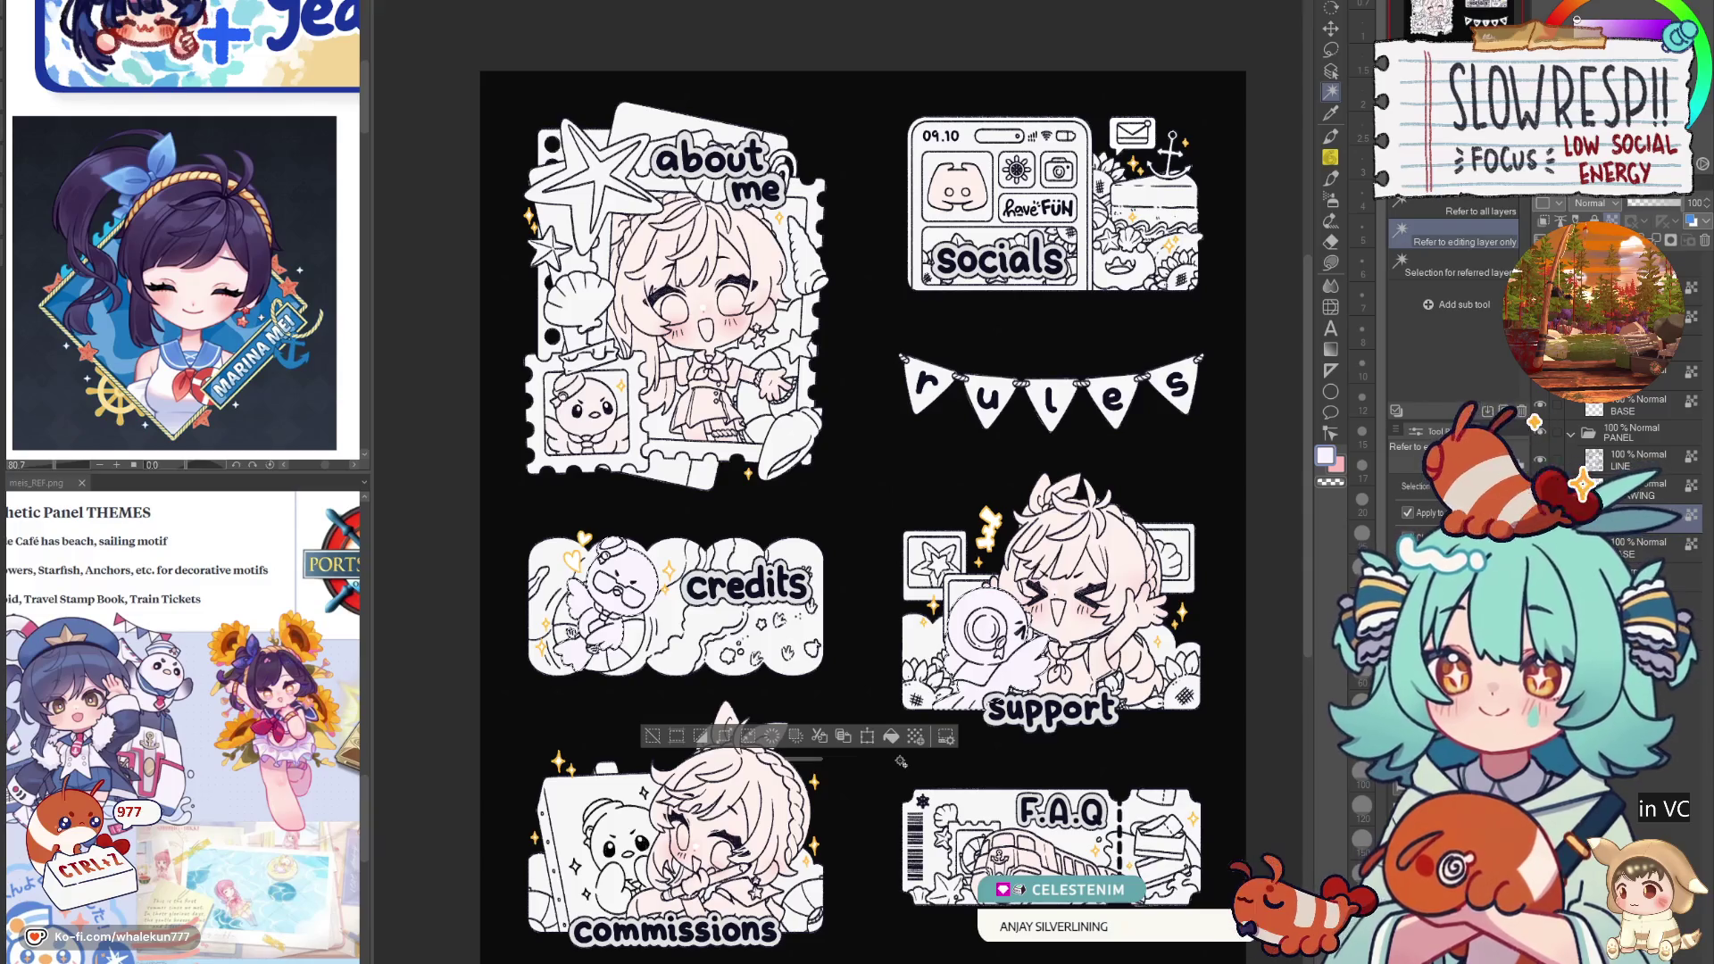
Step: Copy and paste the current selection onto a new layer, then deselect
key("ctrl+d")
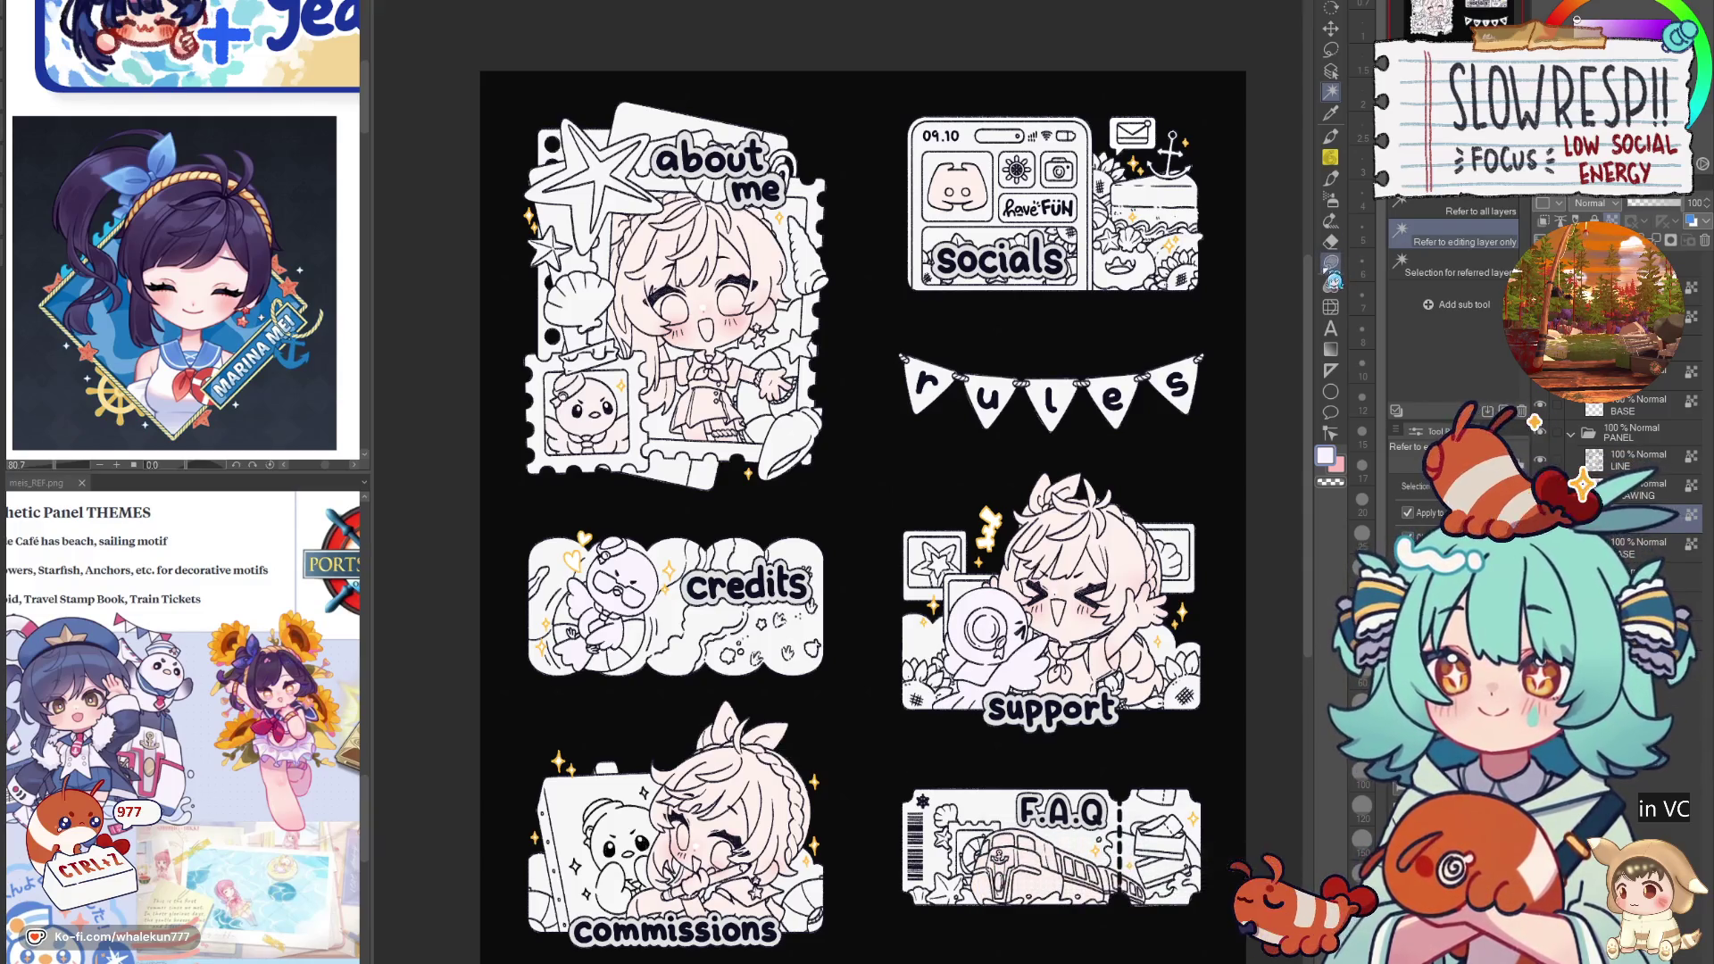
key("ctrl+z")
scroll(799, 713, "up", 3)
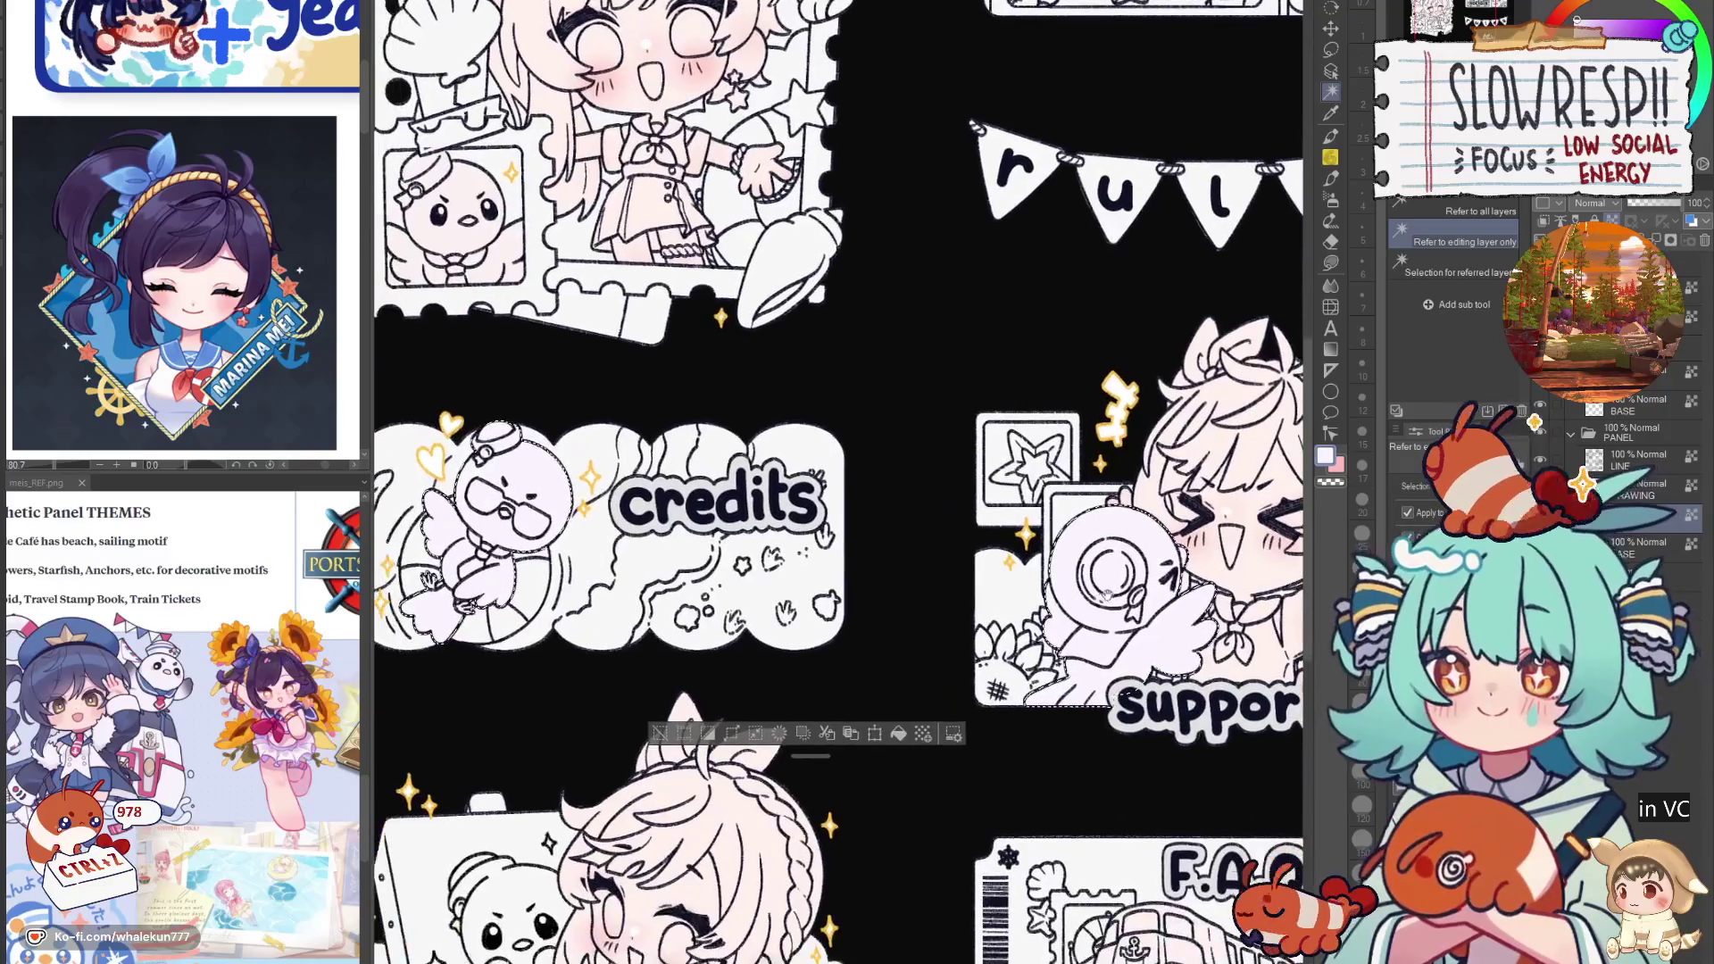
key("ctrl+c")
key("ctrl+v")
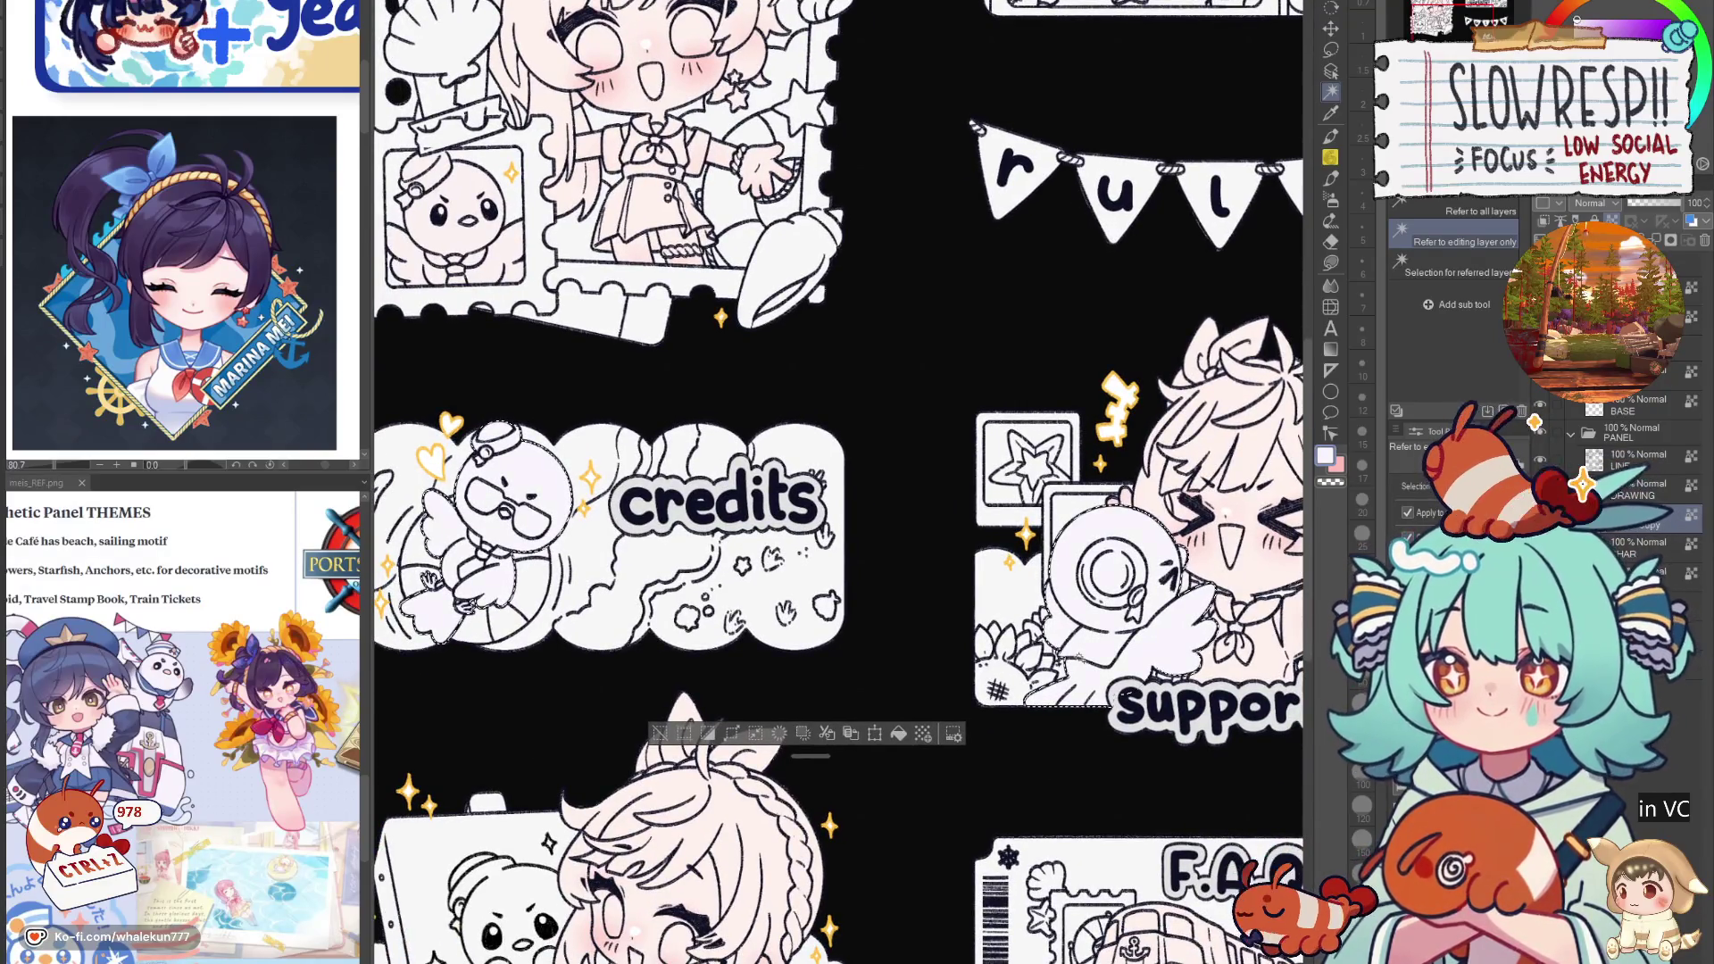
key("ctrl+d")
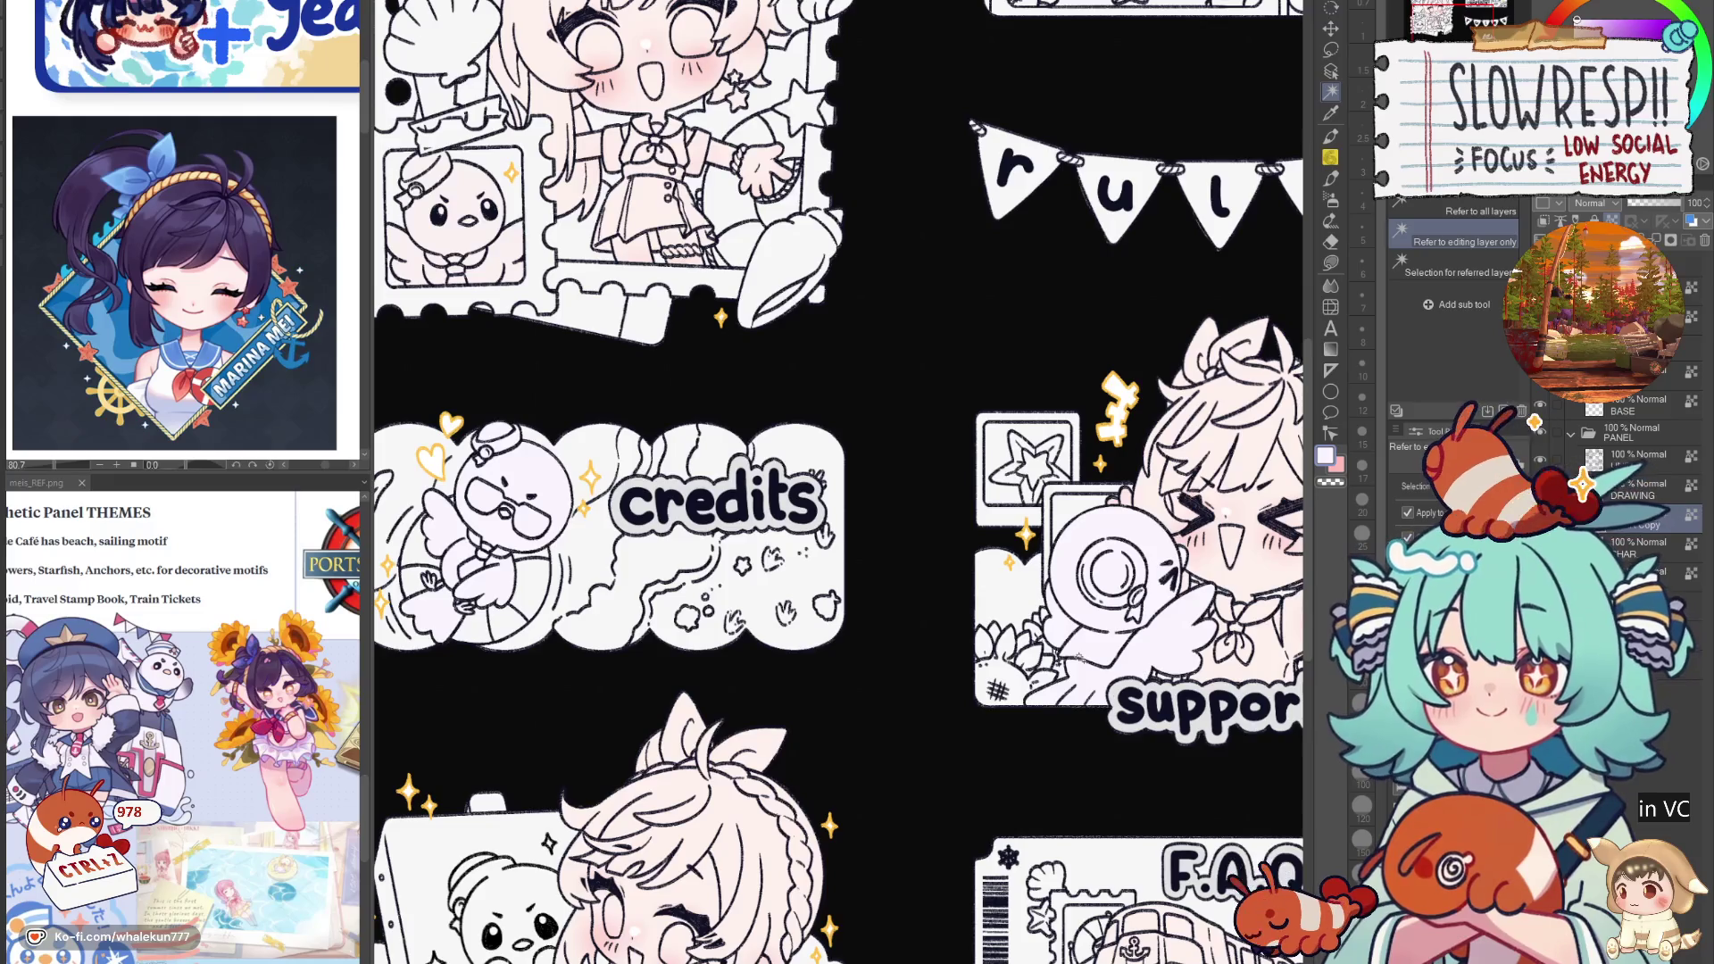
scroll(1080, 658, "down", 2)
Step: Lasso the about me chick stamp, paste it onto its own layer, then make the hair layer active
left_click(1330, 49)
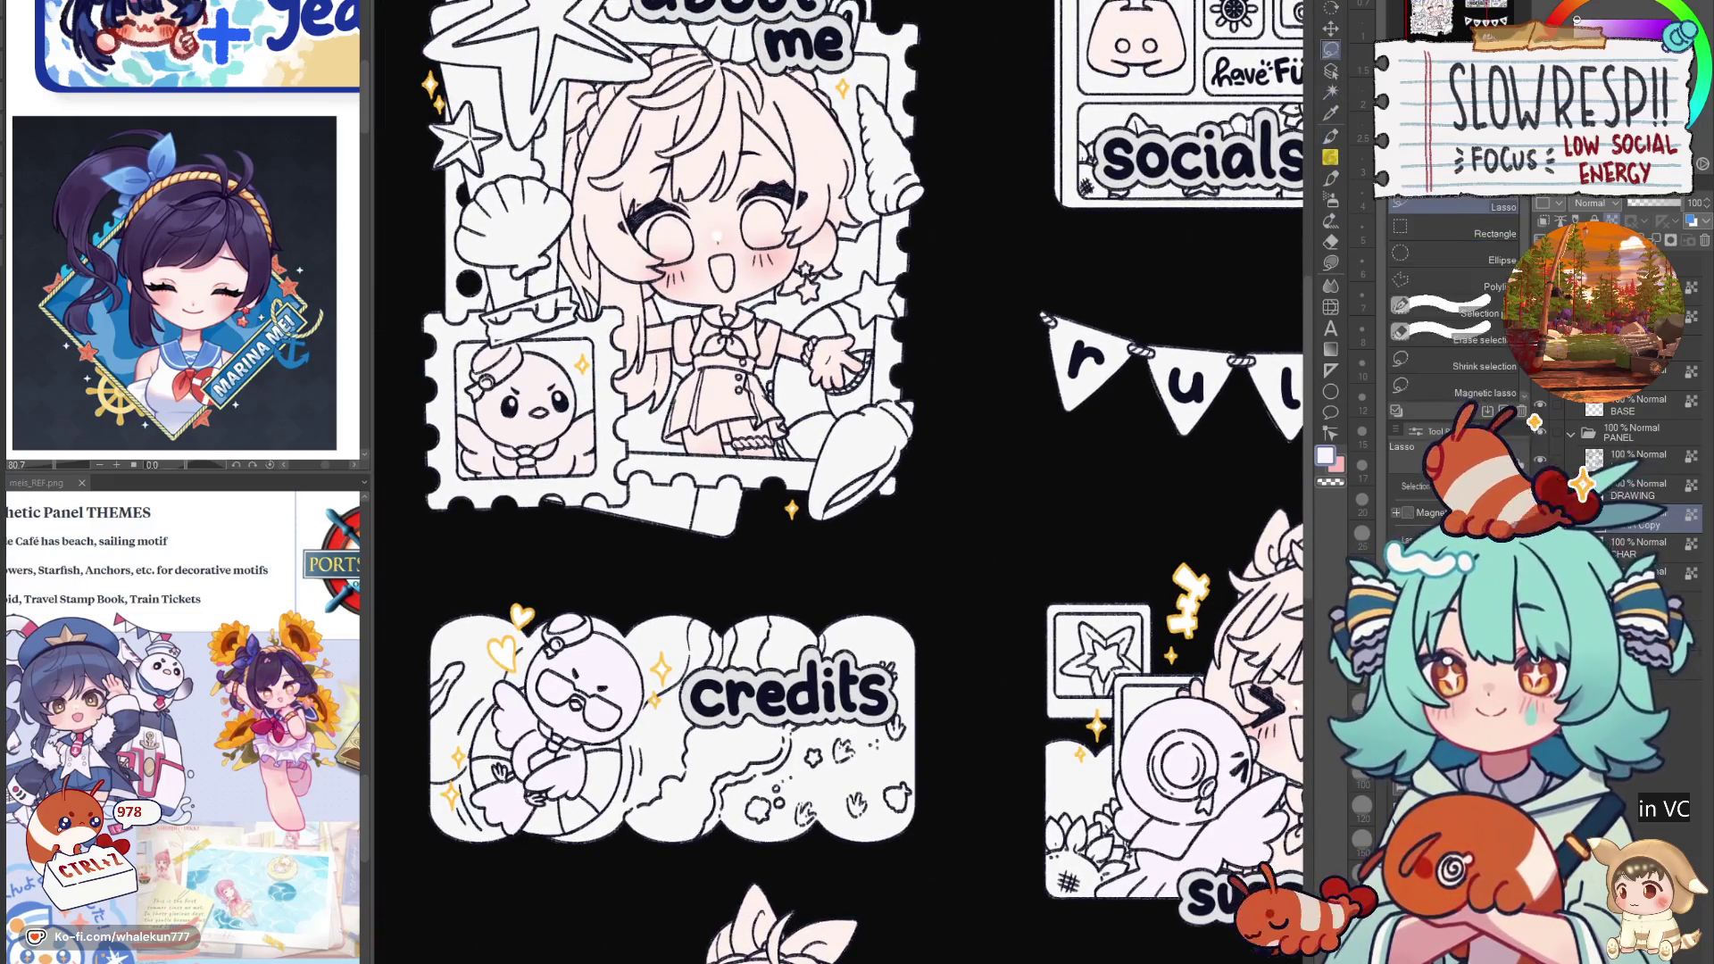
mouse_move(546, 310)
left_mouse_down()
mouse_move(522, 521)
mouse_move(627, 391)
left_mouse_up()
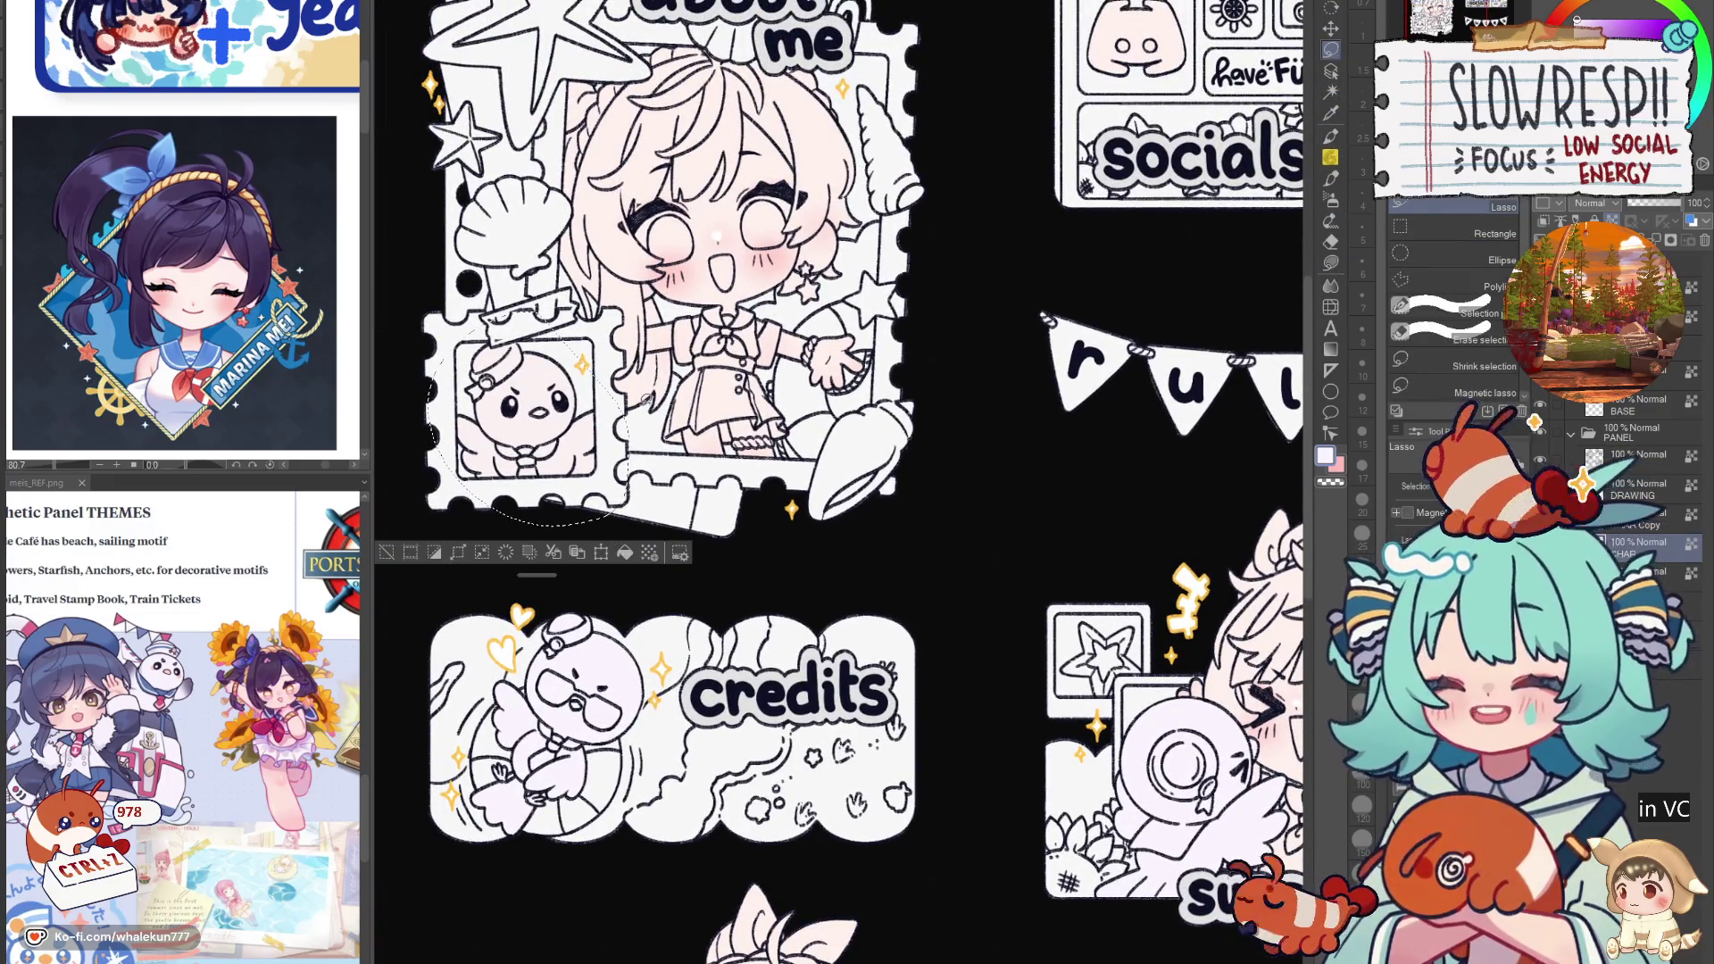
key("ctrl+c")
key("ctrl+v")
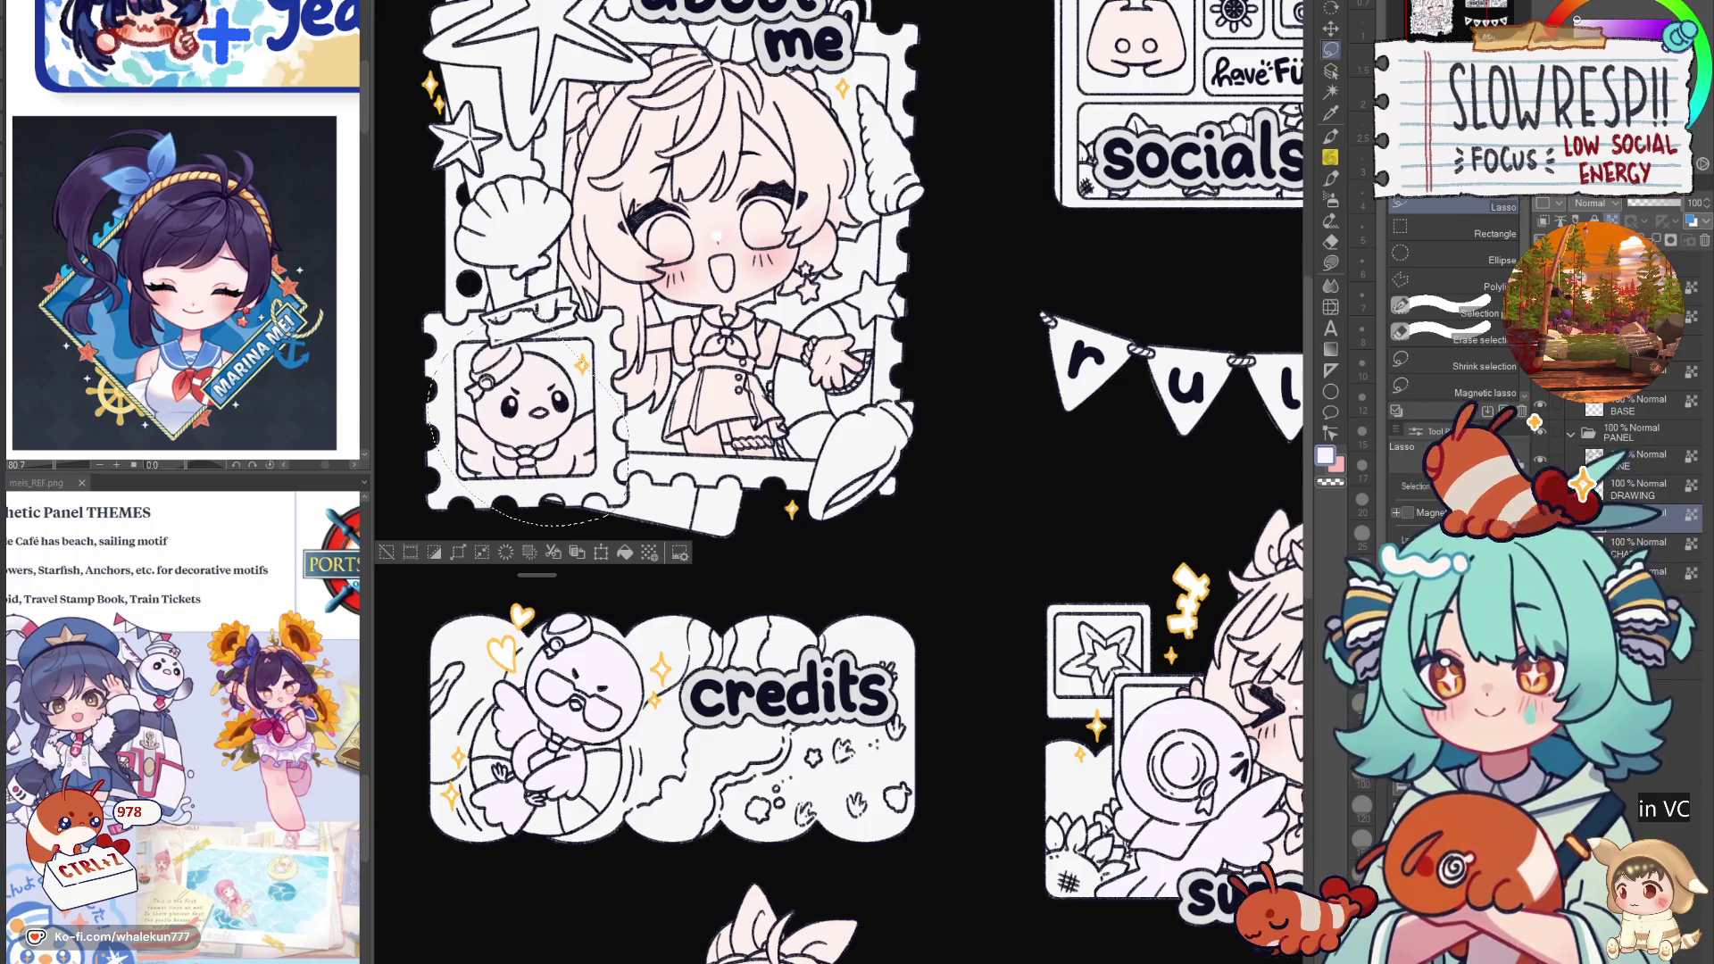
key("ctrl+d")
scroll(750, 482, "down", 5)
scroll(883, 634, "up", 5)
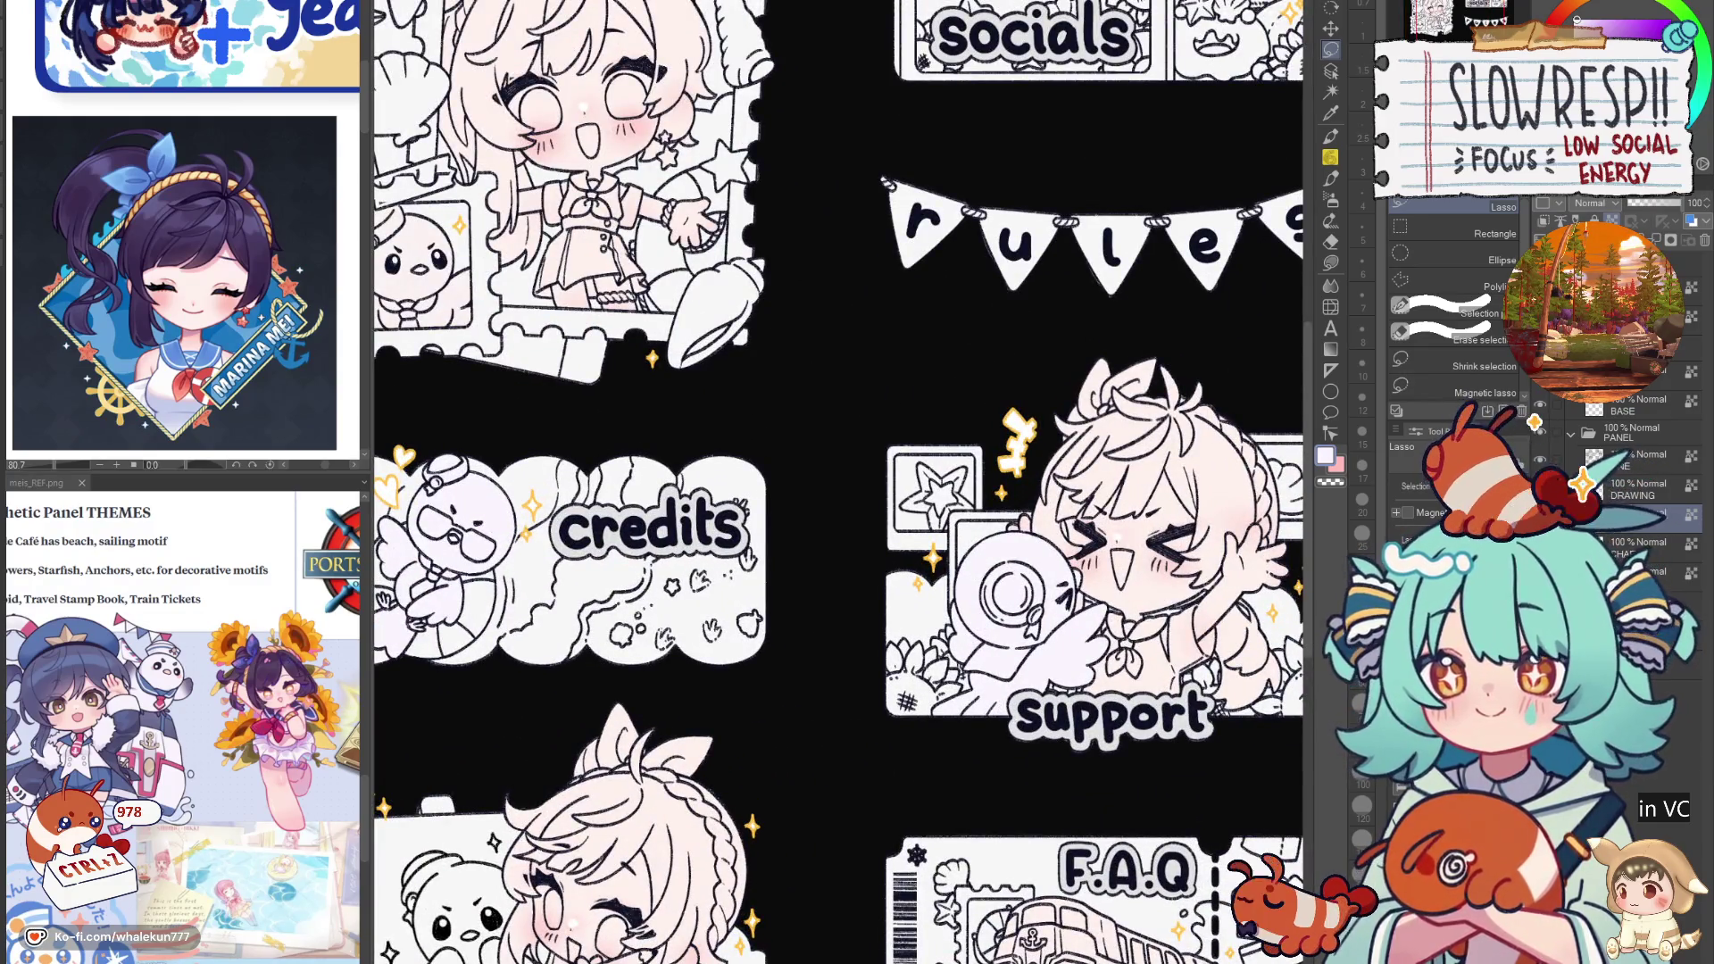
left_click(1614, 542)
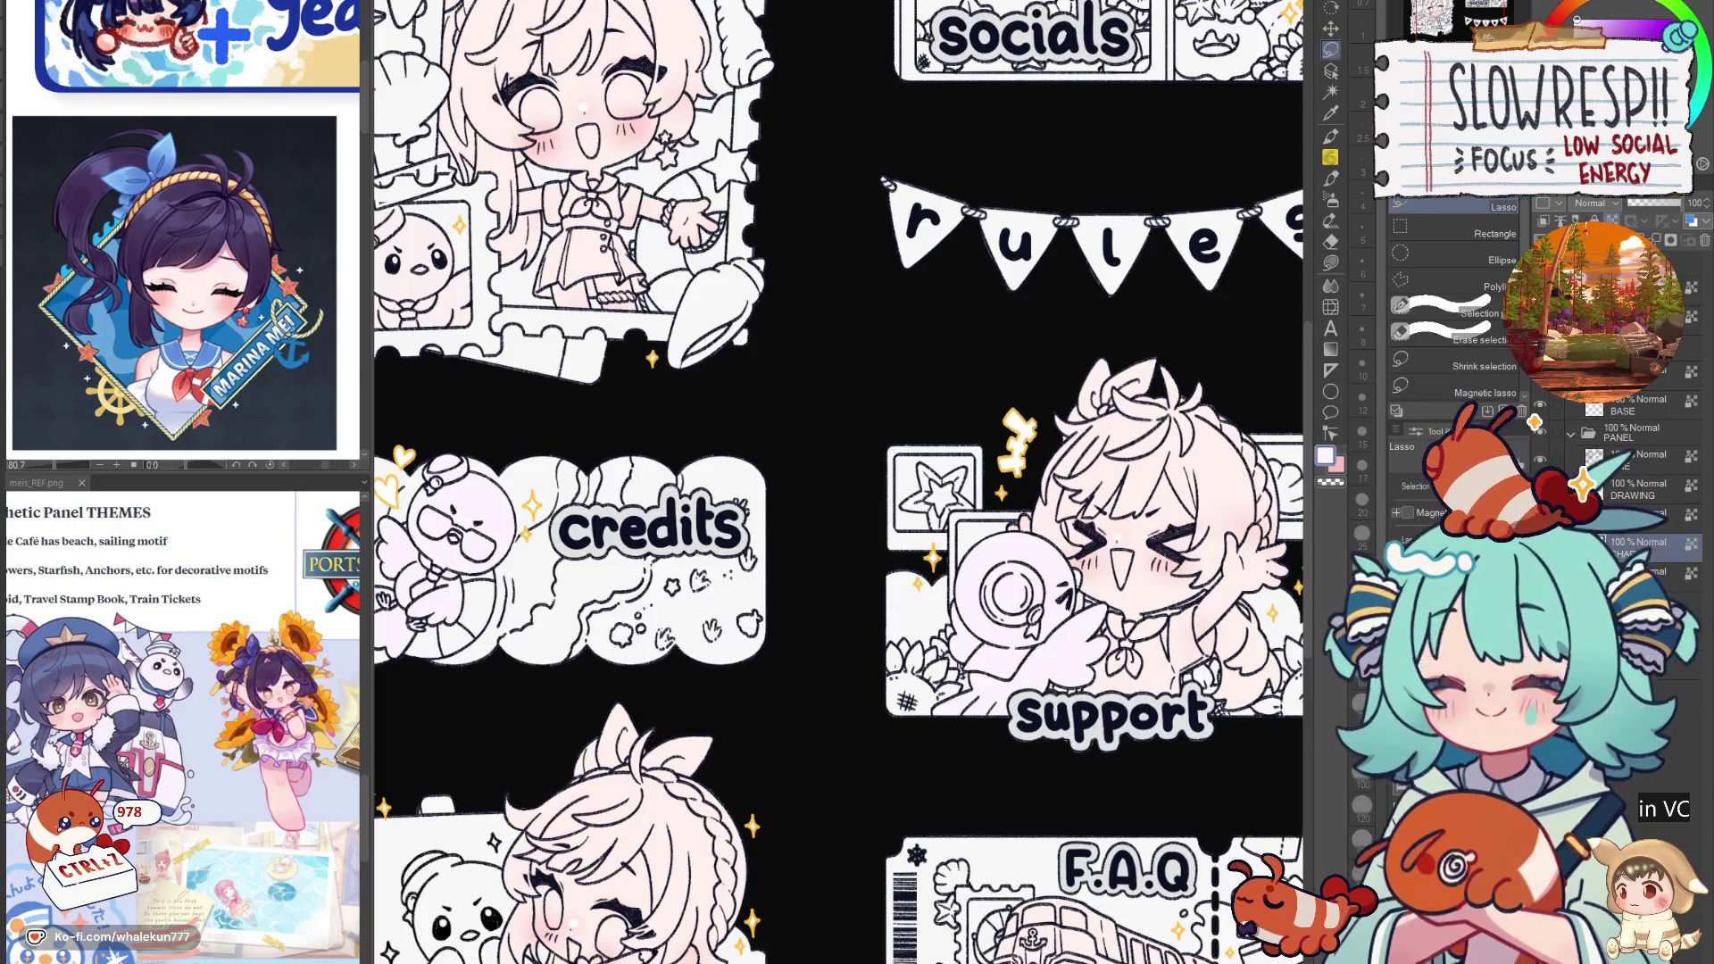
key("g")
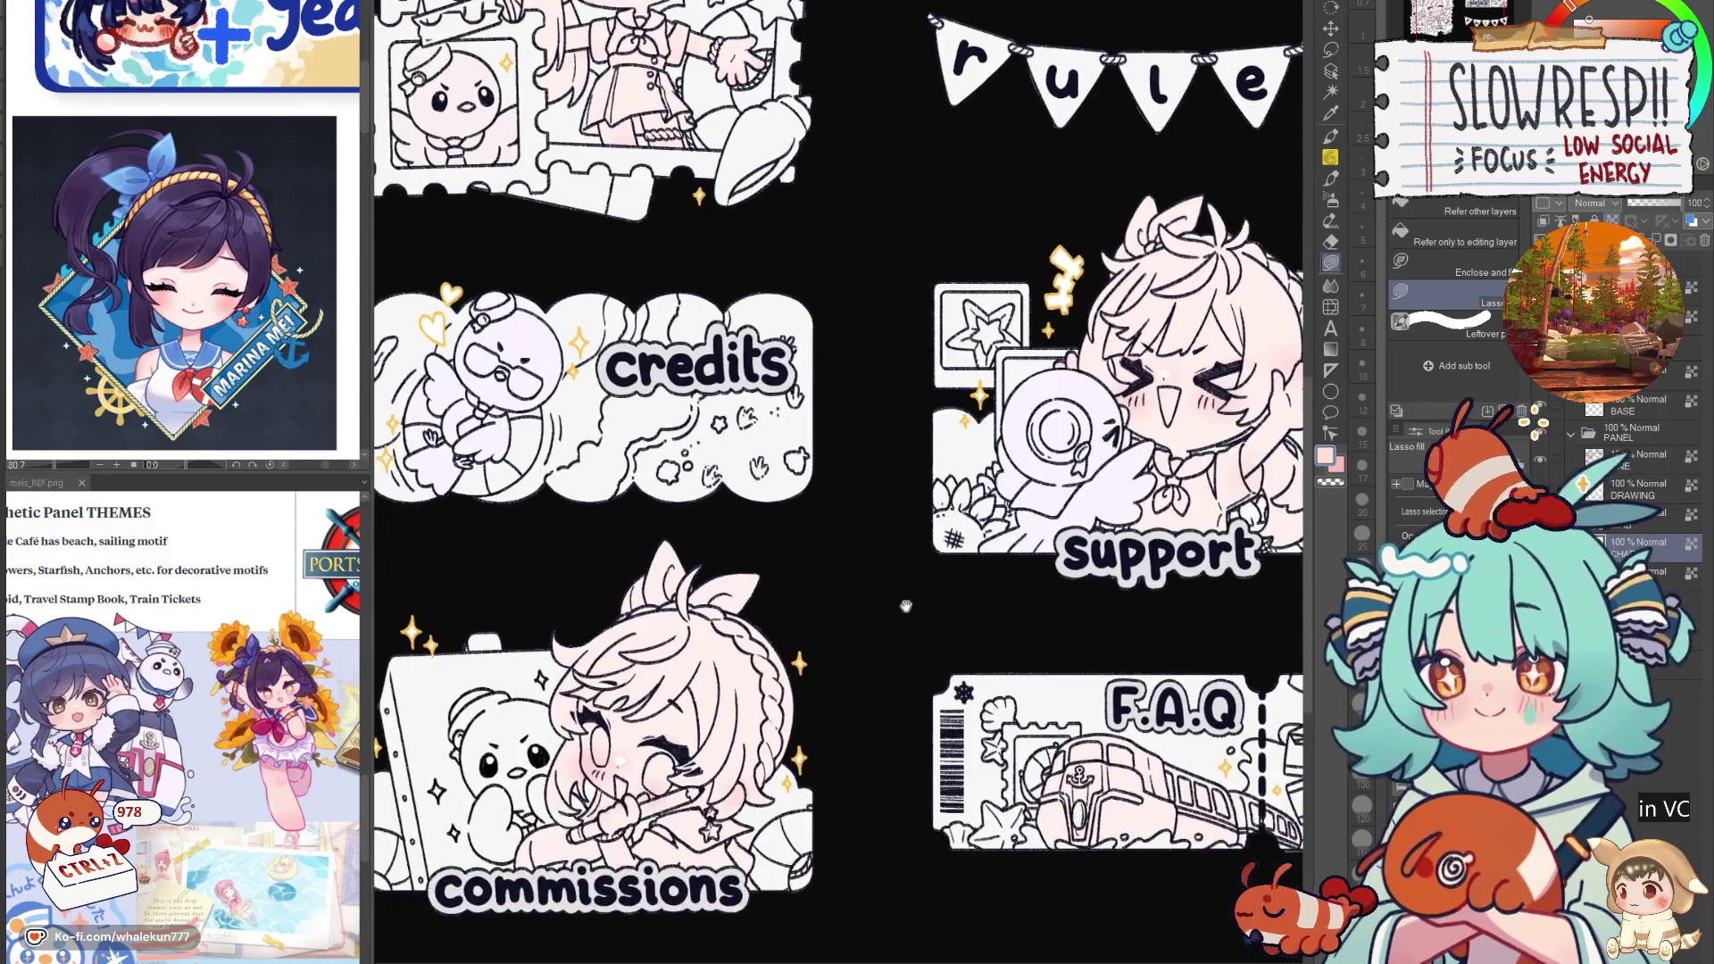
Step: Fill the commissions girl's hair peach, checking it with undo/redo, then recentre the whole page
left_click_drag(862, 784, 911, 620)
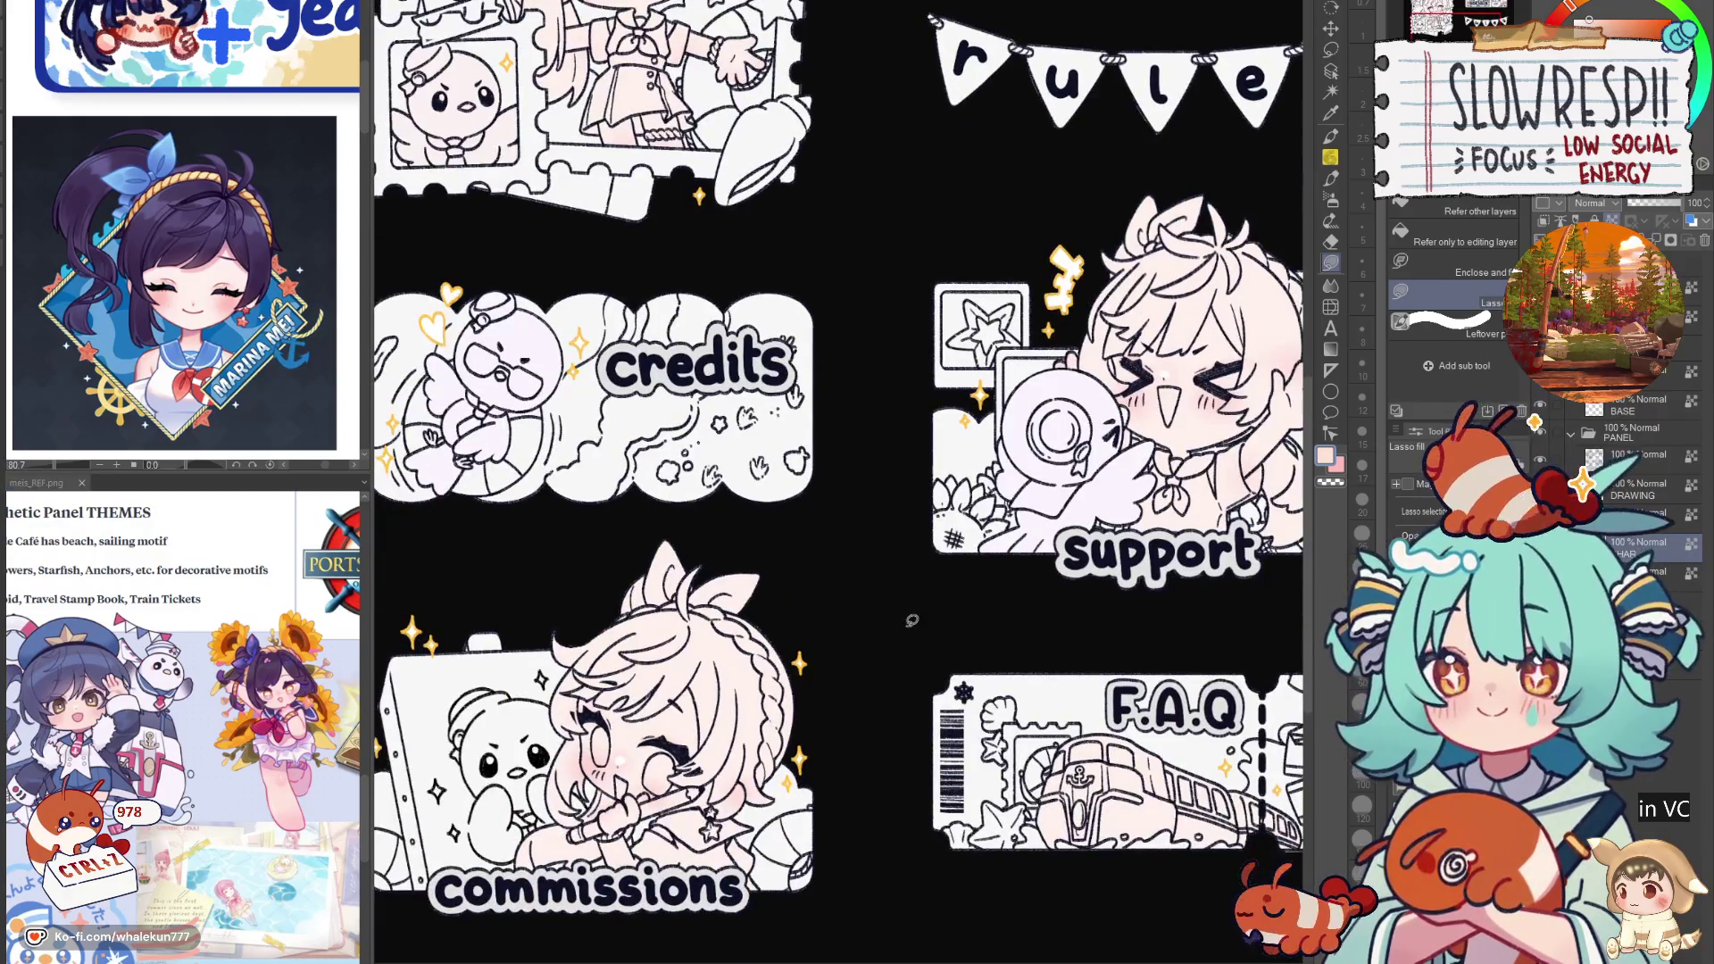
scroll(911, 620, "down", 1)
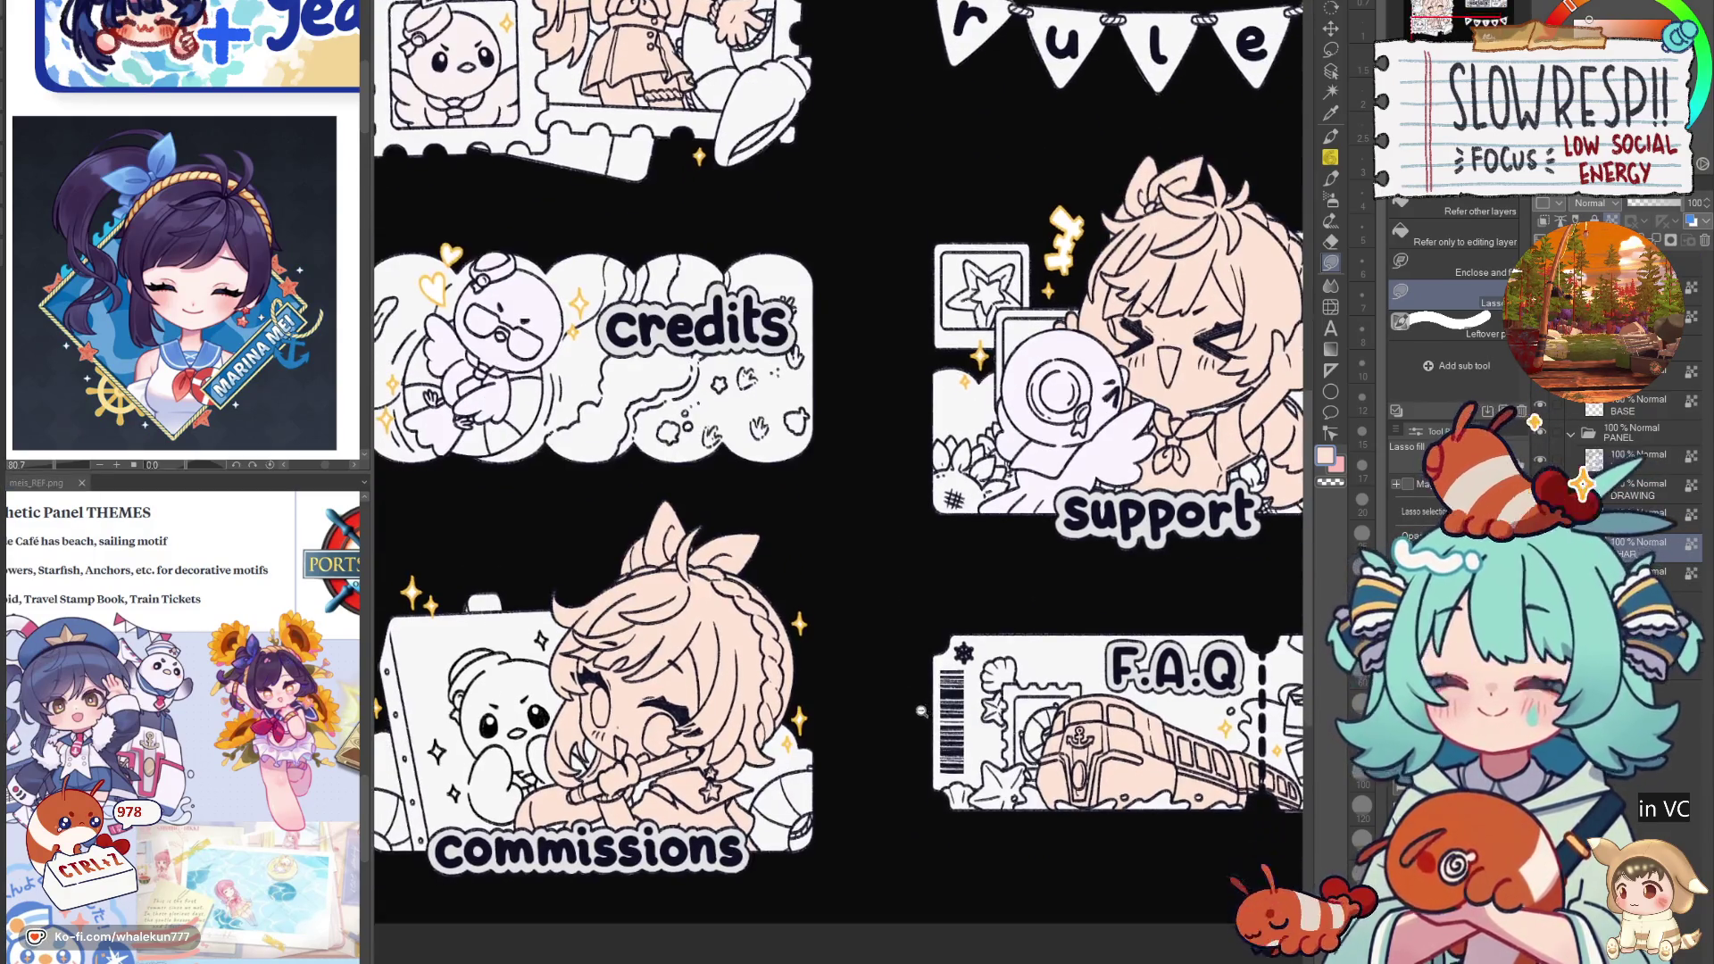
scroll(923, 712, "down", 5)
scroll(923, 712, "up", 3)
key("ctrl+z")
key("ctrl+y")
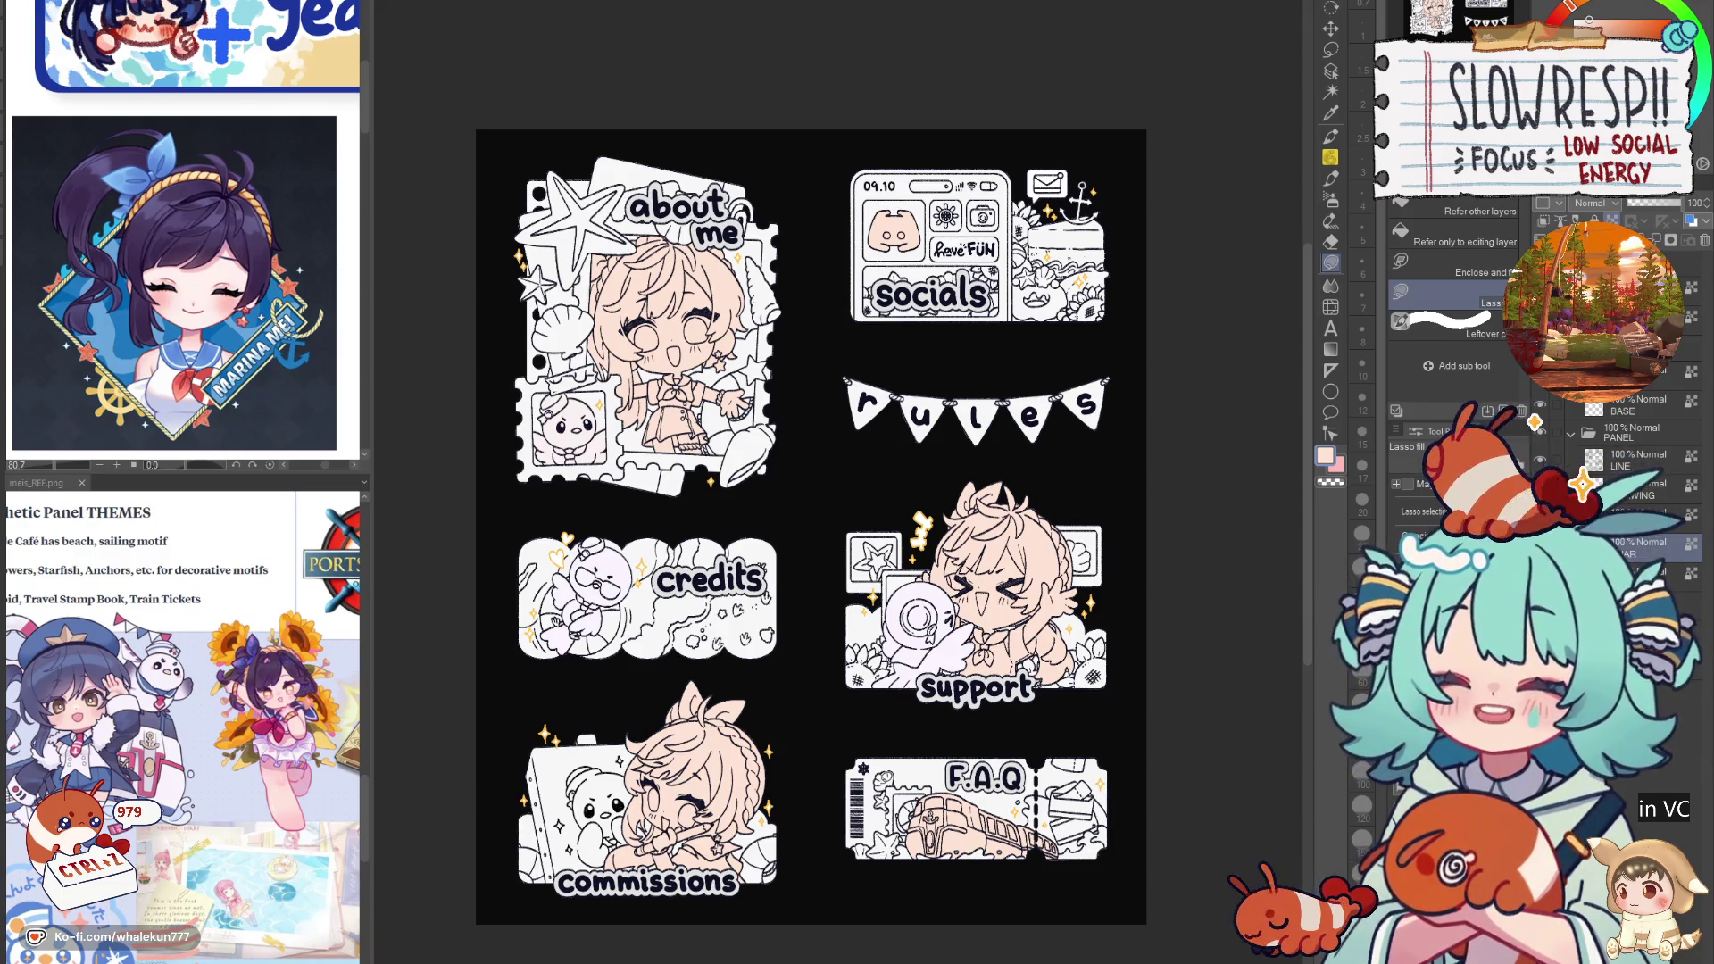
left_click_drag(826, 526, 858, 487)
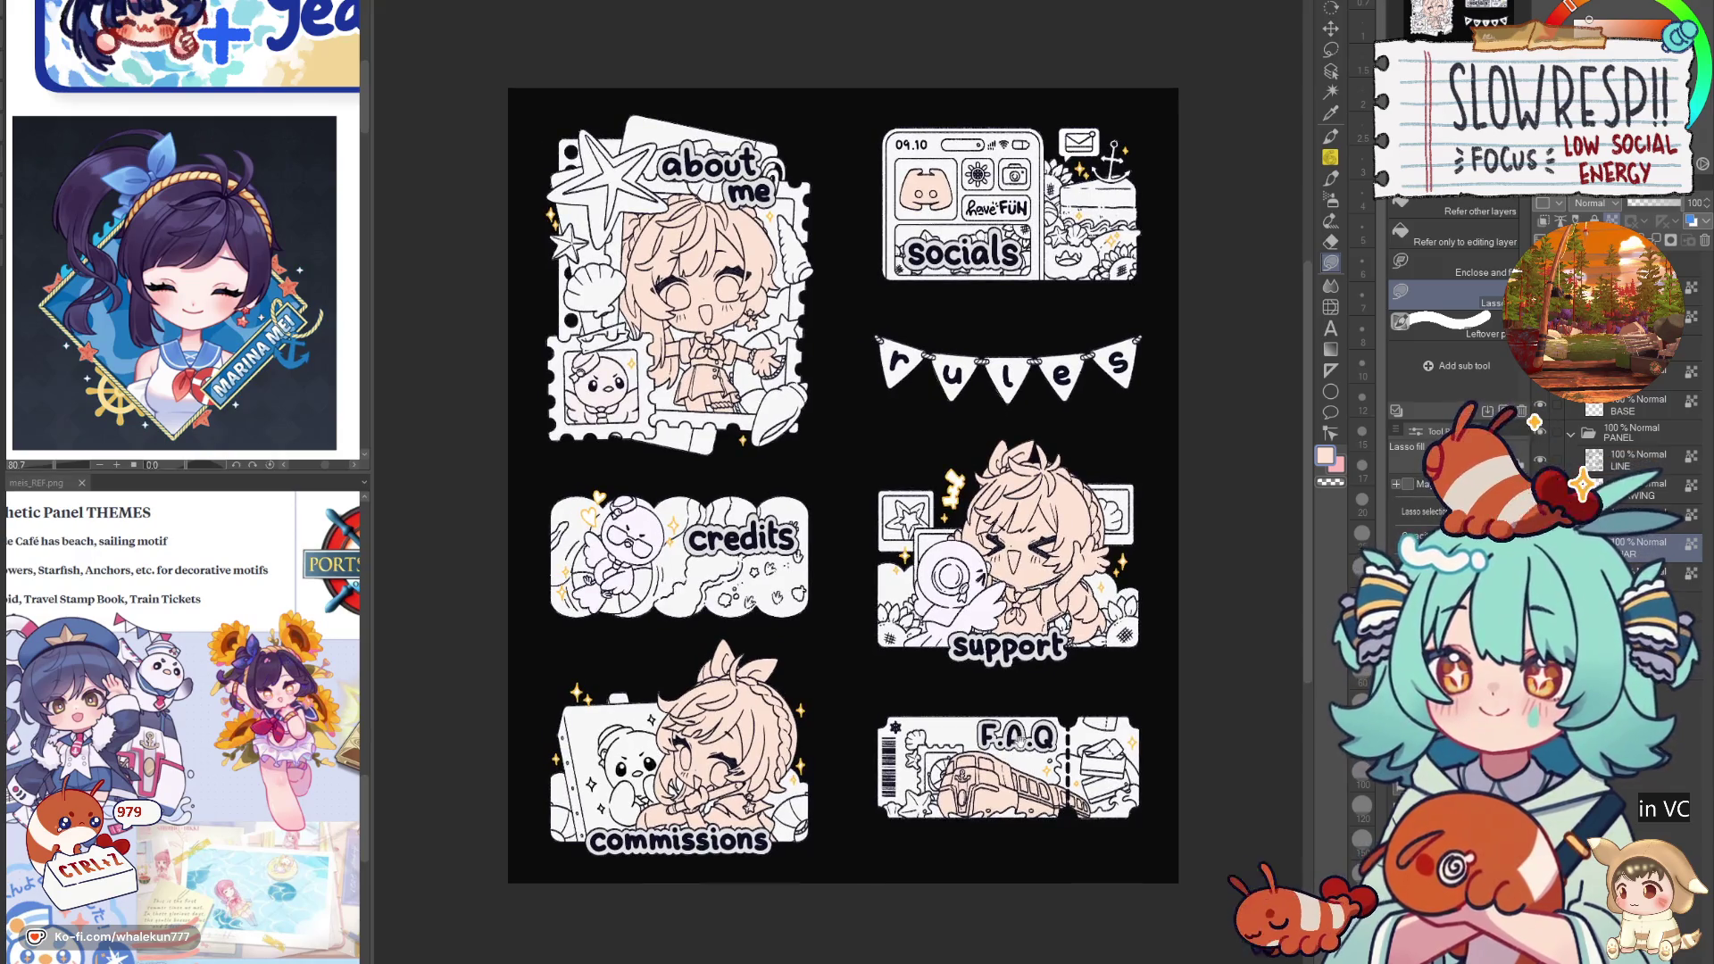
left_click_drag(1008, 747, 995, 788)
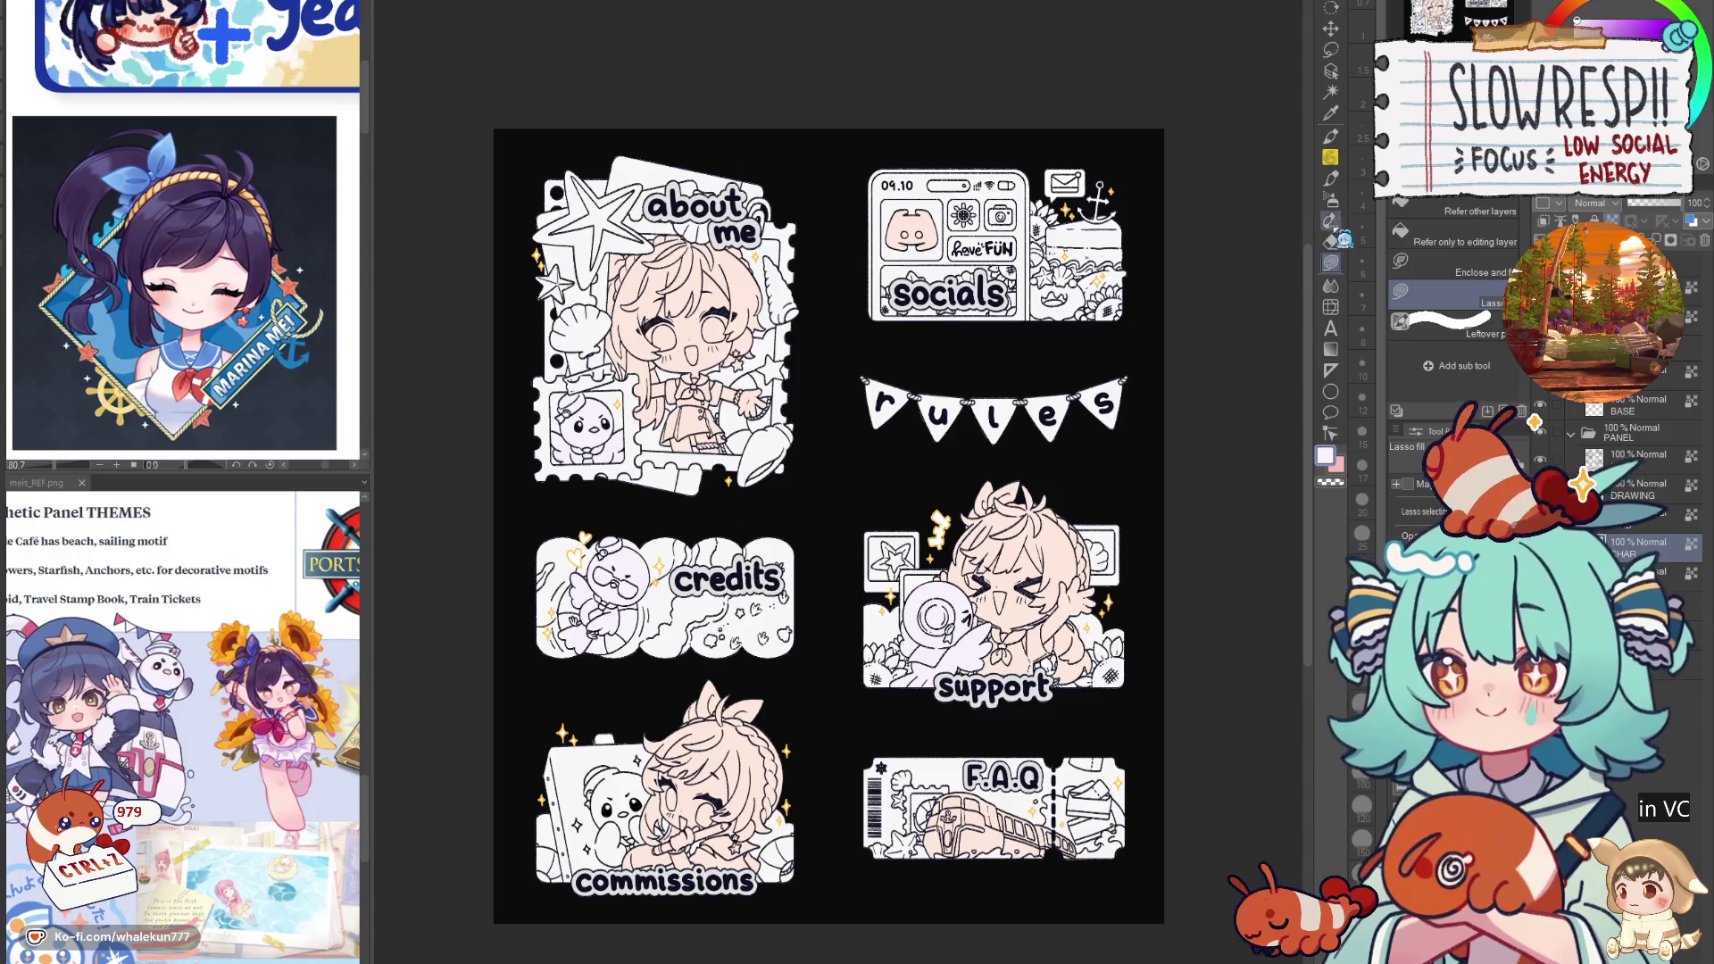
Step: Switch to the soft airbrush and eyedrop purple and navy colours from the sailor reference
left_click(1329, 200)
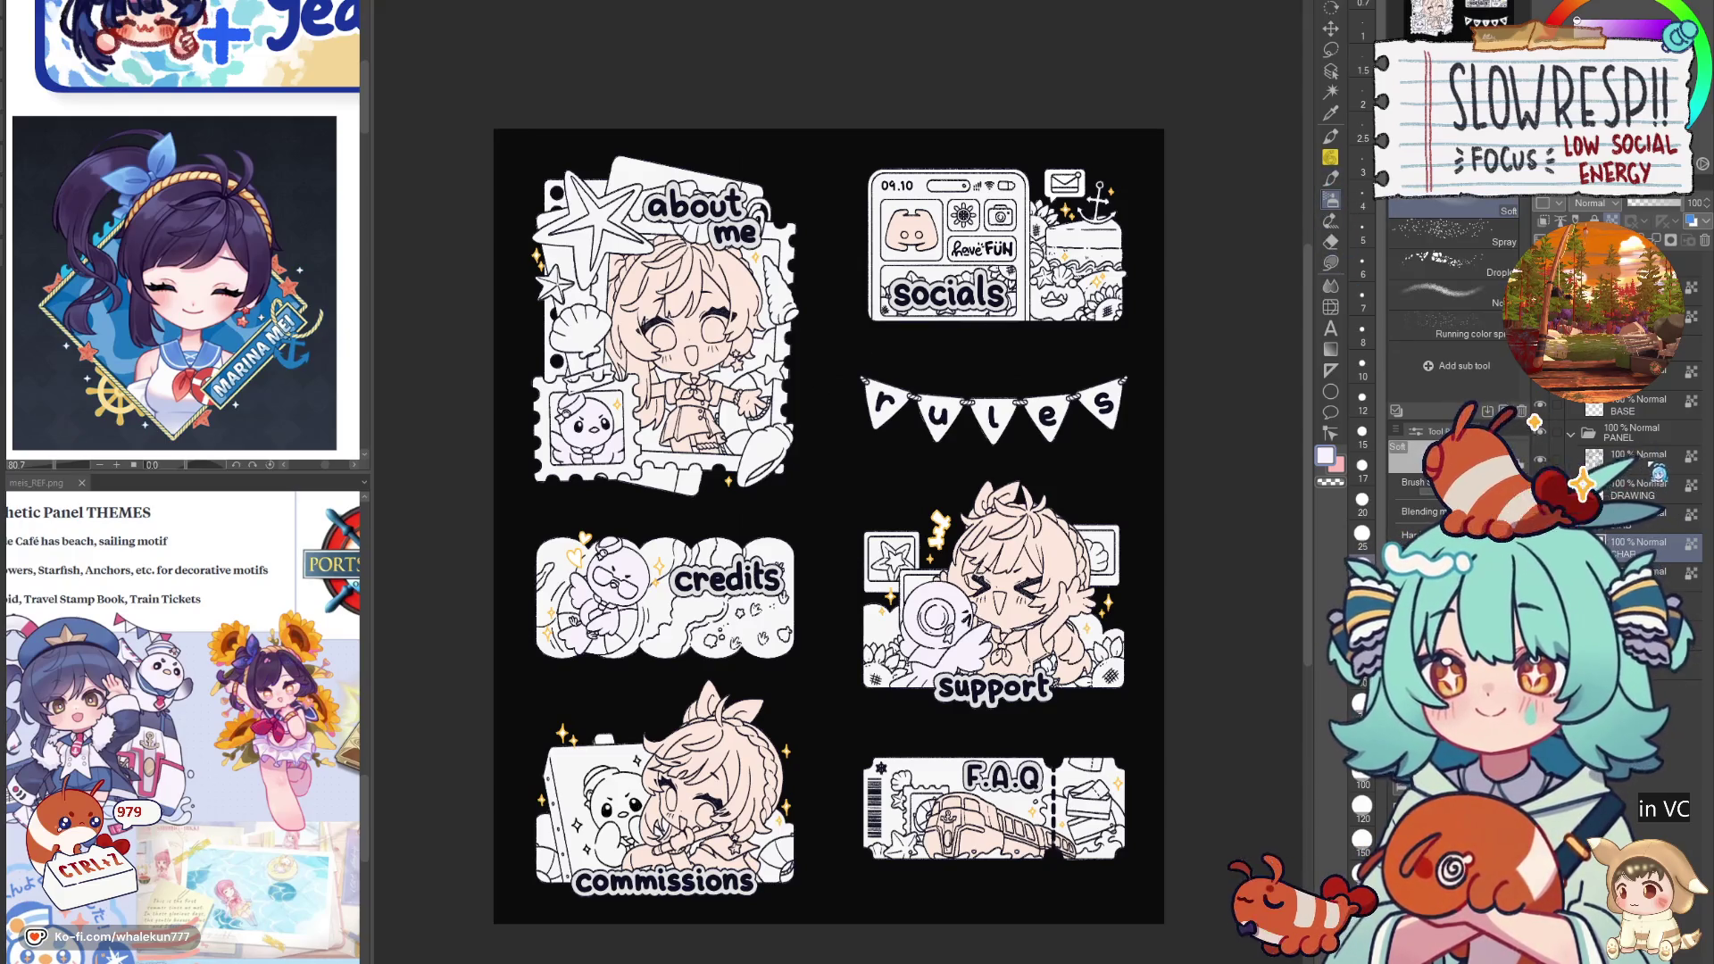
scroll(100, 687, "up", 3)
left_click(100, 688)
left_click(94, 647)
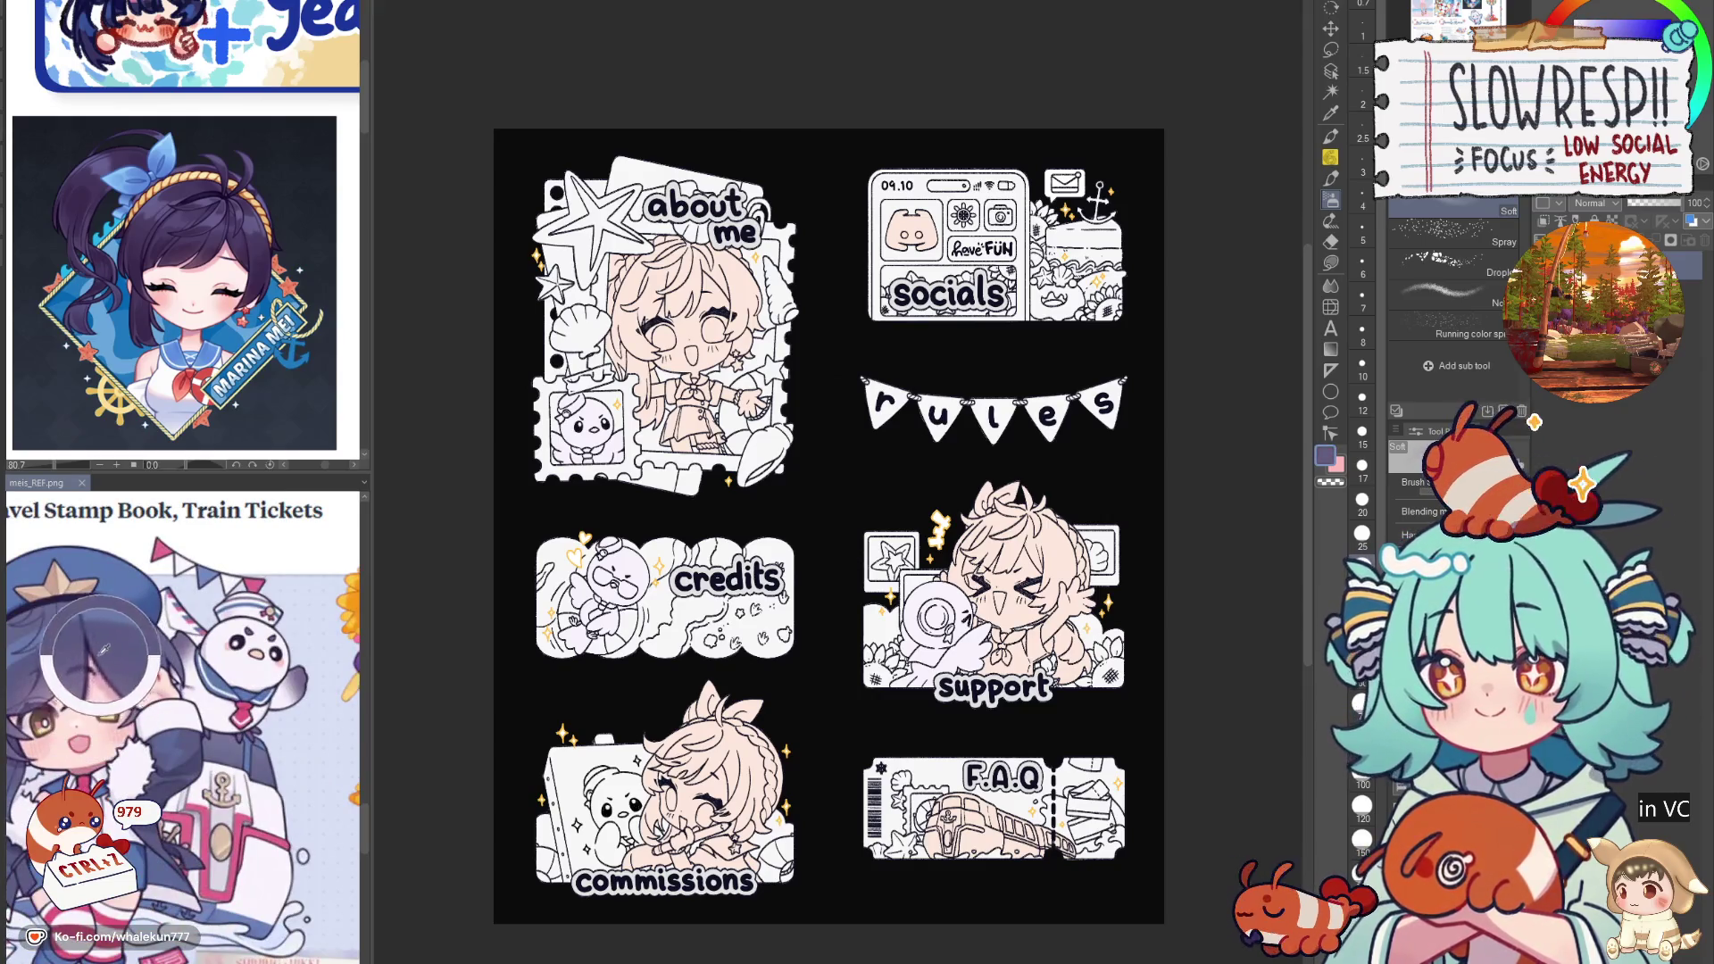
left_click(95, 651)
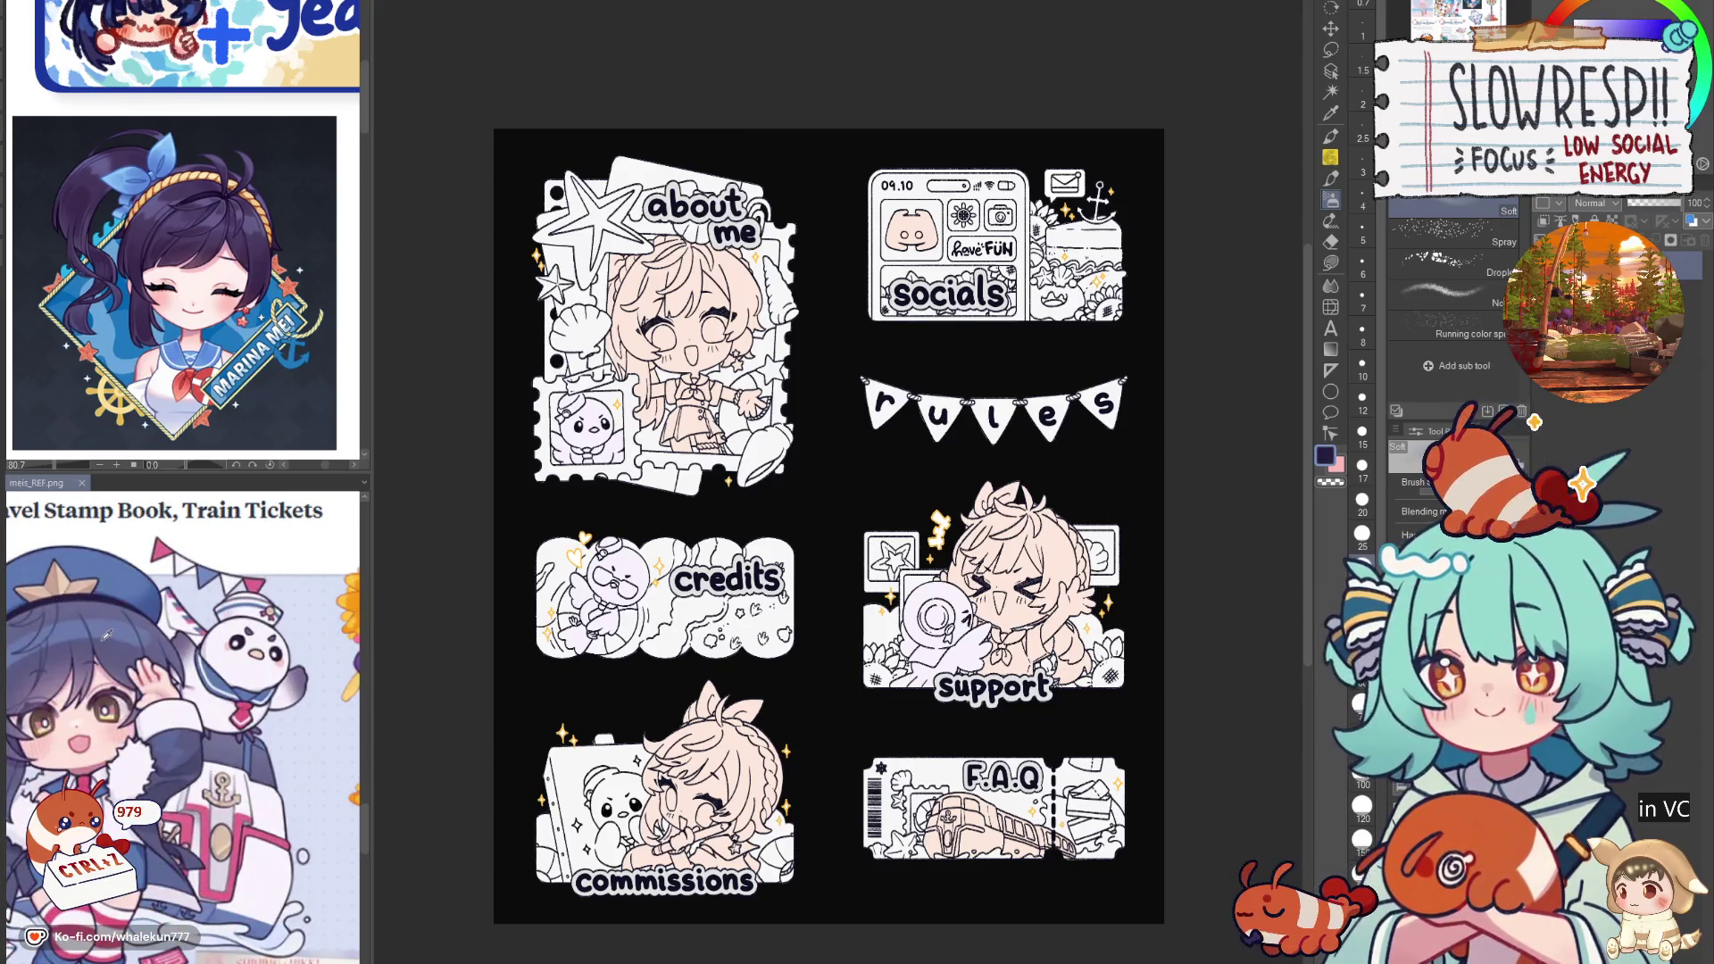
left_click(134, 651)
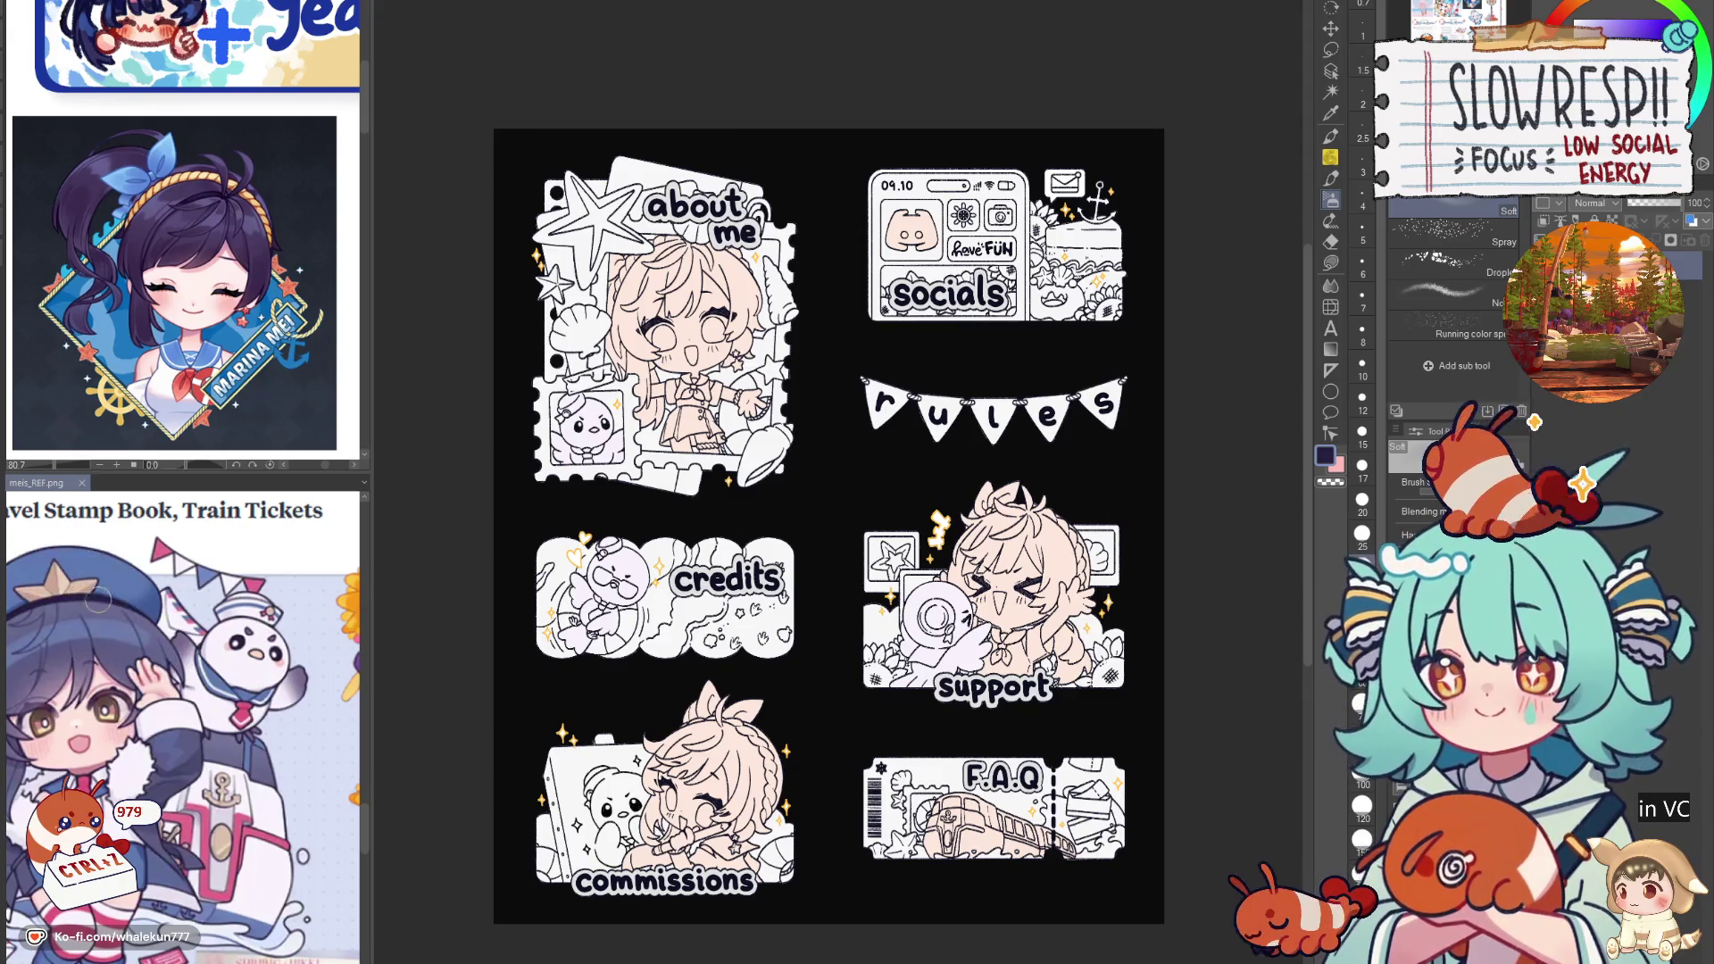
left_click_drag(134, 649, 100, 642)
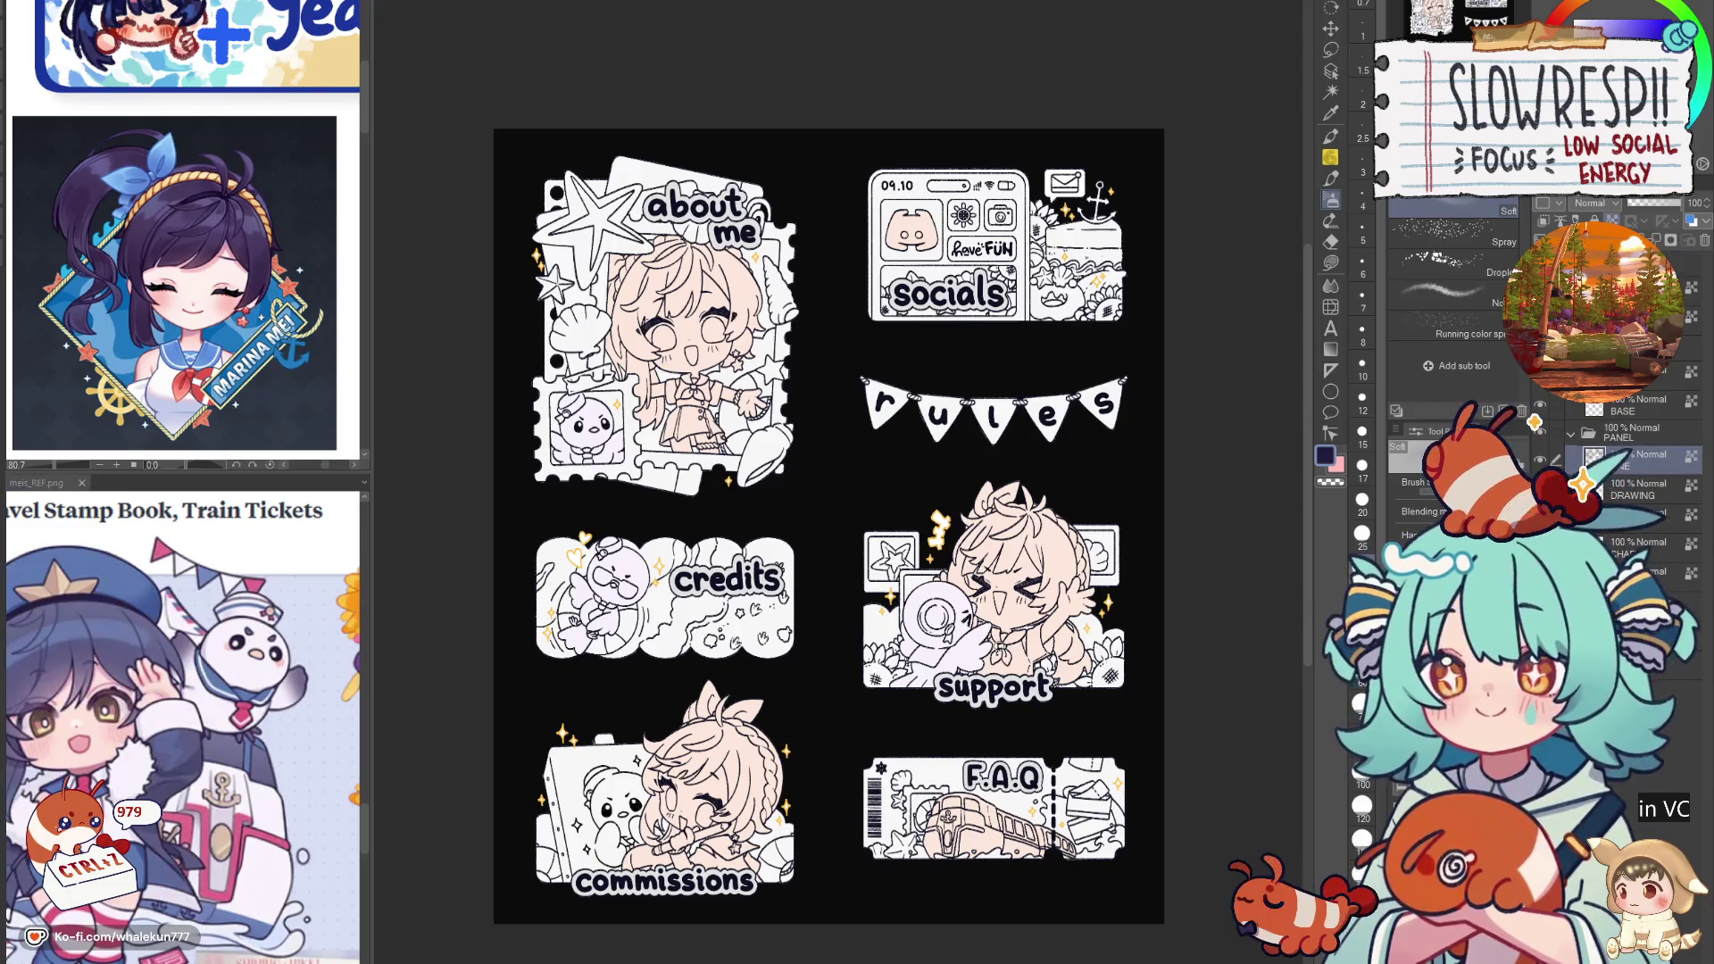
Step: Step down the layer stack to the DRAWING layer and below, then zoom the canvas
key("alt+bracketleft")
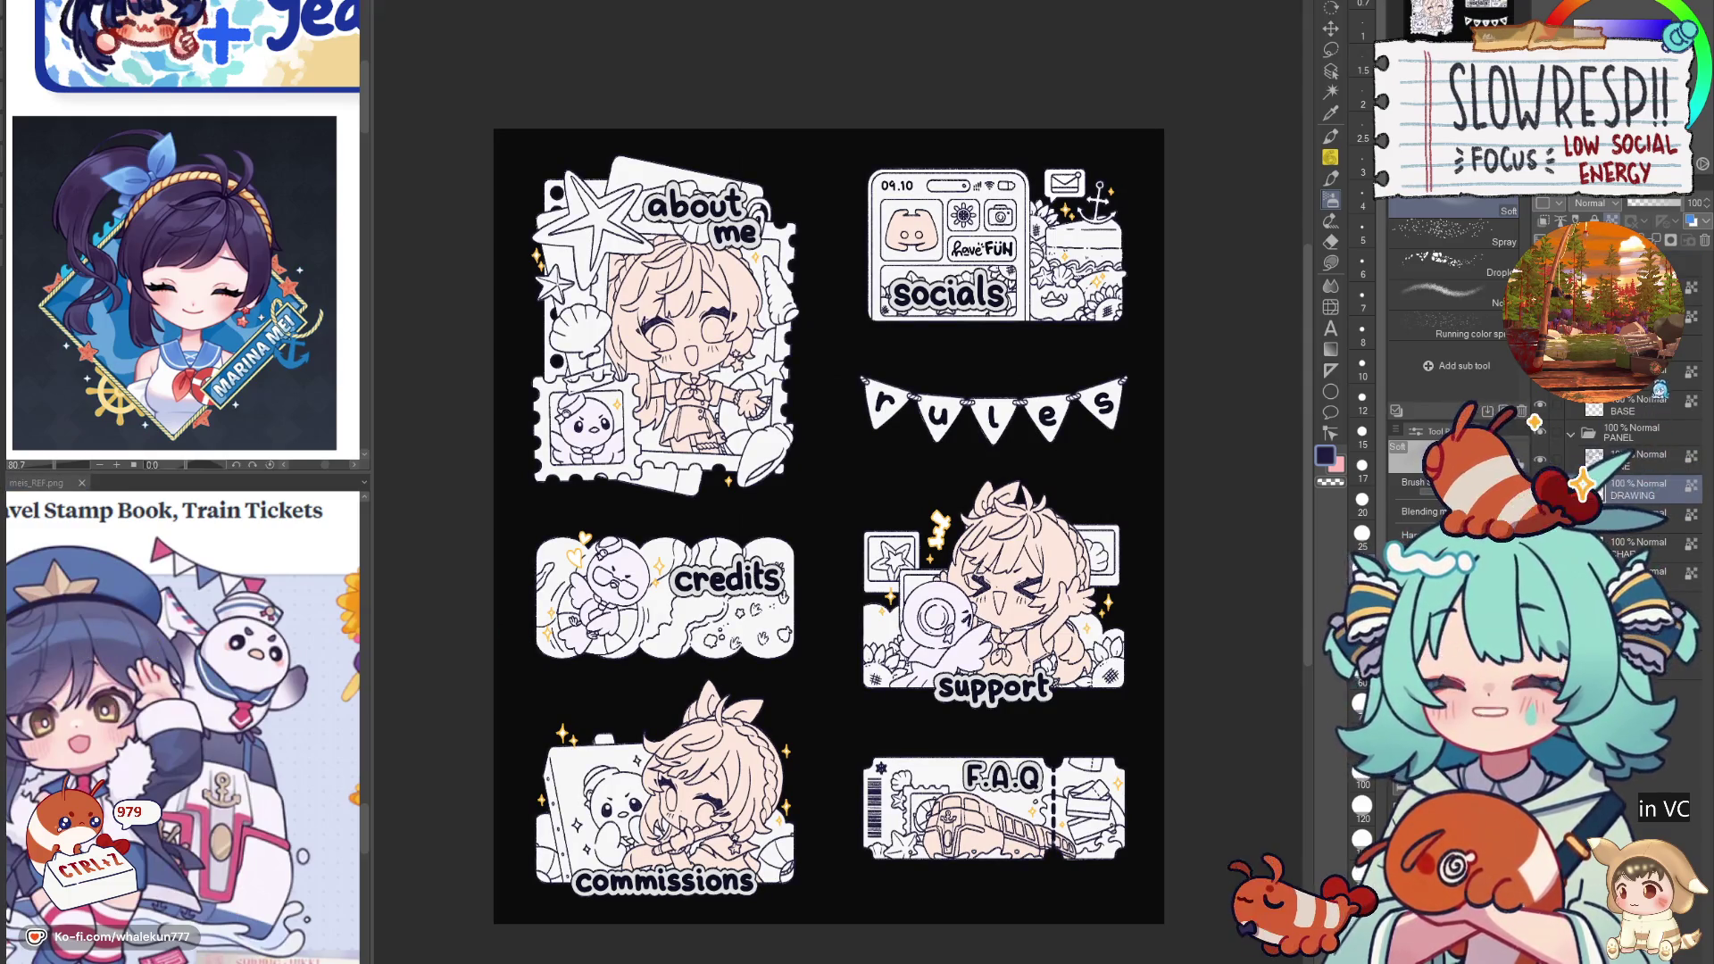
key("ctrl+z")
key("ctrl+z")
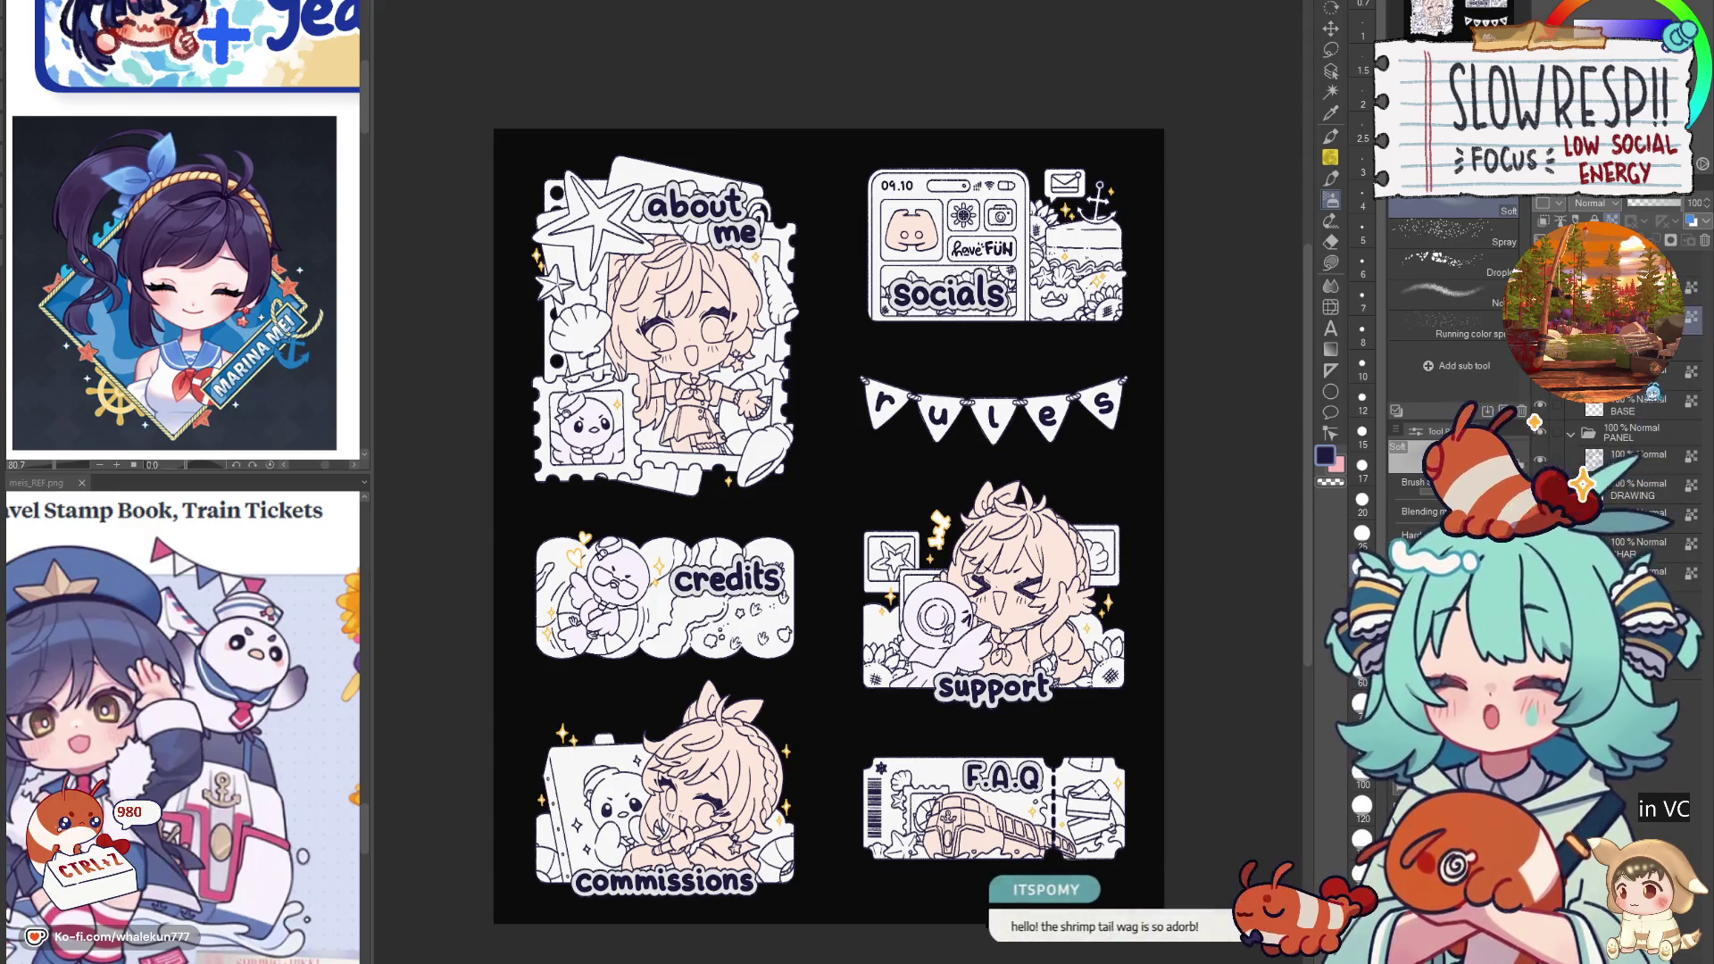
key("alt+bracketleft")
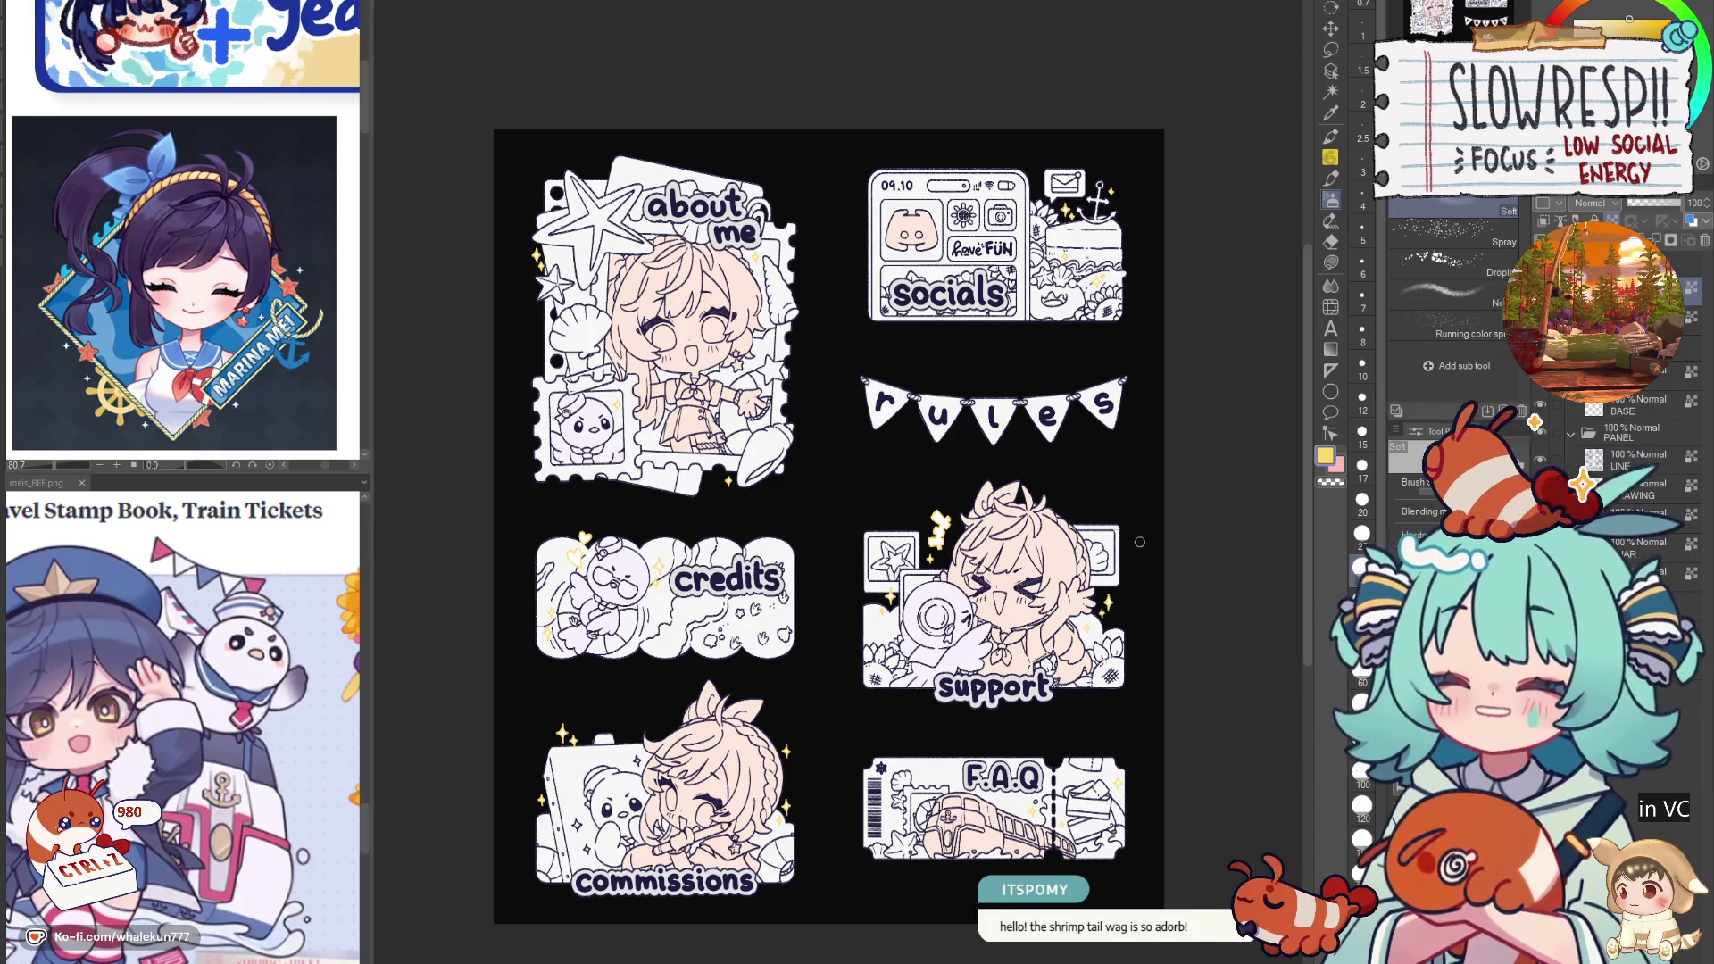
scroll(998, 361, "up", 3)
scroll(1004, 446, "down", 4)
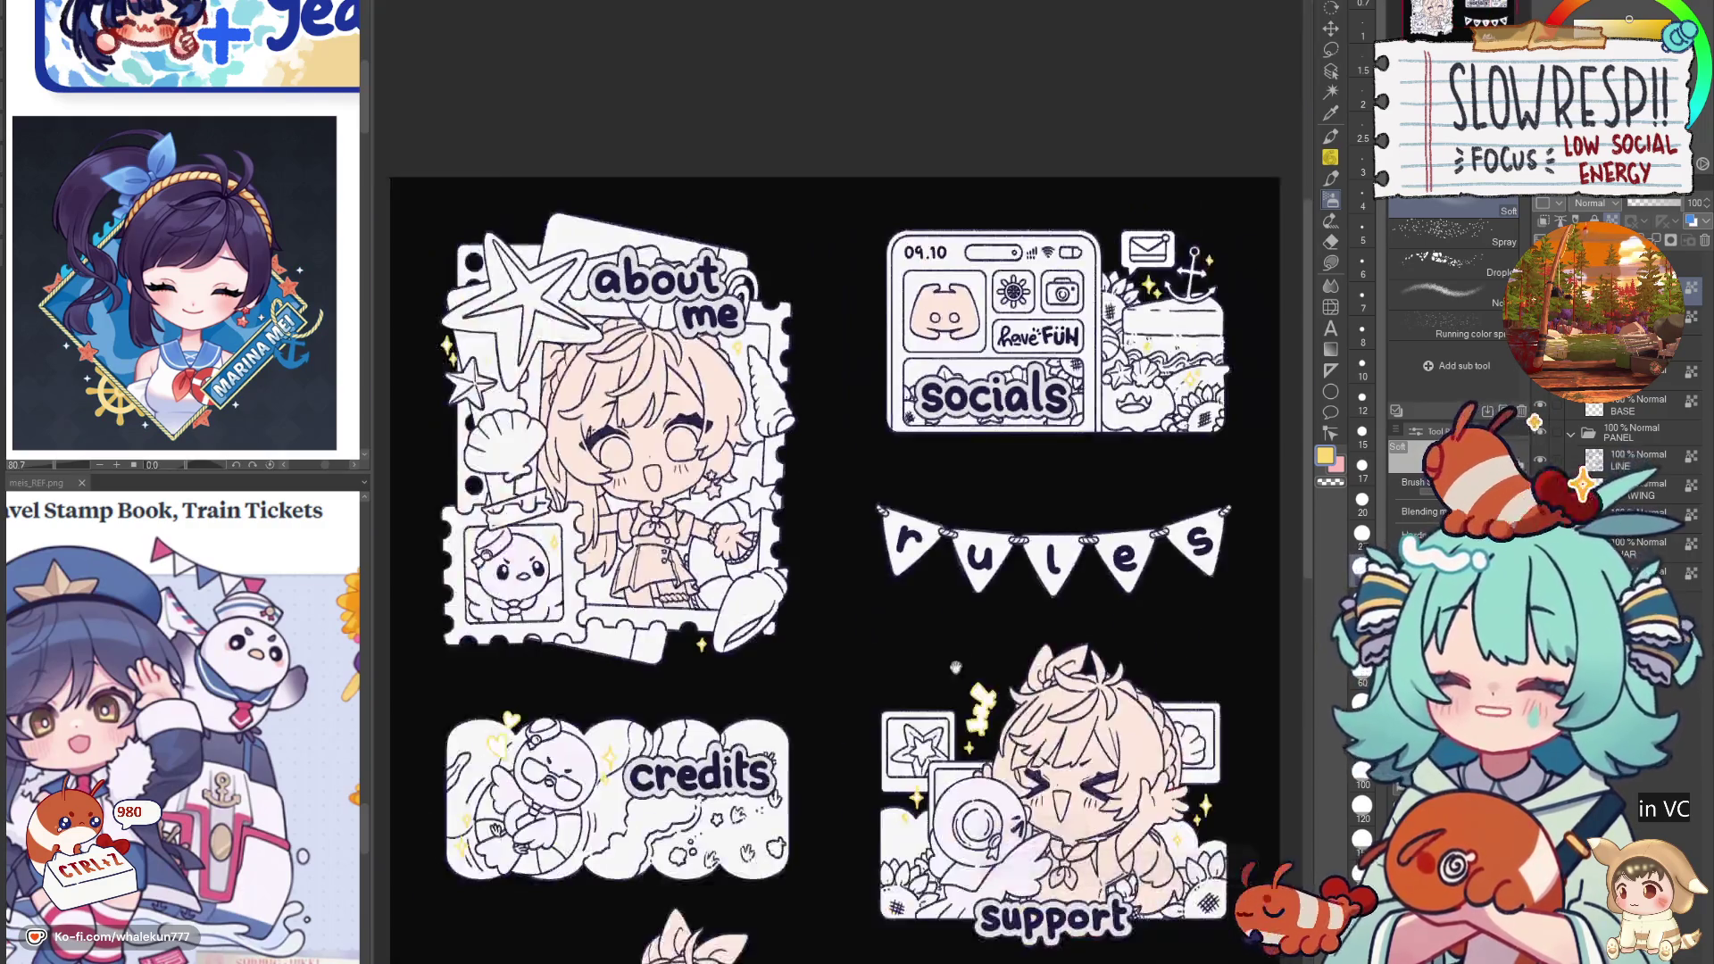
scroll(1015, 563, "up", 2)
scroll(970, 558, "down", 2)
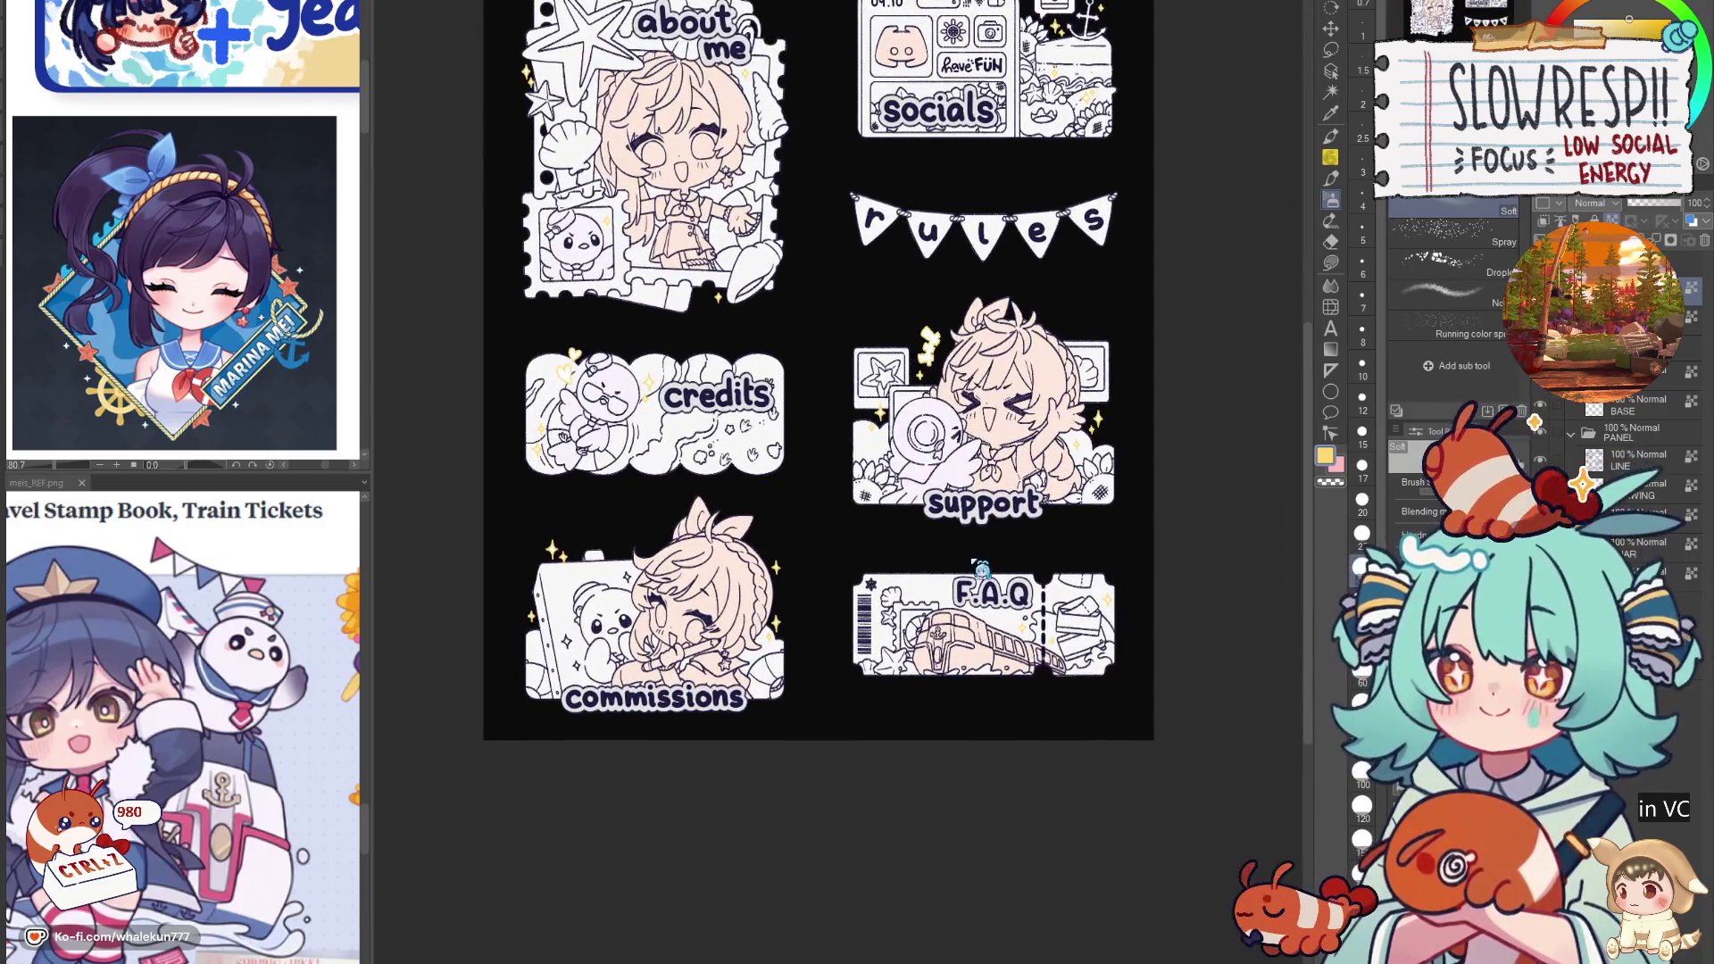